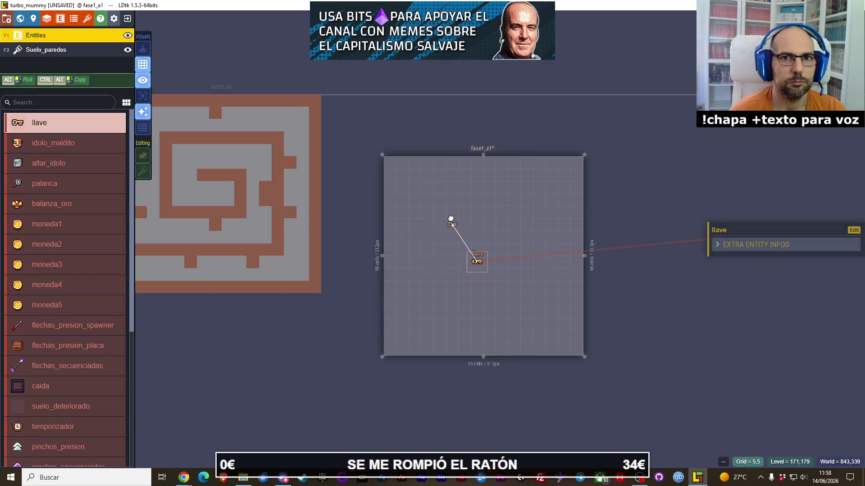
# - Delete the llave entity from fase1_a1 and bring up that level's settings
pyautogui.press('Delete')
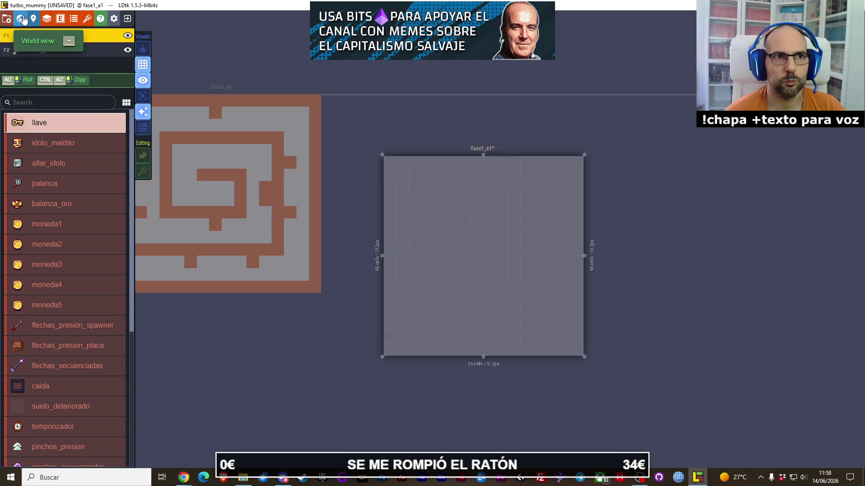
pyautogui.click(33, 18)
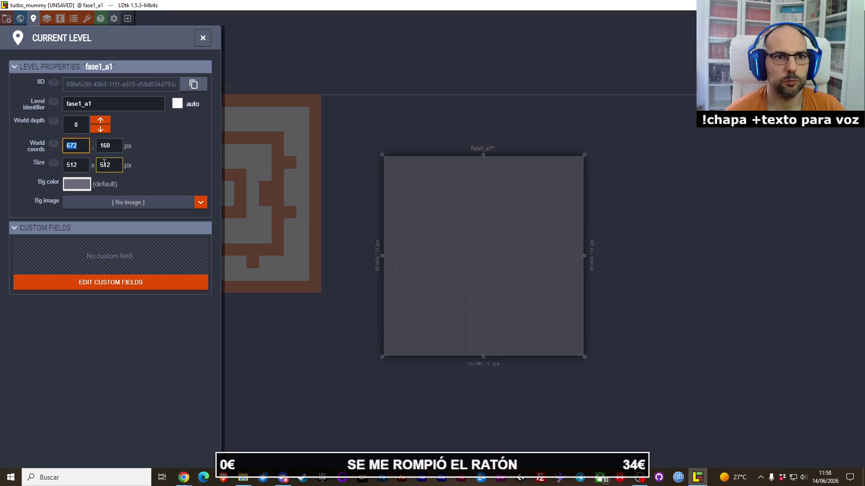
# - Set fase1_a1's world coordinates to X 512, Y 0 and close the level properties
pyautogui.write('0')
pyautogui.press('Tab')
pyautogui.write('0')
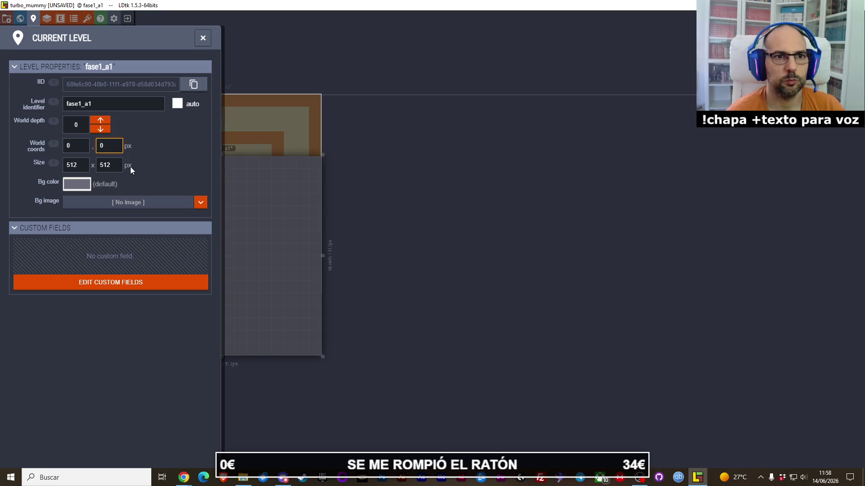
pyautogui.press('Return')
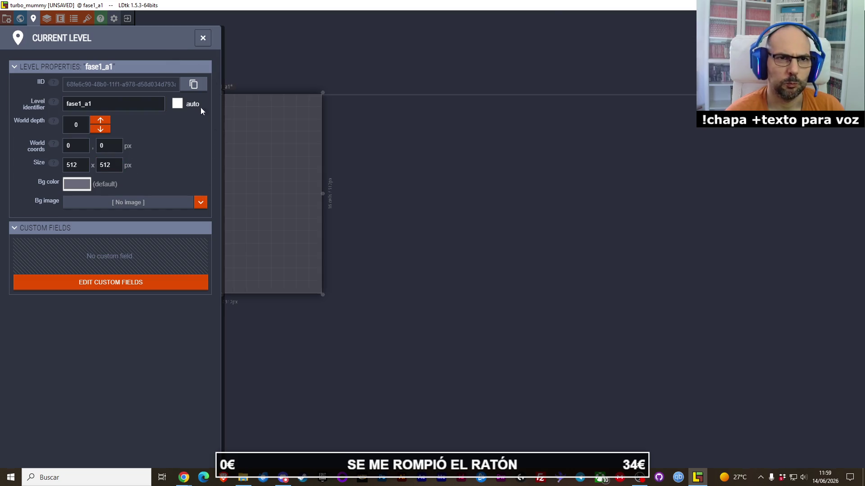
pyautogui.click(81, 146)
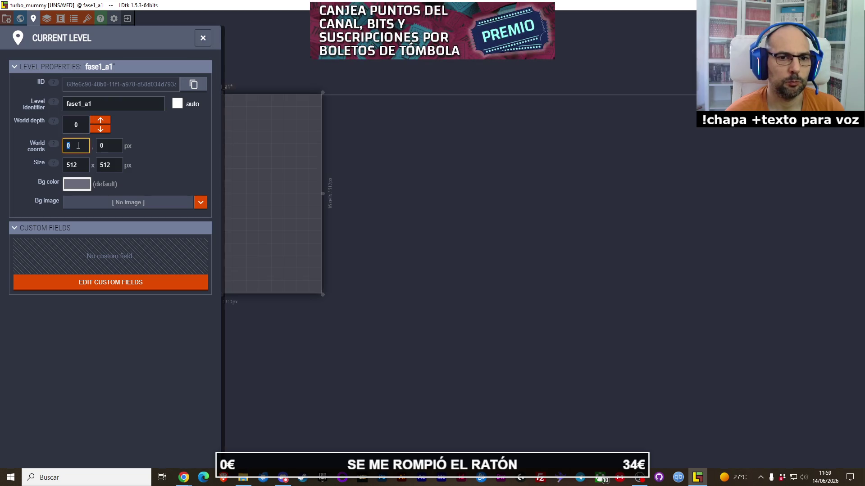
pyautogui.write('500')
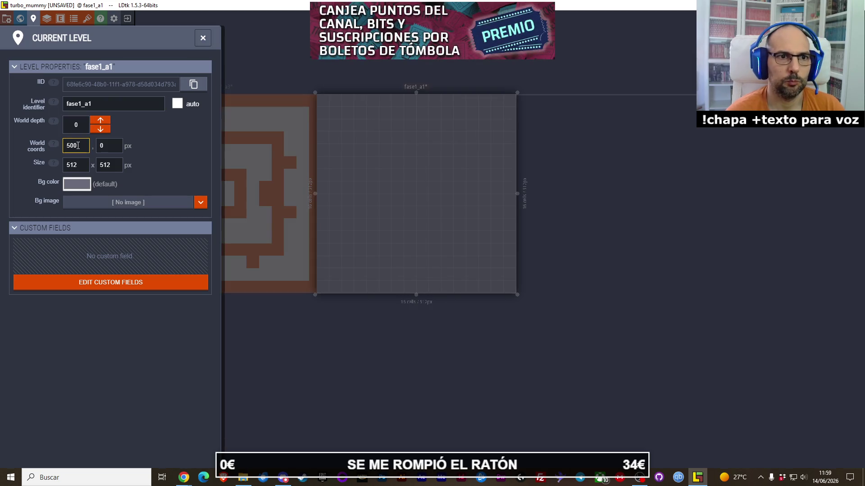
pyautogui.write('12')
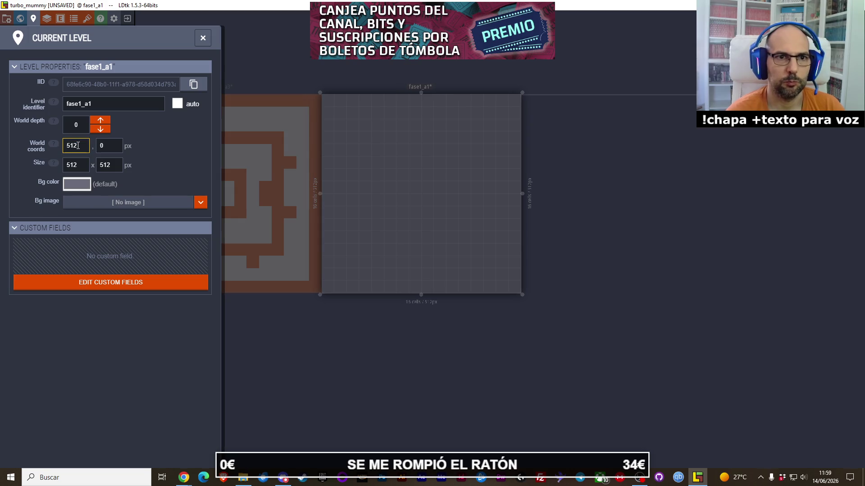
pyautogui.click(258, 55)
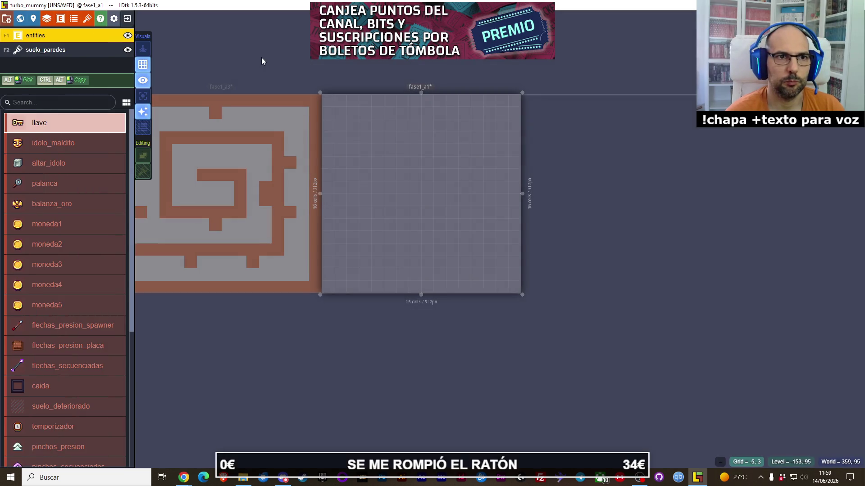
# - Pan the world view to centre fase1_a1 beside the maze level
pyautogui.moveTo(262, 58); pyautogui.dragTo(377, 88)
pyautogui.scroll(1, 380, 90)
pyautogui.scroll(-1, 382, 91)
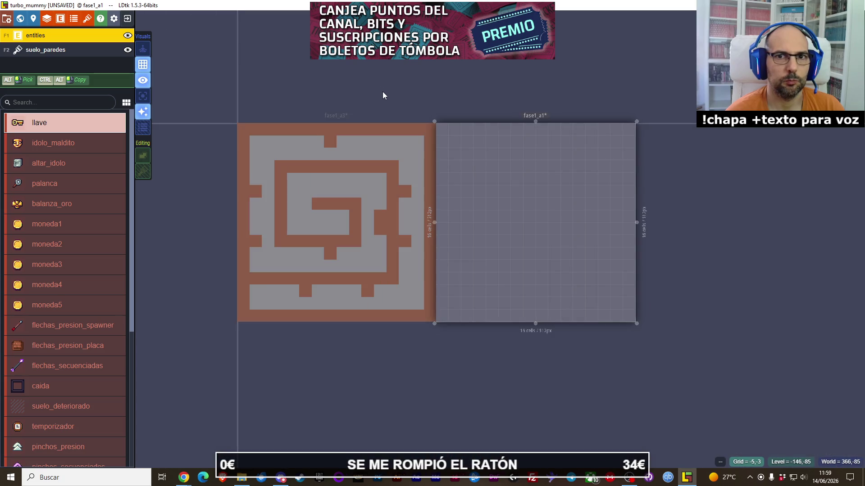
pyautogui.moveTo(625, 107); pyautogui.dragTo(457, 142)
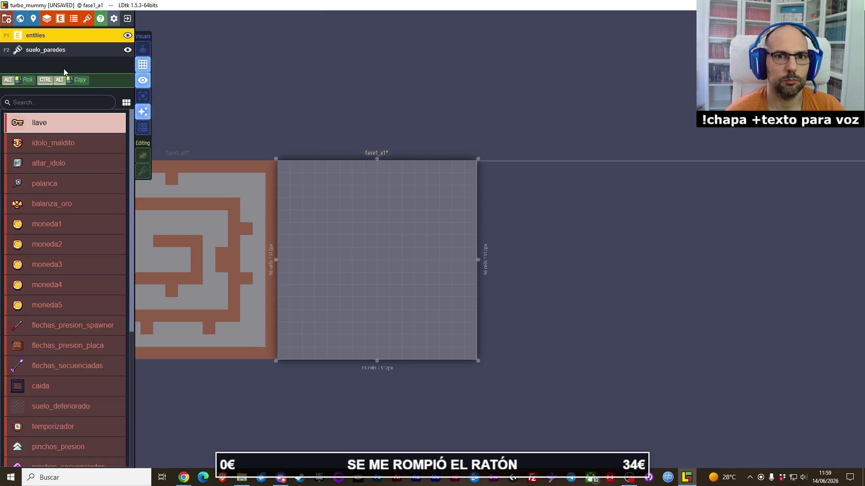
pyautogui.moveTo(290, 112)
pyautogui.mouseDown()
pyautogui.moveTo(415, 93)
pyautogui.moveTo(318, 77)
pyautogui.mouseUp()
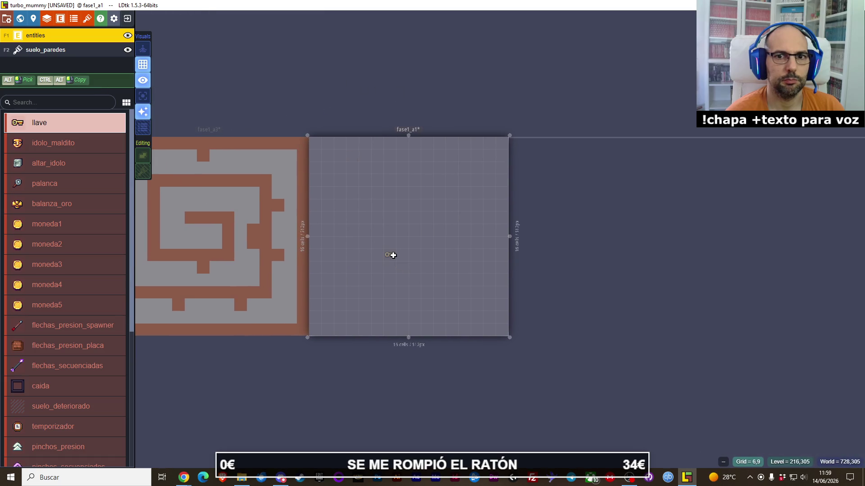
# - Give the suelo_paredes layer the suelo_paredes tileset and paint a diagonal line of grey floor tiles
pyautogui.click(47, 51)
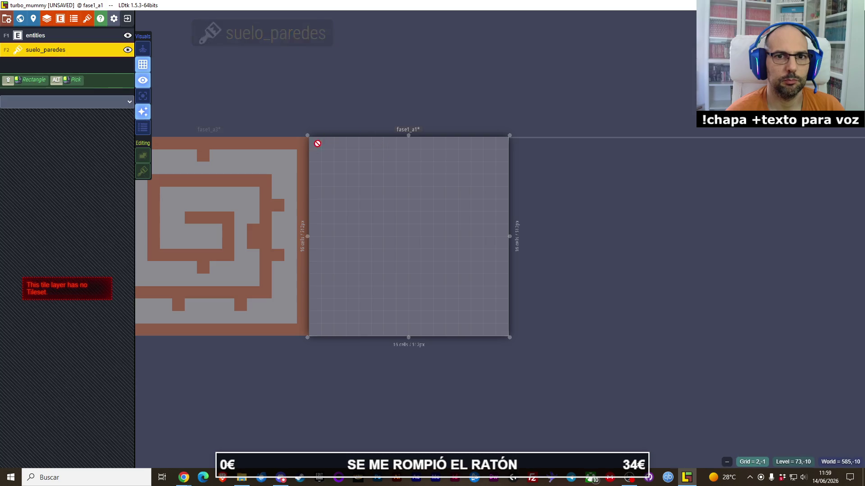
pyautogui.click(70, 101)
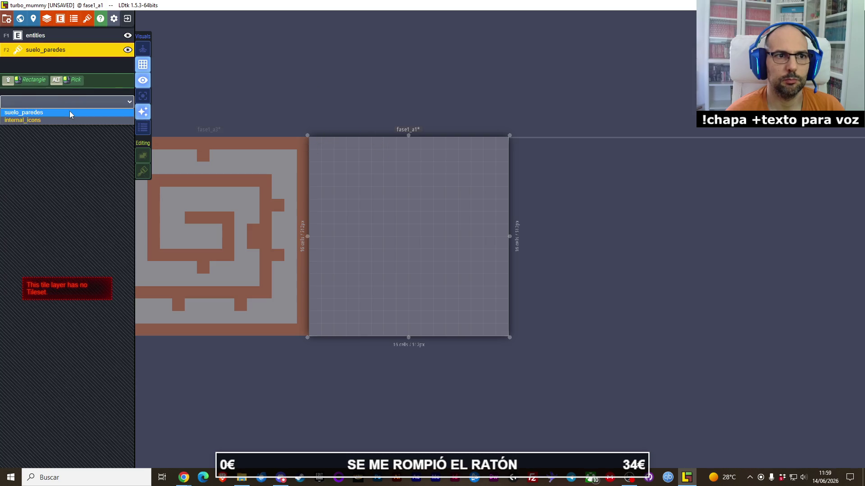
pyautogui.click(70, 114)
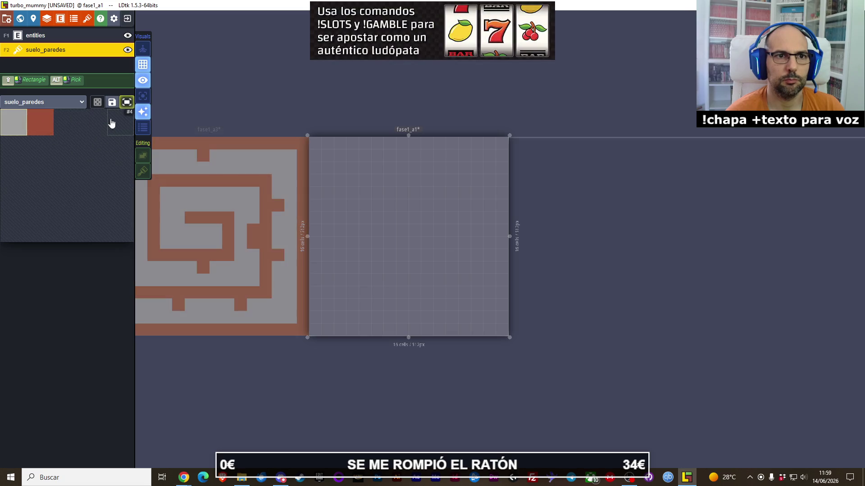
pyautogui.moveTo(314, 142); pyautogui.dragTo(407, 201)
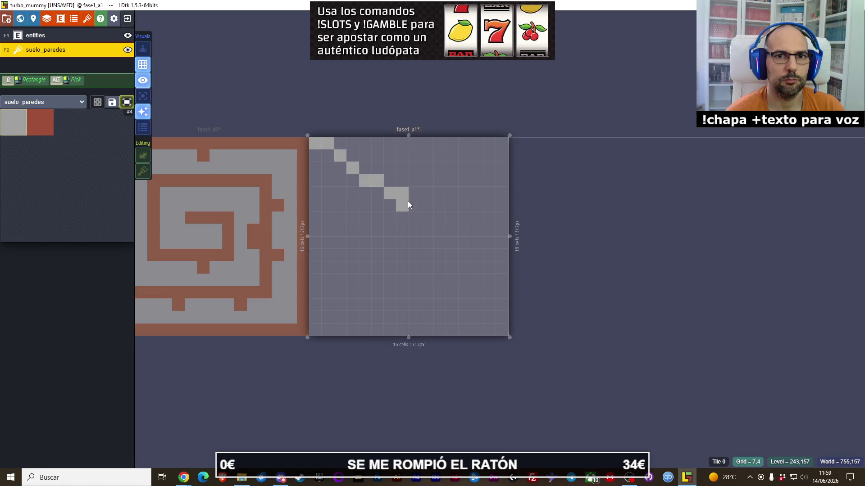
# - Fill the whole of fase1_a1 with grey floor tiles
pyautogui.moveTo(316, 146); pyautogui.dragTo(500, 323)
pyautogui.moveTo(501, 142); pyautogui.dragTo(369, 279)
pyautogui.click(346, 286)
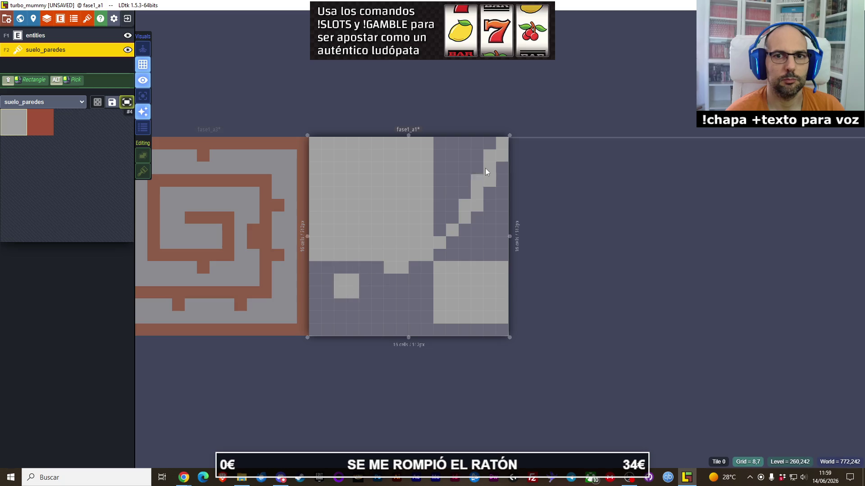
pyautogui.moveTo(497, 145)
pyautogui.mouseDown()
pyautogui.moveTo(345, 310)
pyautogui.moveTo(311, 333)
pyautogui.mouseUp()
# - Paint red wall tiles along the top row, right column and bottom row
pyautogui.click(41, 122)
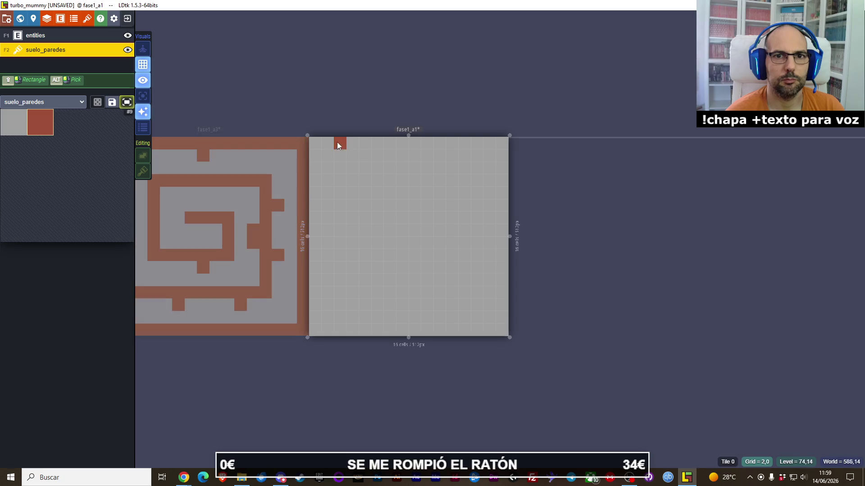
pyautogui.moveTo(314, 145)
pyautogui.mouseDown()
pyautogui.moveTo(480, 142)
pyautogui.moveTo(500, 155)
pyautogui.moveTo(502, 207)
pyautogui.mouseUp()
pyautogui.moveTo(502, 278); pyautogui.dragTo(503, 325)
pyautogui.moveTo(498, 212); pyautogui.dragTo(499, 271)
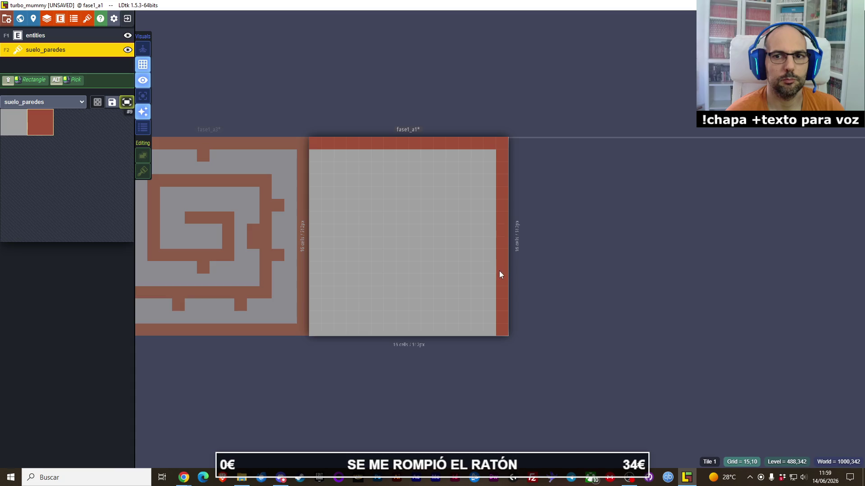
pyautogui.moveTo(450, 330)
pyautogui.mouseDown()
pyautogui.moveTo(314, 335)
pyautogui.moveTo(317, 158)
pyautogui.mouseUp()
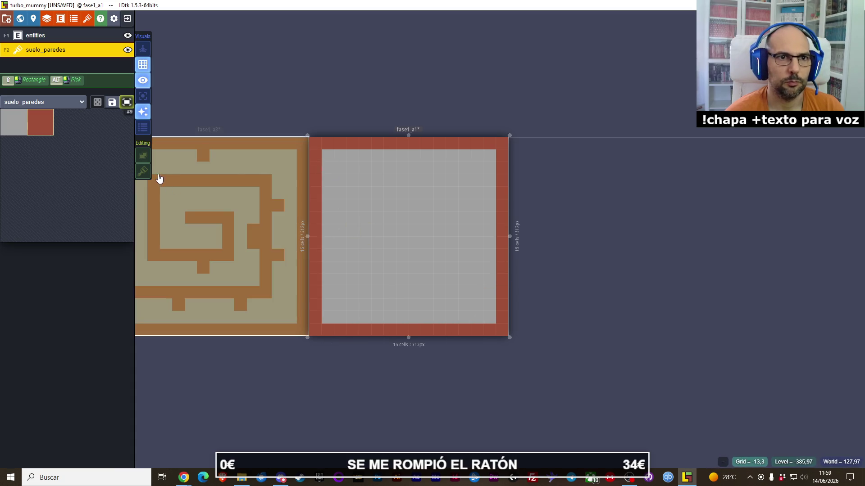
# - Select the level and drag its left and right edges to resize it, then undo the last change
pyautogui.scroll(1, 333, 113)
pyautogui.scroll(-1, 315, 104)
pyautogui.moveTo(290, 93); pyautogui.dragTo(404, 94)
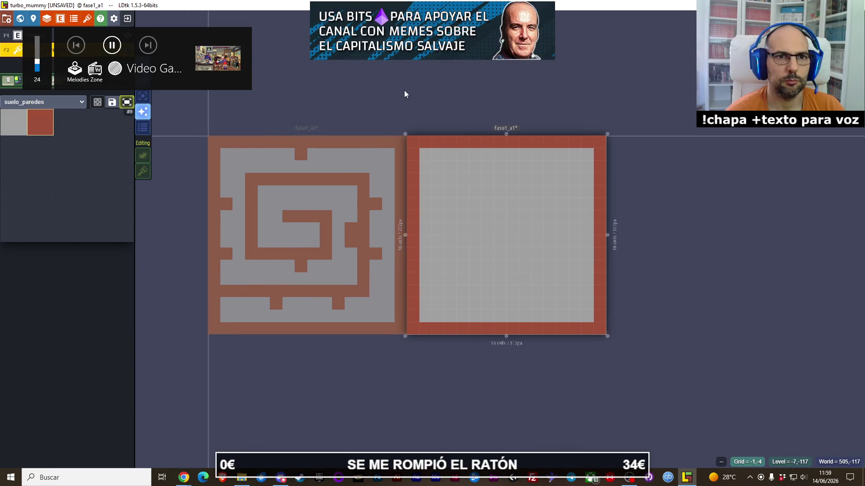
pyautogui.click(358, 220)
pyautogui.click(499, 232)
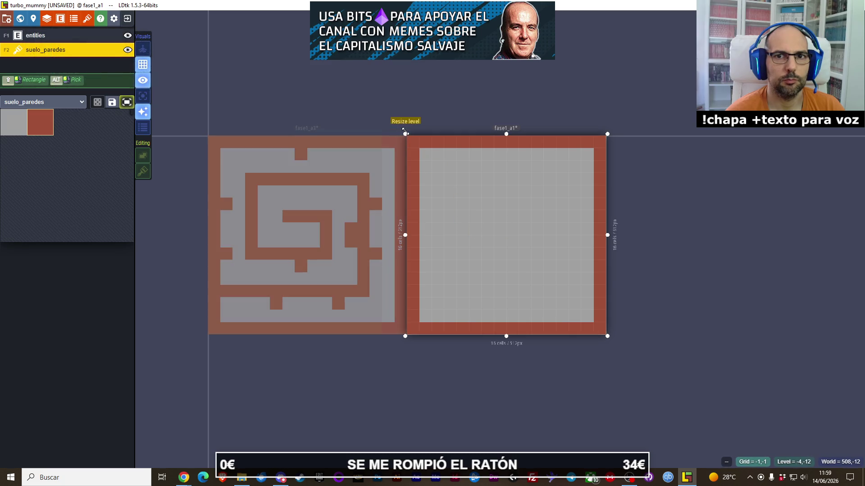
pyautogui.moveTo(404, 131); pyautogui.dragTo(437, 135)
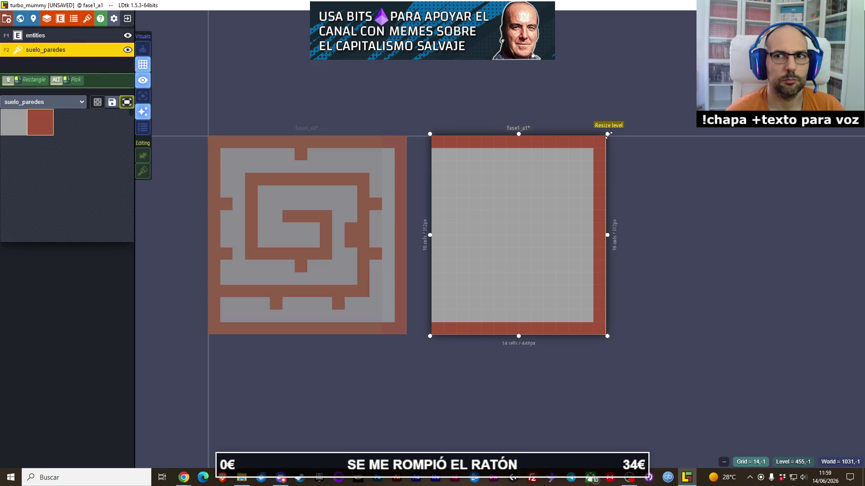
pyautogui.moveTo(608, 134); pyautogui.dragTo(632, 136)
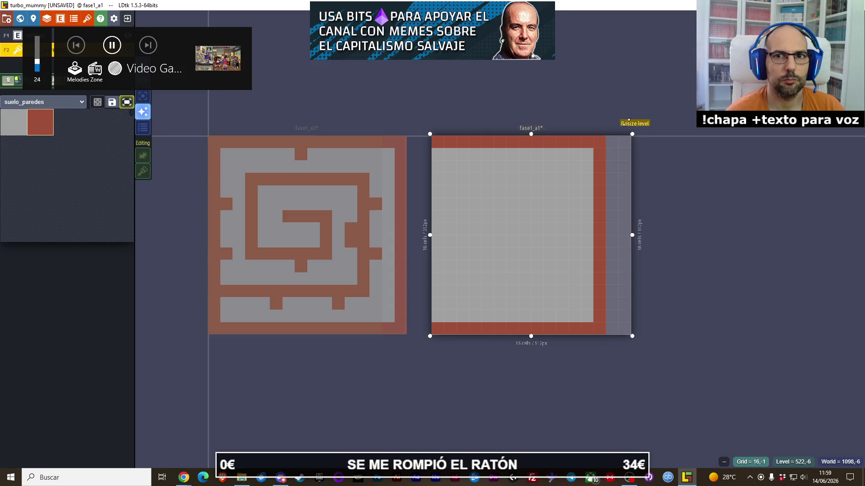
pyautogui.hotkey('ctrl', 'z')
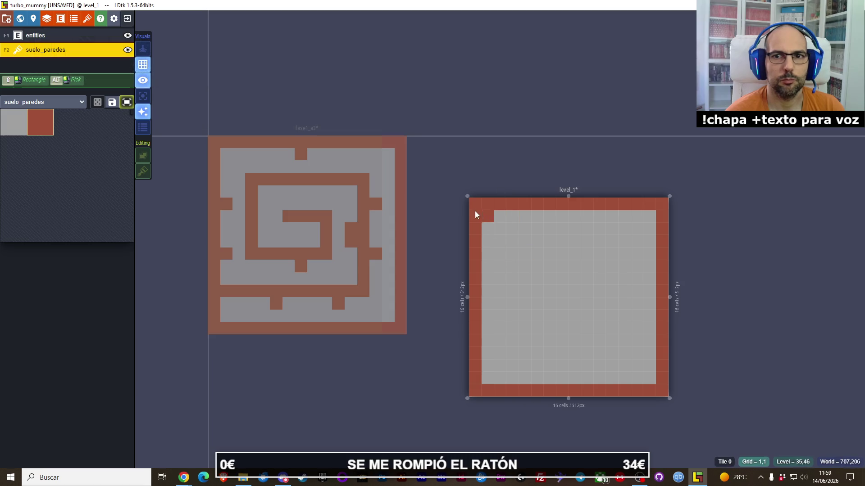
# - Erase two level_1 tiles and try a grey rectangle fill, undoing both
pyautogui.press('XF86AudioLowerVolume')
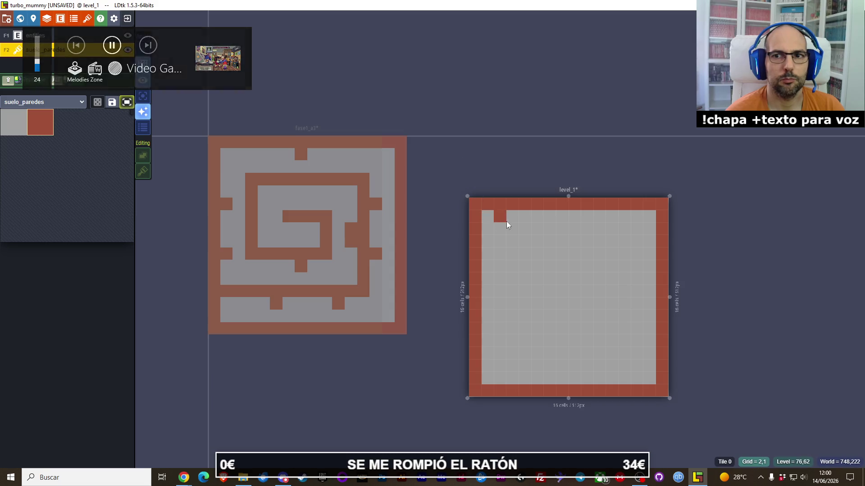
pyautogui.rightClick(550, 304)
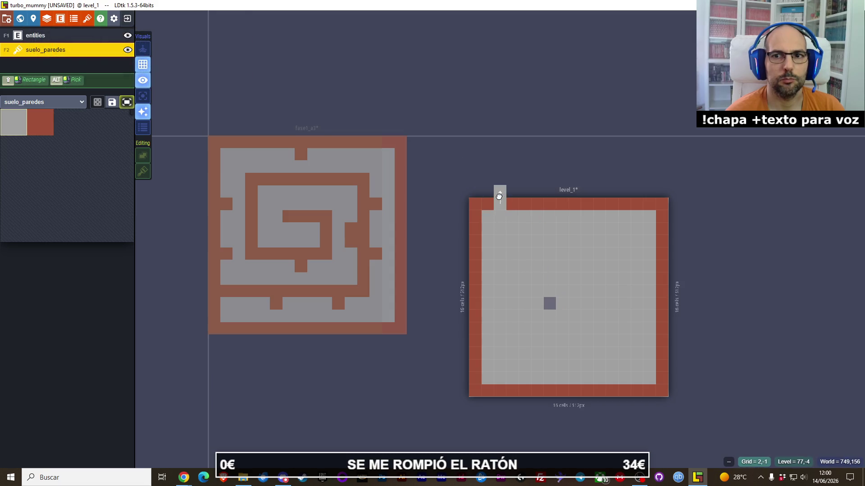
pyautogui.rightClick(500, 204)
pyautogui.hotkey('ctrl', 'z')
pyautogui.hotkey('ctrl', 'z')
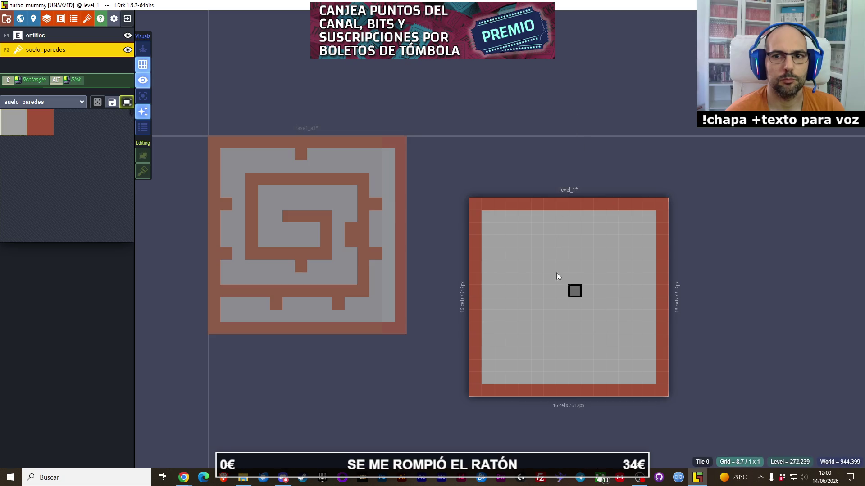
pyautogui.moveTo(575, 291); pyautogui.dragTo(522, 197)
pyautogui.hotkey('ctrl', 'z')
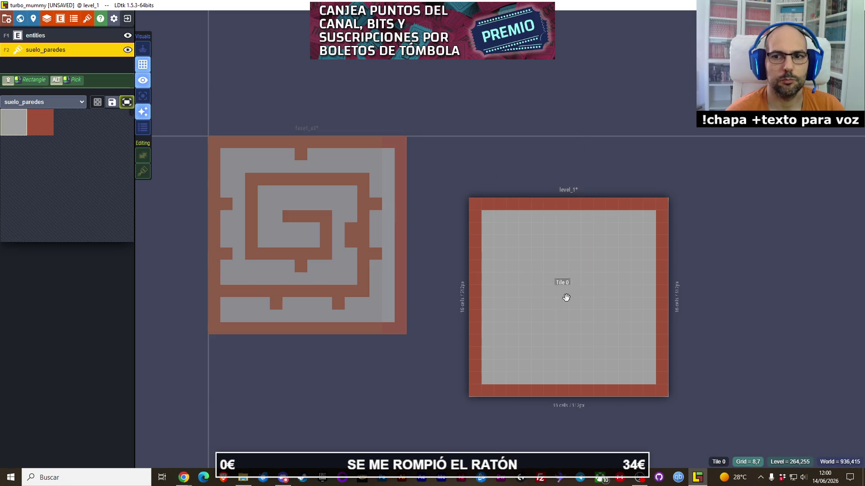
# - Undo the red walls and most floor painting, leaving grey only in the upper-left quarter
pyautogui.moveTo(567, 298)
pyautogui.mouseDown()
pyautogui.moveTo(471, 206)
pyautogui.moveTo(461, 178)
pyautogui.moveTo(555, 297)
pyautogui.mouseUp()
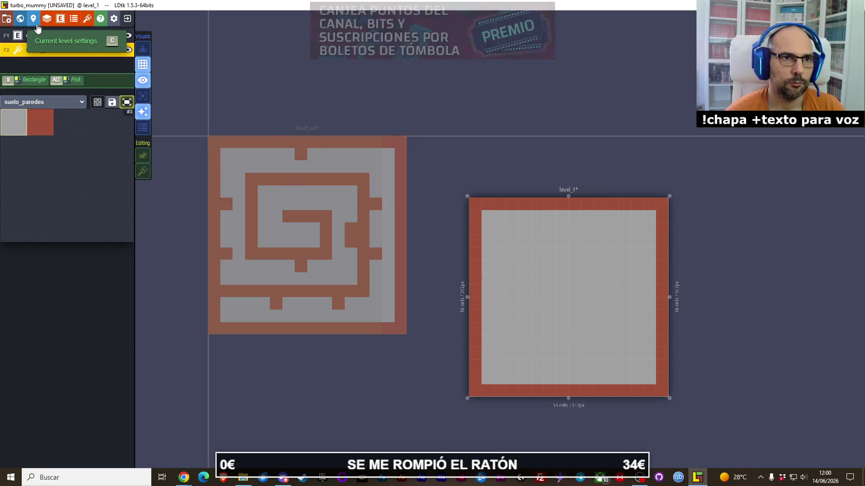
pyautogui.hotkey('ctrl', 'z')
pyautogui.hotkey('ctrl', 'z')
pyautogui.hotkey('ctrl', 'z')
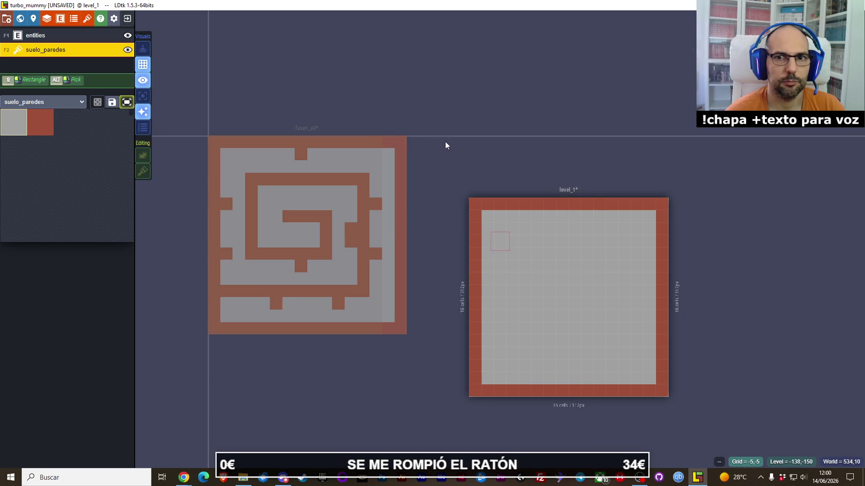
pyautogui.hotkey('ctrl', 'z')
pyautogui.hotkey('ctrl', 'z')
pyautogui.hotkey('ctrl', 'z')
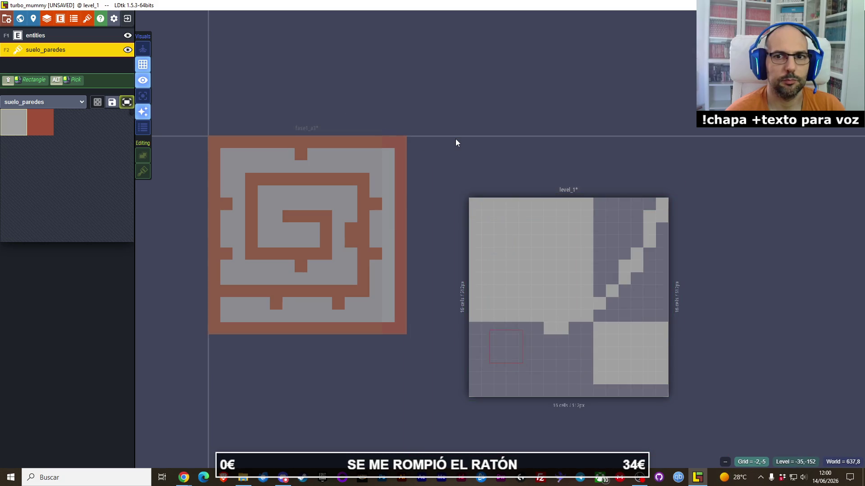
pyautogui.click(501, 200)
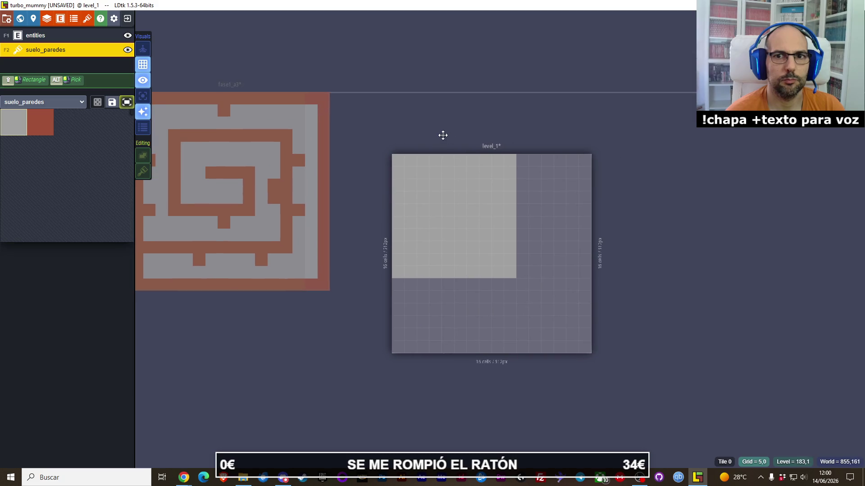
# - Drag level_1's edges to make it 15 by 16 cells (480 x 512 px)
pyautogui.moveTo(490, 152); pyautogui.dragTo(491, 90)
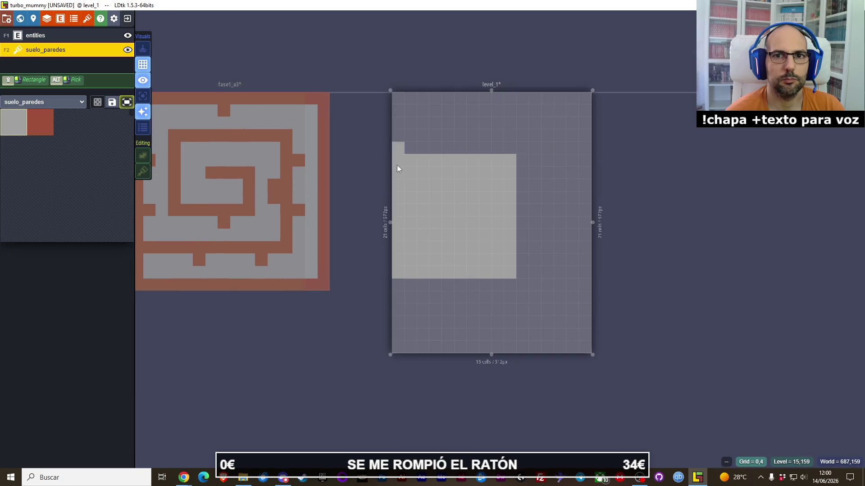
pyautogui.moveTo(492, 353); pyautogui.dragTo(484, 297)
pyautogui.moveTo(390, 192); pyautogui.dragTo(341, 191)
pyautogui.moveTo(590, 191); pyautogui.dragTo(539, 190)
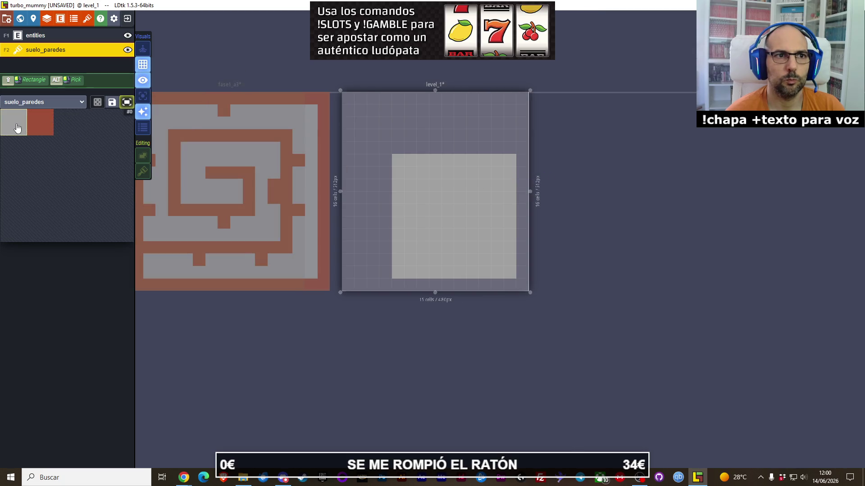
# - Fill all of level_1 with grey floor tiles and pick the red wall tile
pyautogui.moveTo(350, 97)
pyautogui.mouseDown()
pyautogui.moveTo(428, 161)
pyautogui.moveTo(533, 280)
pyautogui.moveTo(520, 281)
pyautogui.mouseUp()
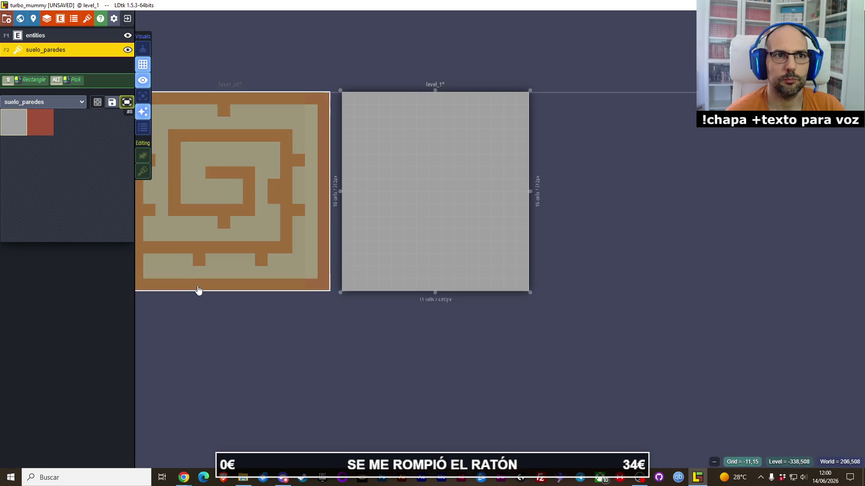
pyautogui.click(37, 119)
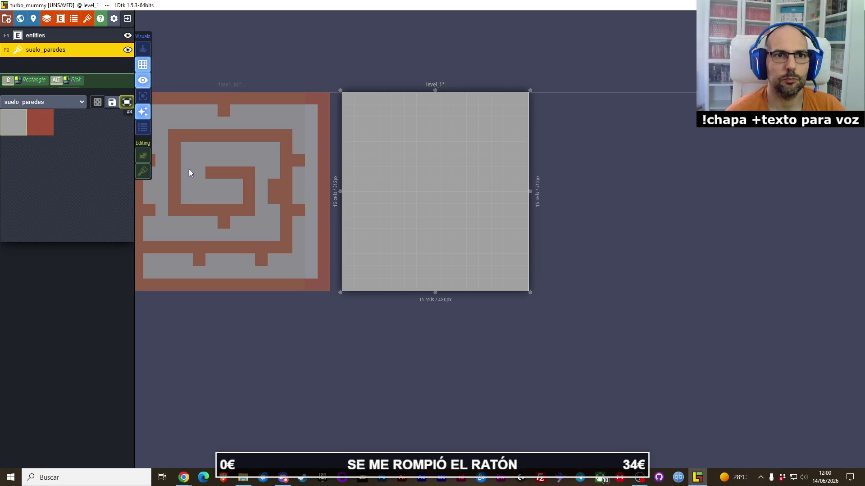
pyautogui.click(46, 20)
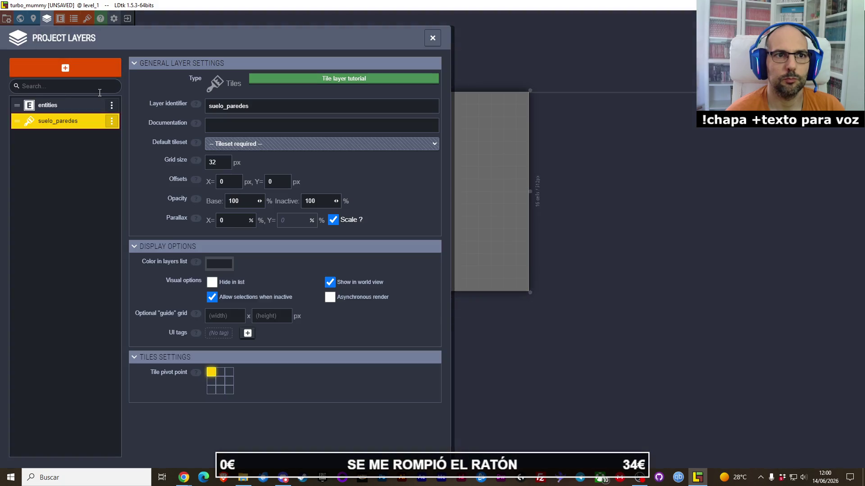
# - Create a Tiles layer with identifier 'paredes', then switch over to the web browser
pyautogui.click(77, 74)
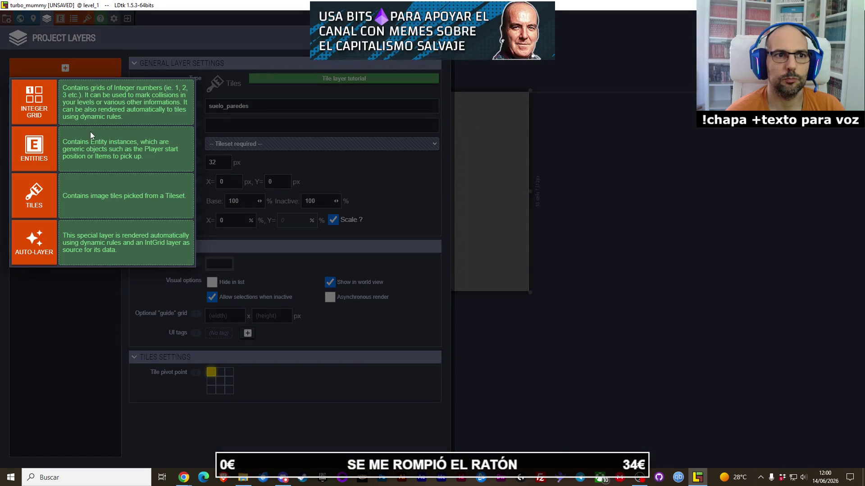
pyautogui.click(39, 199)
pyautogui.write('pared')
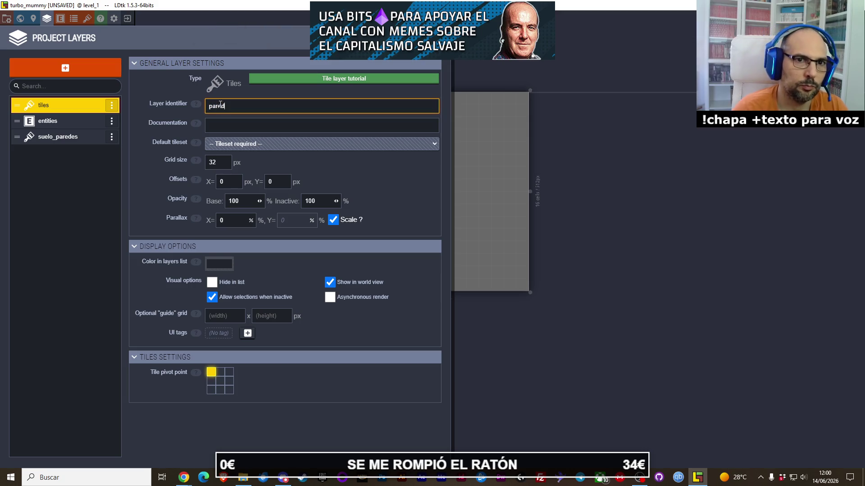
pyautogui.write('es')
pyautogui.press('Return')
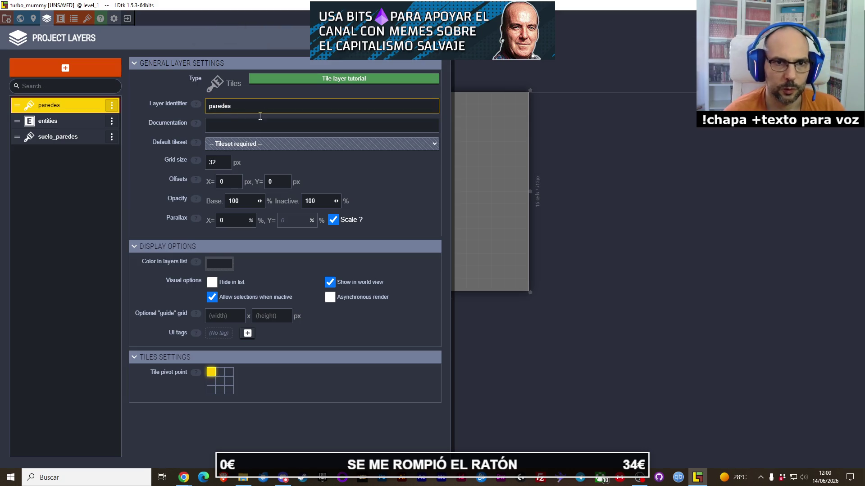
pyautogui.click(260, 116)
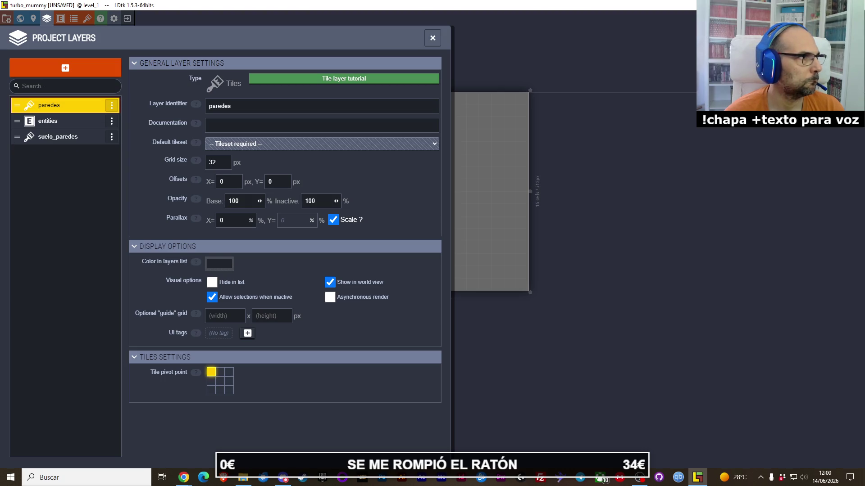
pyautogui.hotkey('alt', 'Tab')
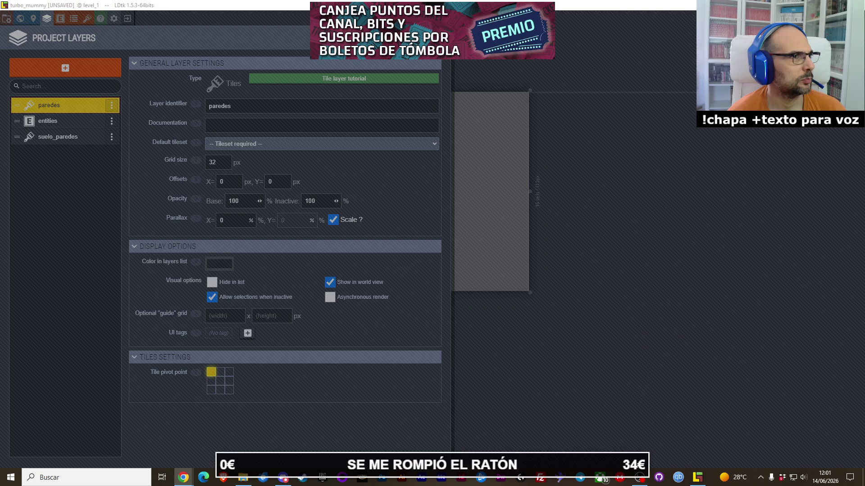
pyautogui.hotkey('alt', 'Tab')
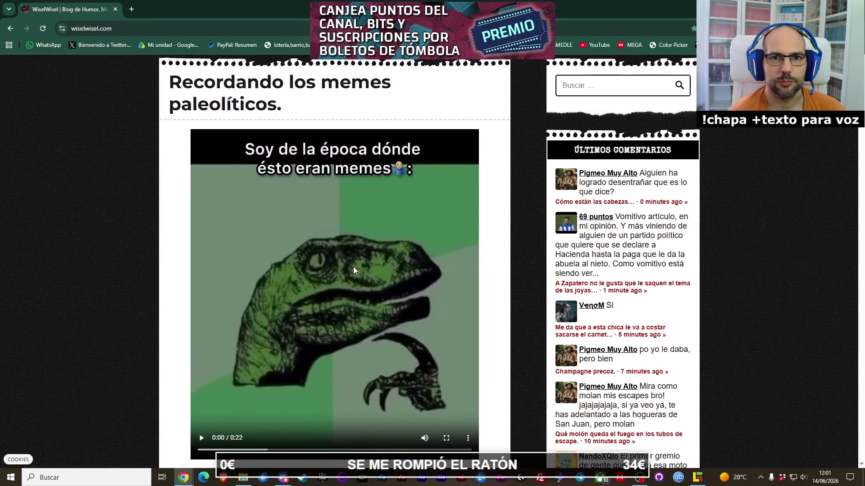
# - Play the meme video in Chrome, seek back a few seconds, resume it, then return to LDtk
pyautogui.click(353, 269)
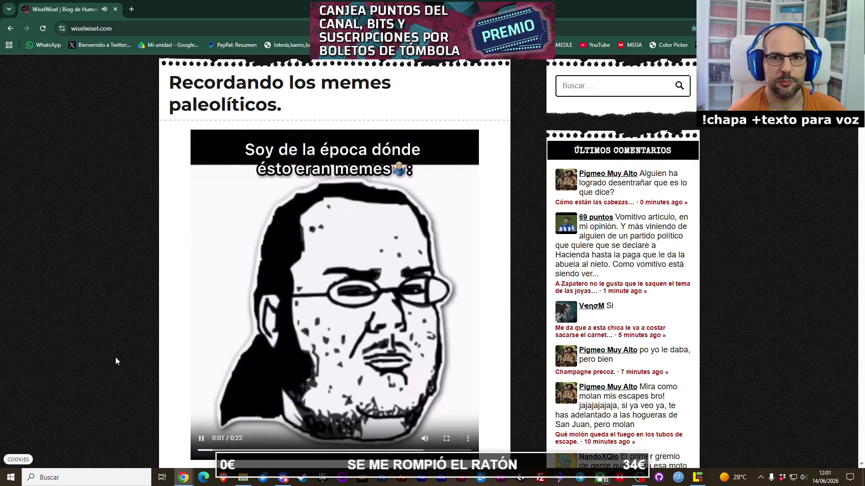
pyautogui.scroll(-1, 99, 355)
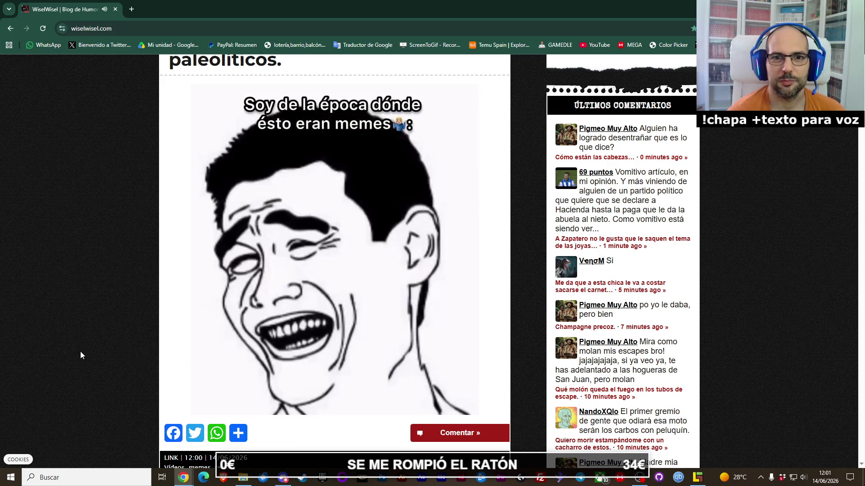
pyautogui.moveTo(252, 340)
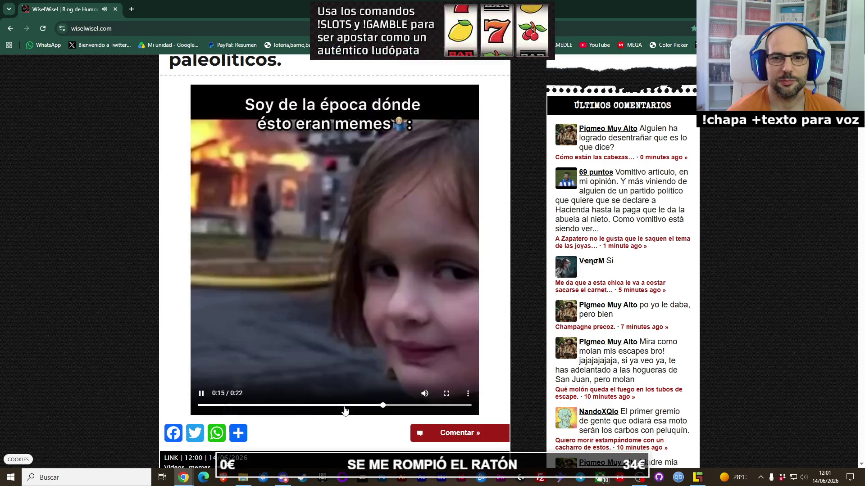
pyautogui.click(345, 406)
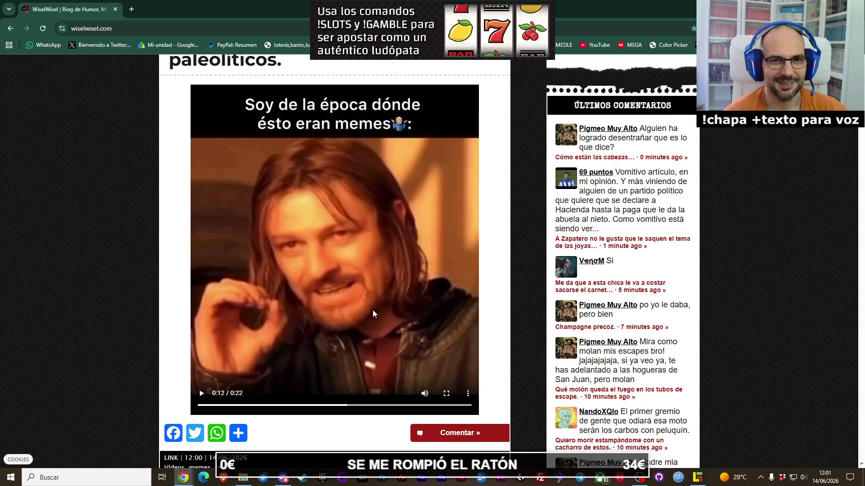
pyautogui.click(315, 328)
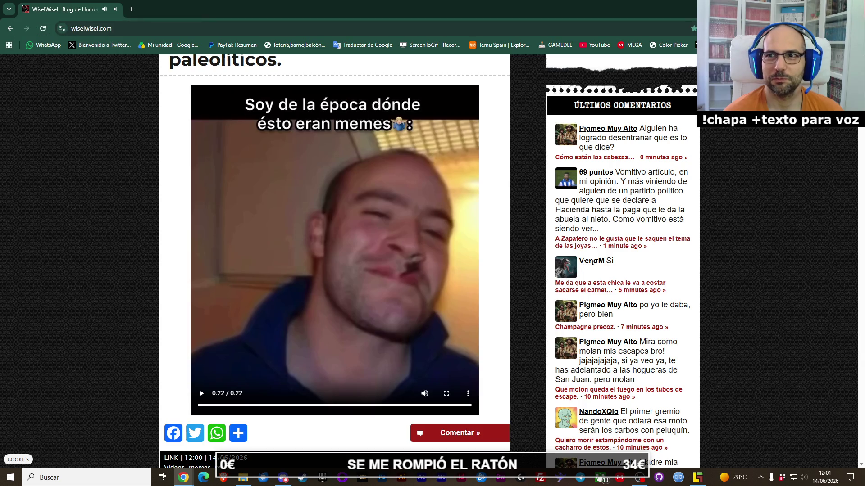
pyautogui.hotkey('alt', 'Tab')
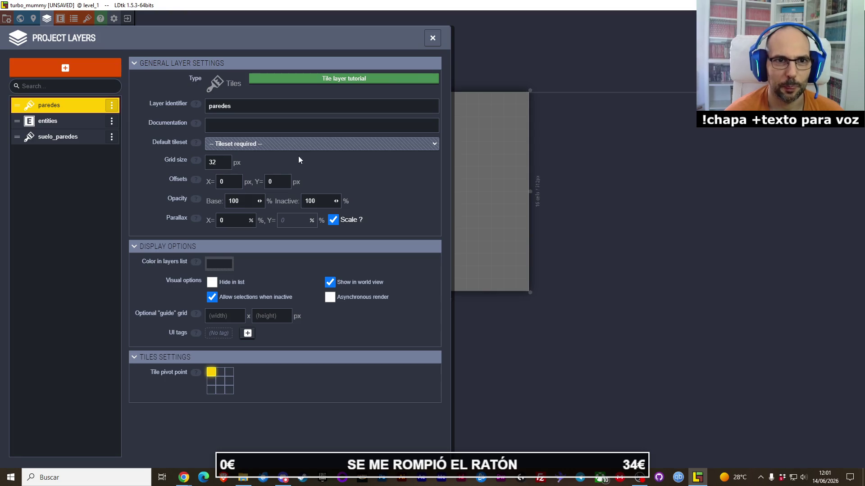
# - Set paredes' default tileset to suelo_paredes and move the layer below entities
pyautogui.click(291, 144)
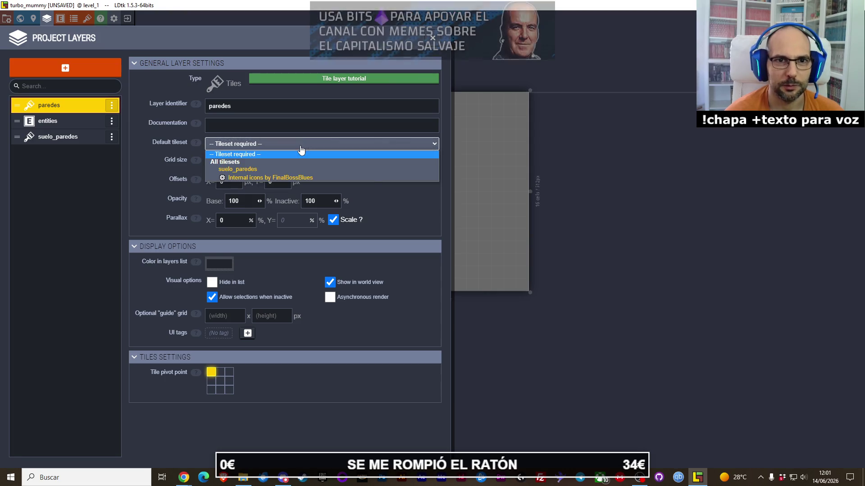
pyautogui.click(260, 170)
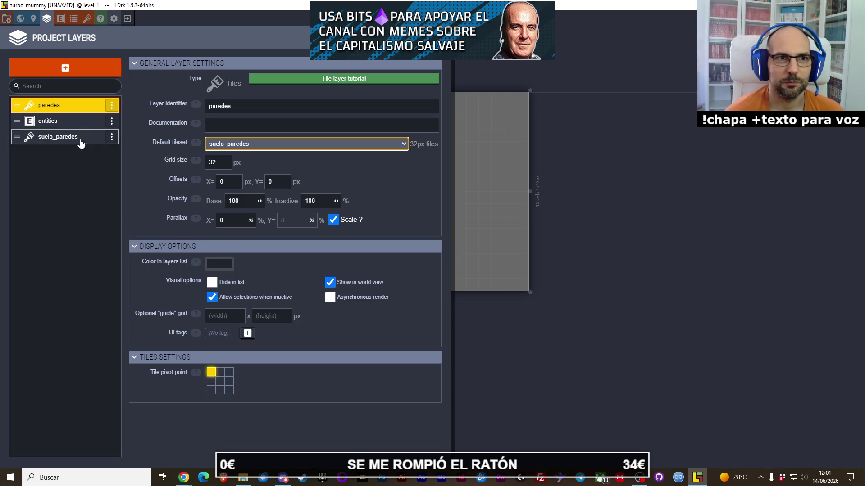
pyautogui.moveTo(69, 109); pyautogui.dragTo(72, 126)
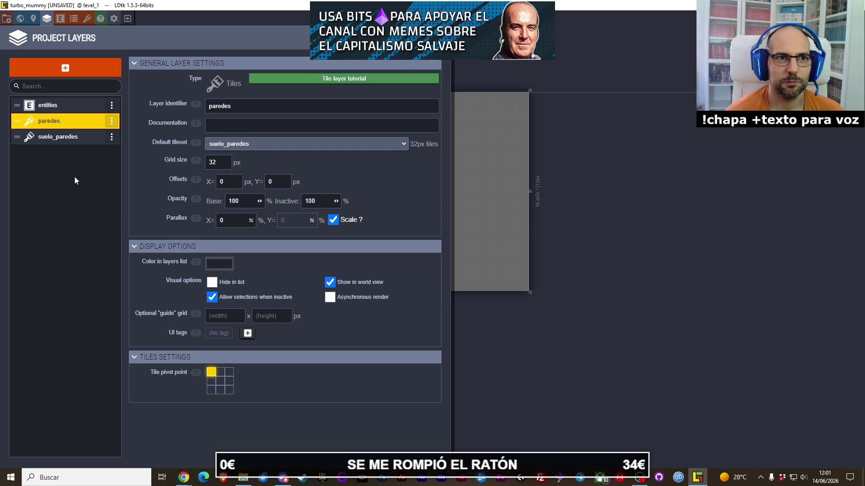
# - Rename the suelo_paredes layer to 'suelo'
pyautogui.click(67, 136)
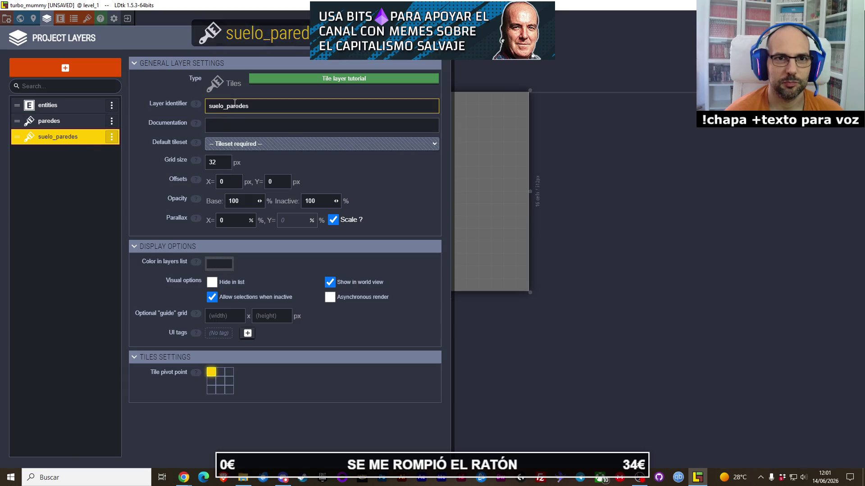
pyautogui.click(235, 106)
pyautogui.write('suelo')
pyautogui.press('Return')
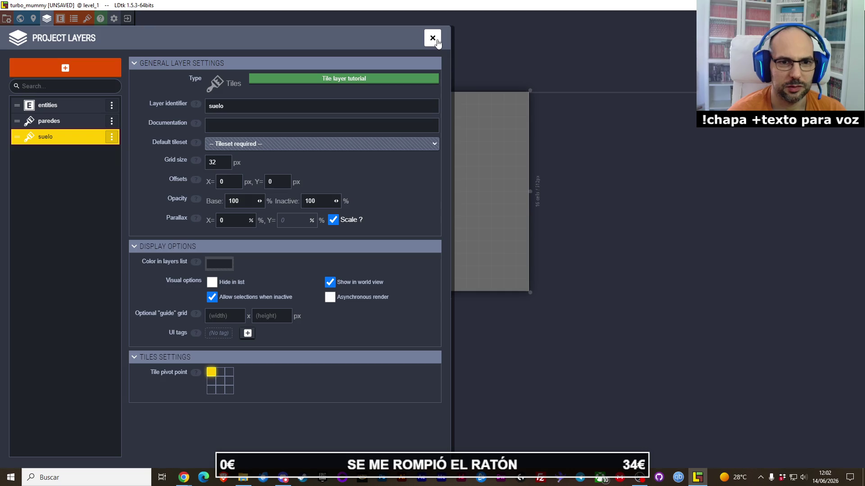
# - Centre the tile pivot on the suelo and paredes layers and close the layer settings
pyautogui.click(219, 382)
pyautogui.click(45, 121)
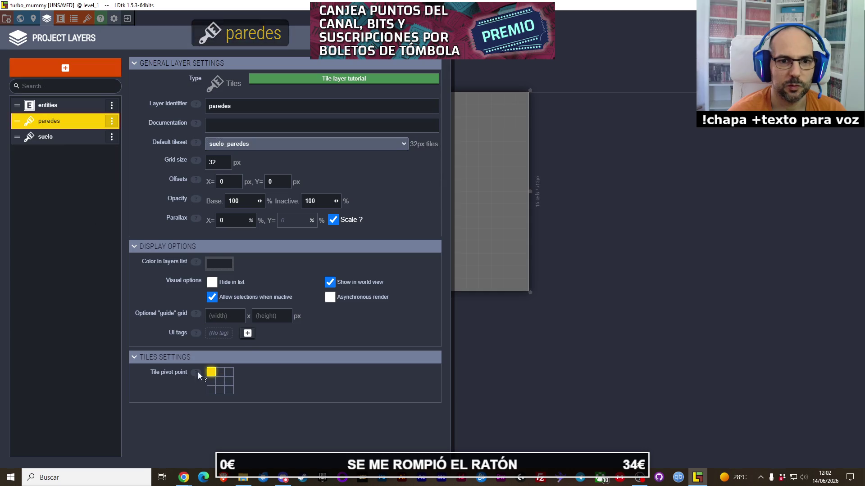
pyautogui.click(219, 382)
pyautogui.click(65, 110)
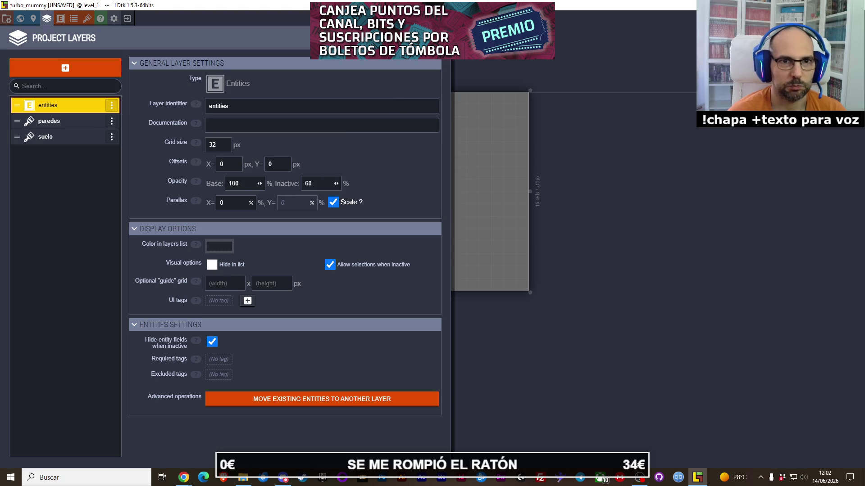
pyautogui.press('Escape')
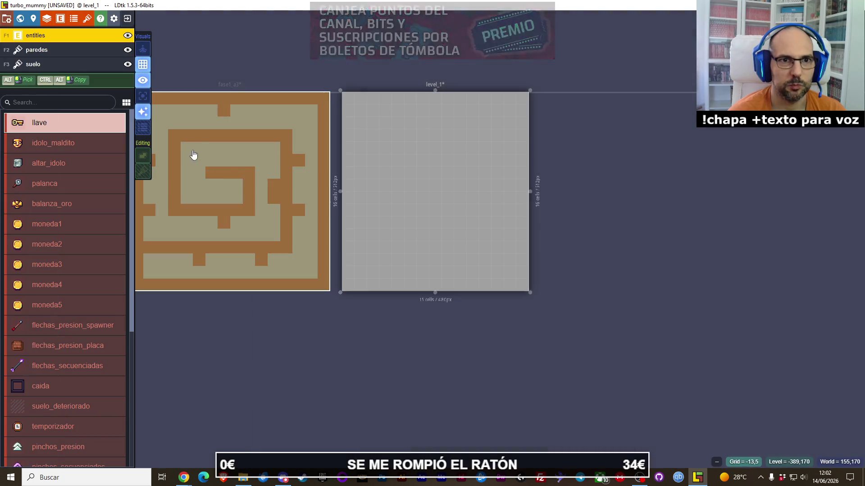
# - Select fase1_a3 and the paredes layer, paint and undo a test wall tile, then reopen layer settings
pyautogui.moveTo(225, 37); pyautogui.dragTo(275, 48)
pyautogui.click(267, 164)
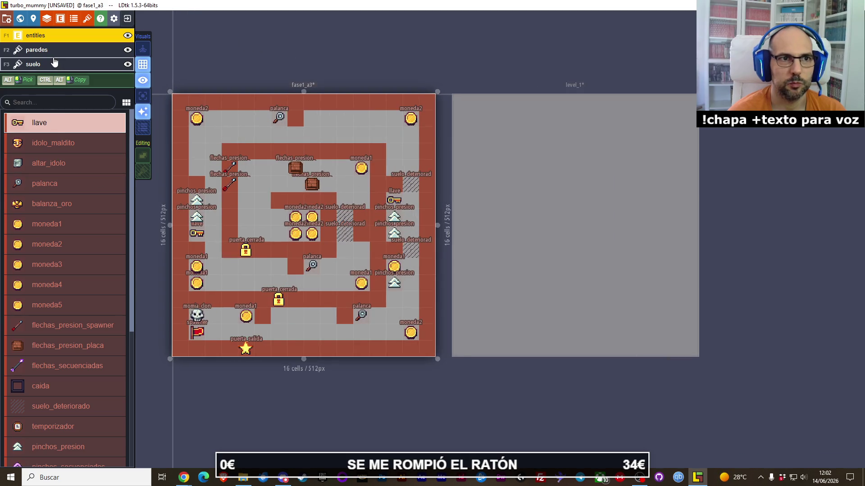
pyautogui.click(52, 53)
pyautogui.click(59, 116)
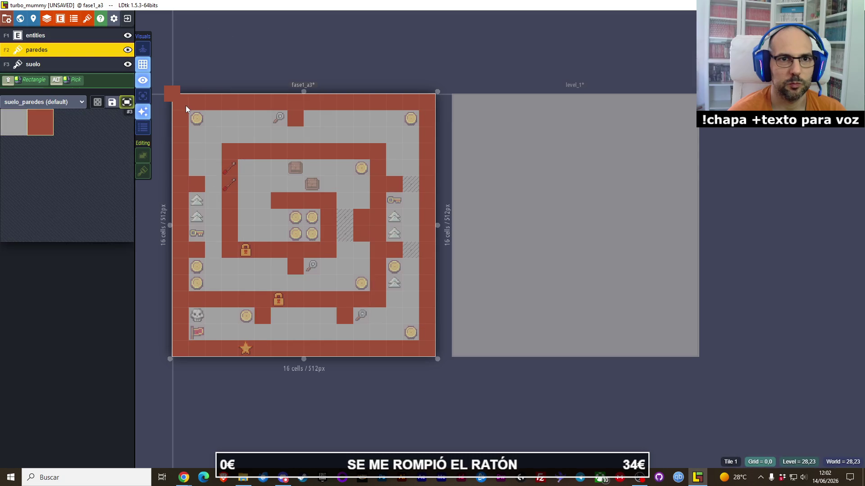
pyautogui.click(235, 121)
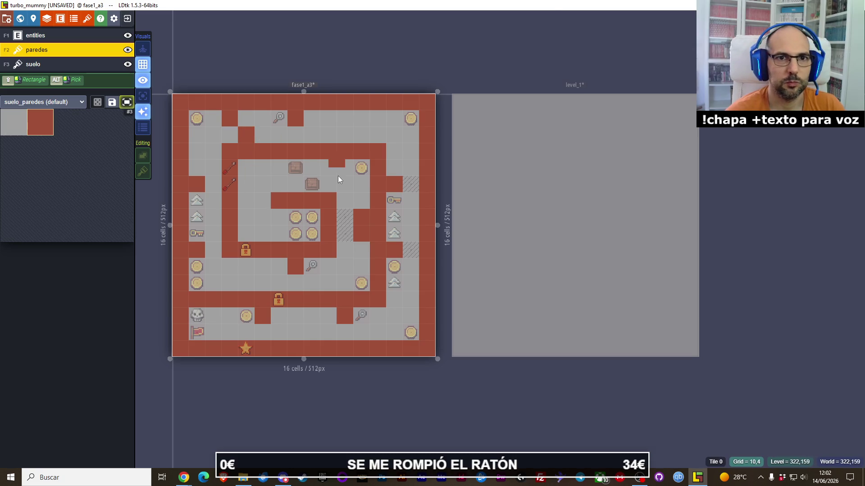
pyautogui.hotkey('ctrl', 'z')
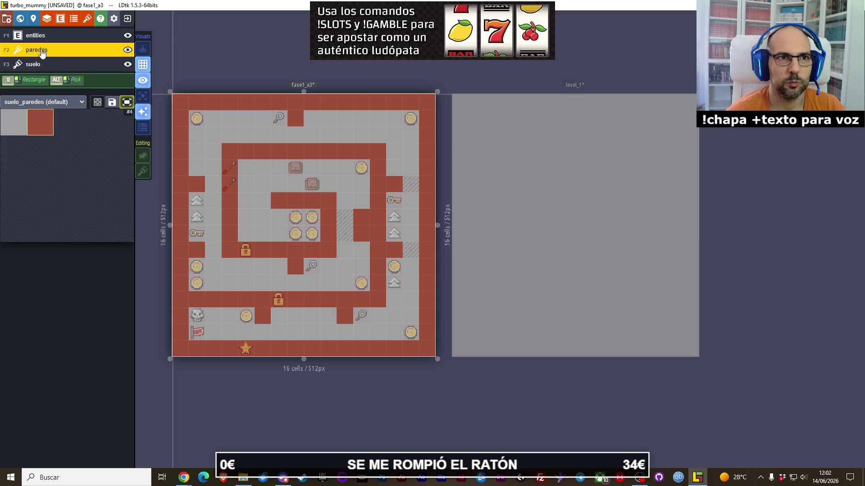
pyautogui.click(46, 20)
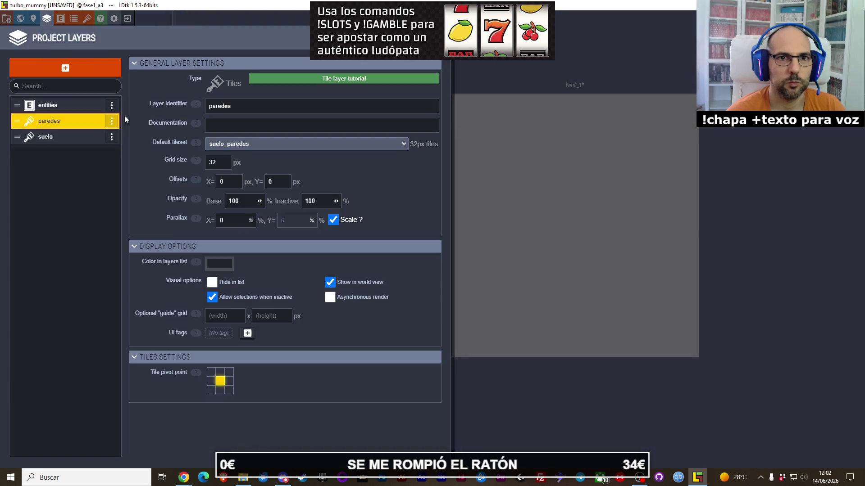
# - Give the paredes layer a top-left tile pivot point and close the Project Layers panel
pyautogui.click(229, 169)
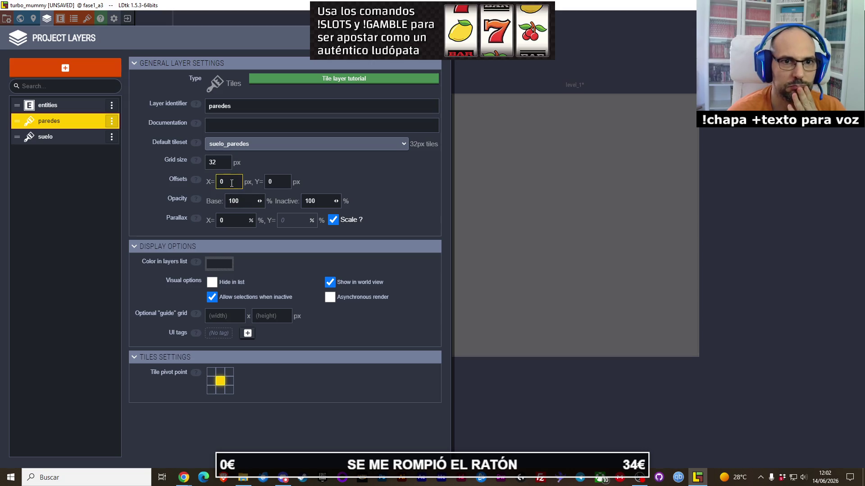
pyautogui.click(64, 140)
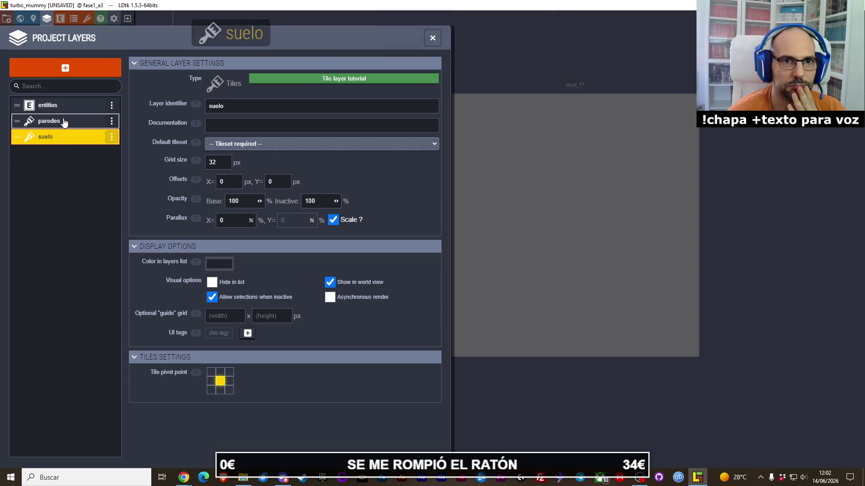
pyautogui.press('Up')
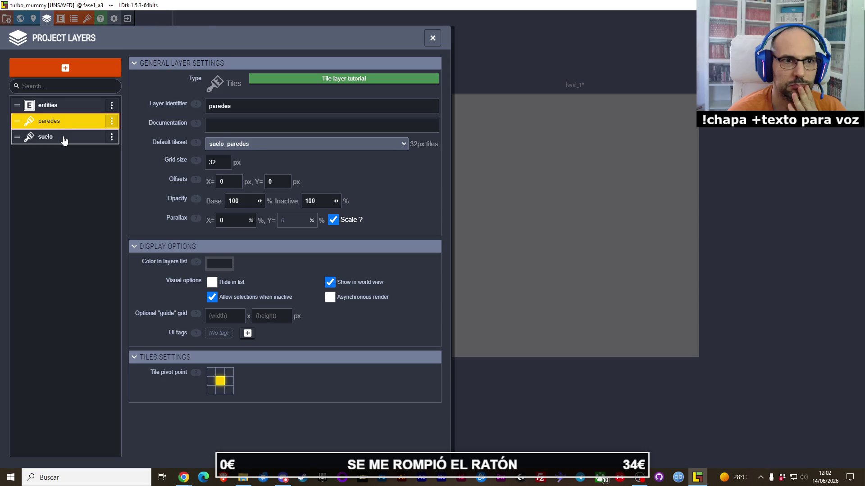
pyautogui.click(64, 140)
pyautogui.press('Up')
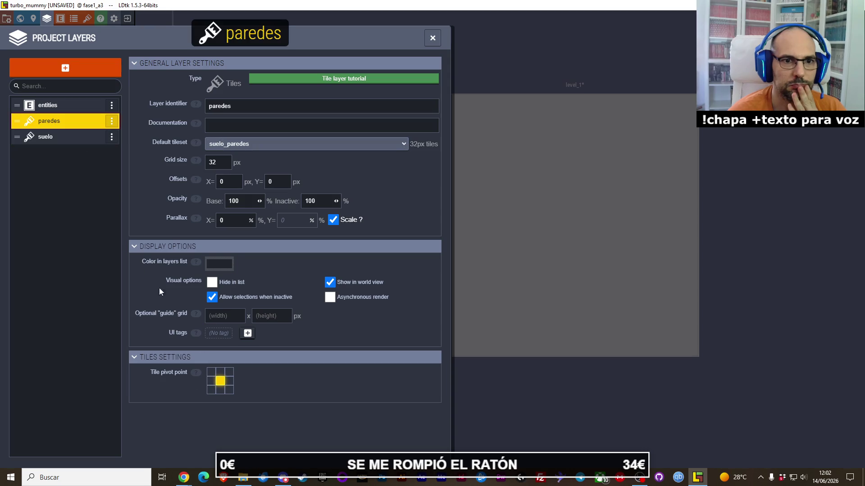
pyautogui.click(211, 372)
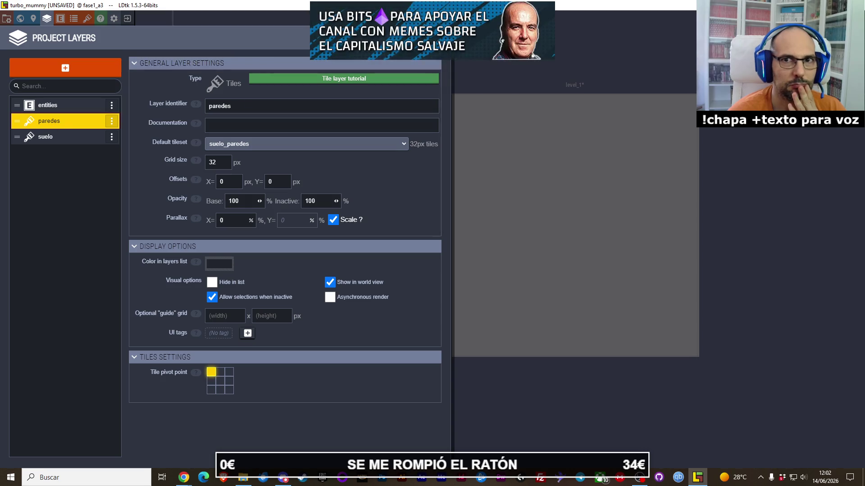
pyautogui.press('Escape')
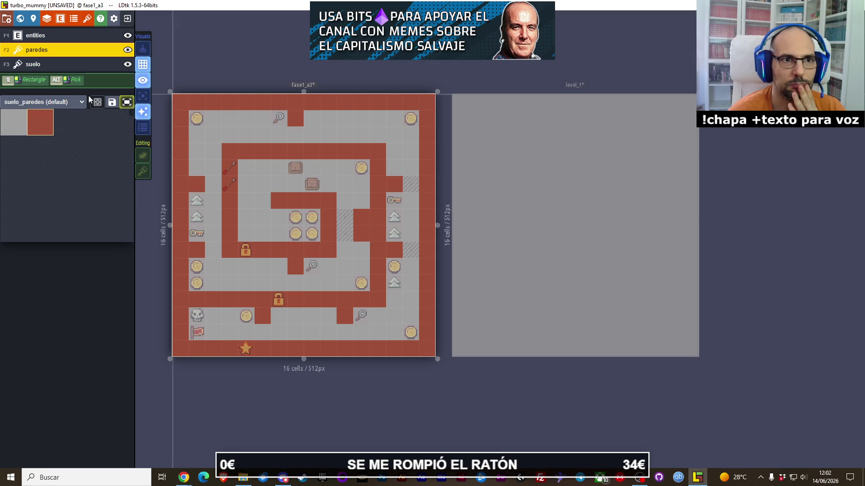
# - Paint the left wall column onto paredes with suelo hidden, undoing one stray tile
pyautogui.click(128, 64)
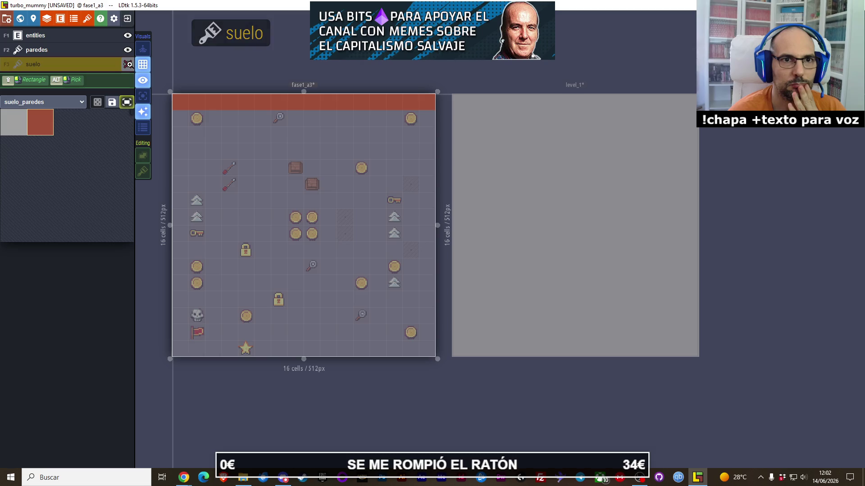
pyautogui.click(129, 64)
pyautogui.click(129, 65)
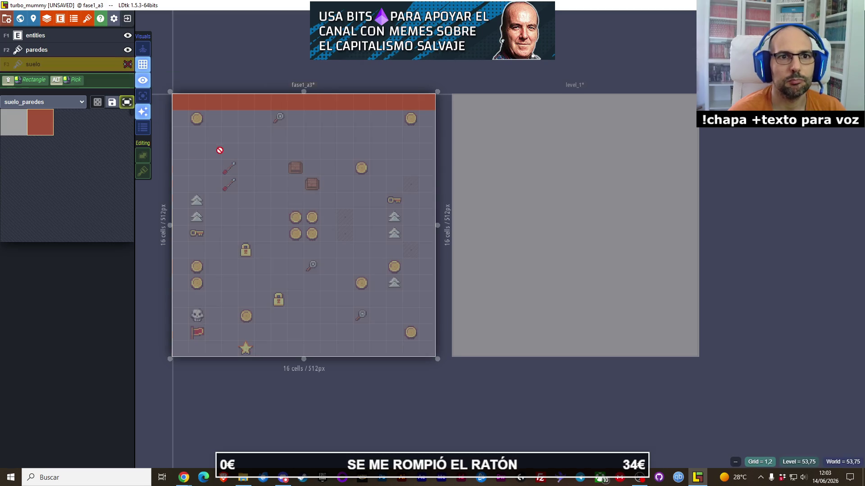
pyautogui.press('F2')
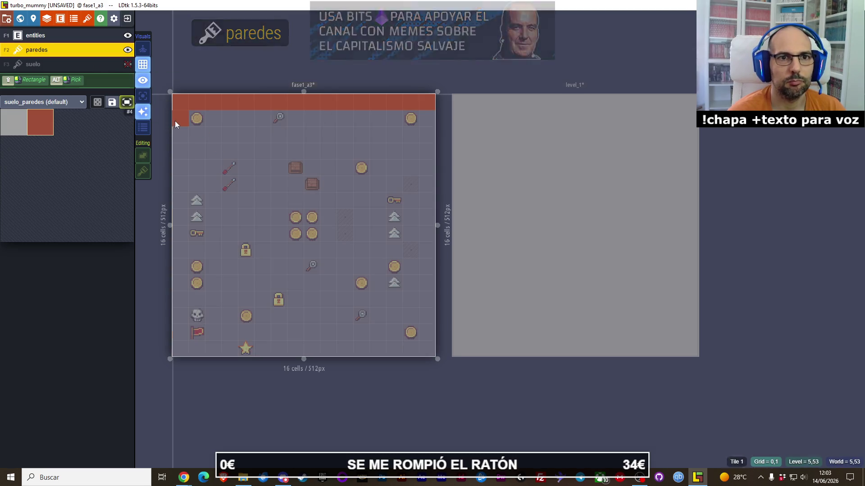
pyautogui.moveTo(175, 121); pyautogui.dragTo(177, 349)
pyautogui.click(119, 67)
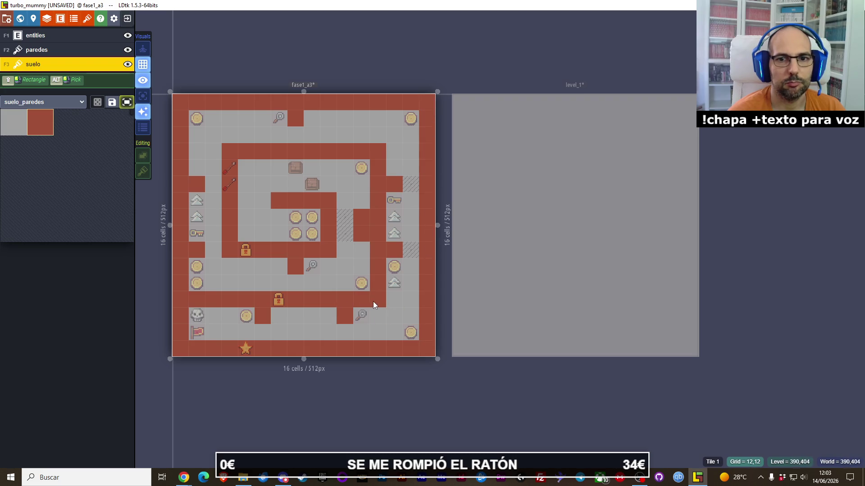
pyautogui.click(245, 315)
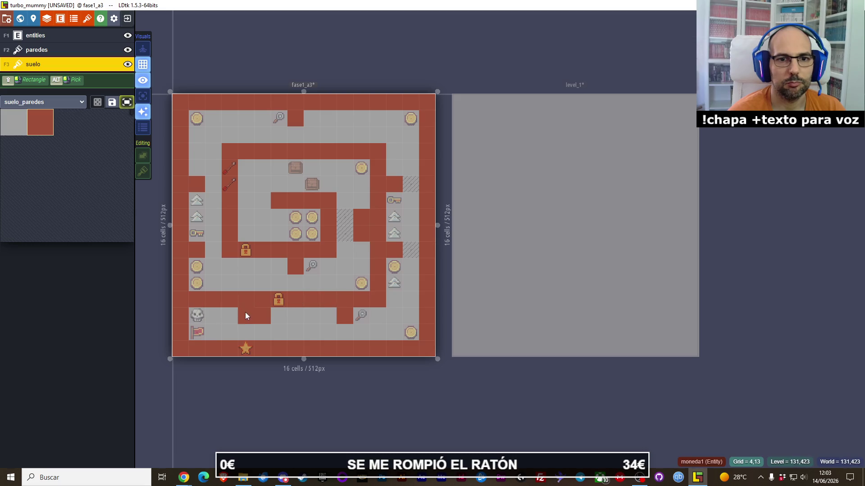
pyautogui.hotkey('ctrl', 'z')
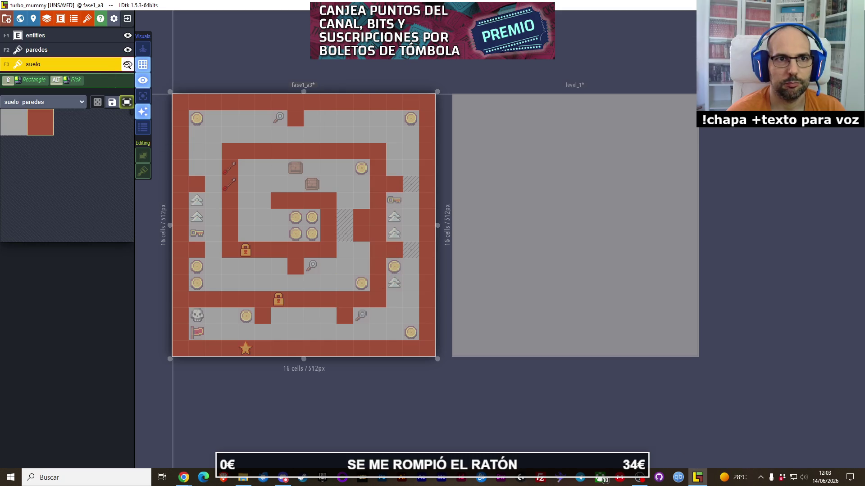
# - Compare suelo and paredes visibility, then paint a wall tile on the top row of paredes
pyautogui.click(129, 63)
pyautogui.click(129, 64)
pyautogui.click(129, 64)
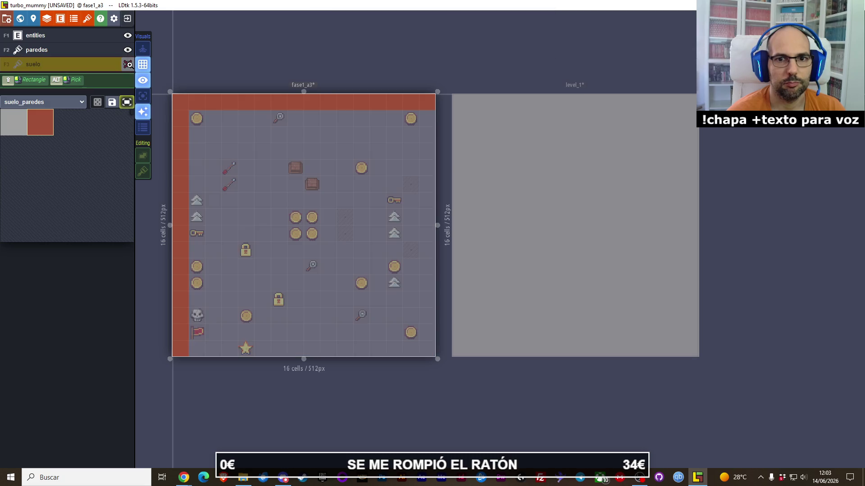
pyautogui.click(128, 64)
pyautogui.click(129, 64)
pyautogui.click(129, 64)
pyautogui.click(128, 64)
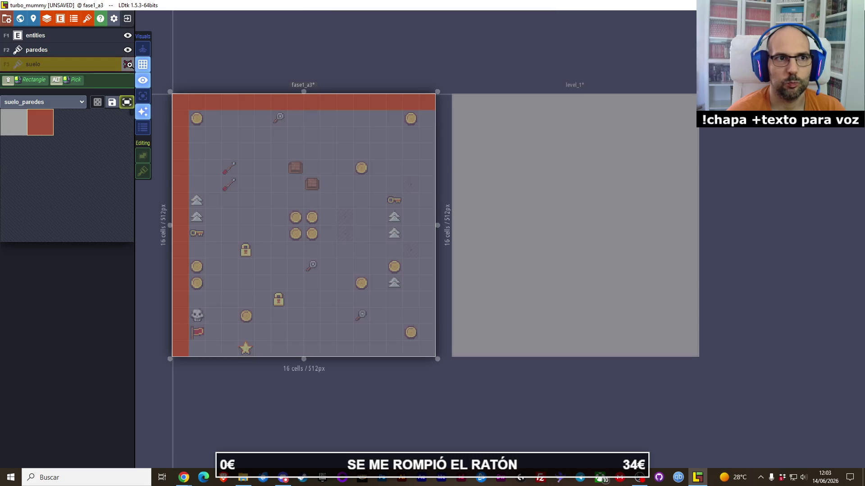
pyautogui.click(129, 64)
pyautogui.click(129, 63)
pyautogui.click(129, 64)
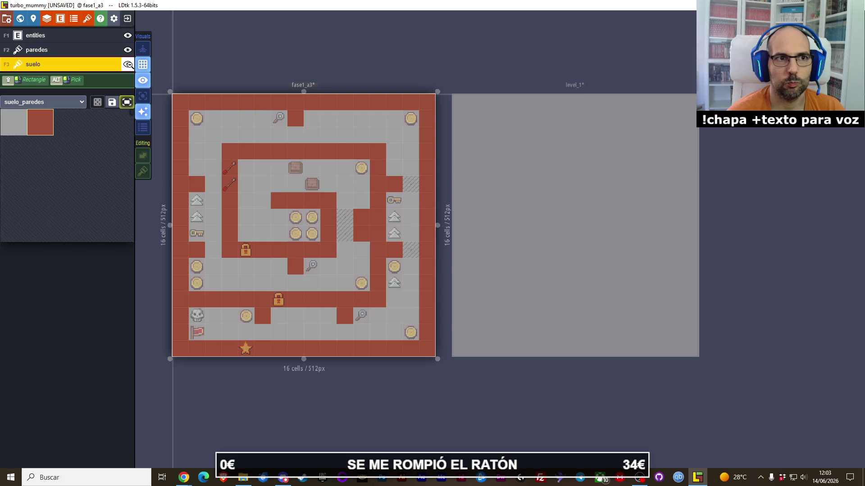
pyautogui.click(129, 65)
pyautogui.click(128, 64)
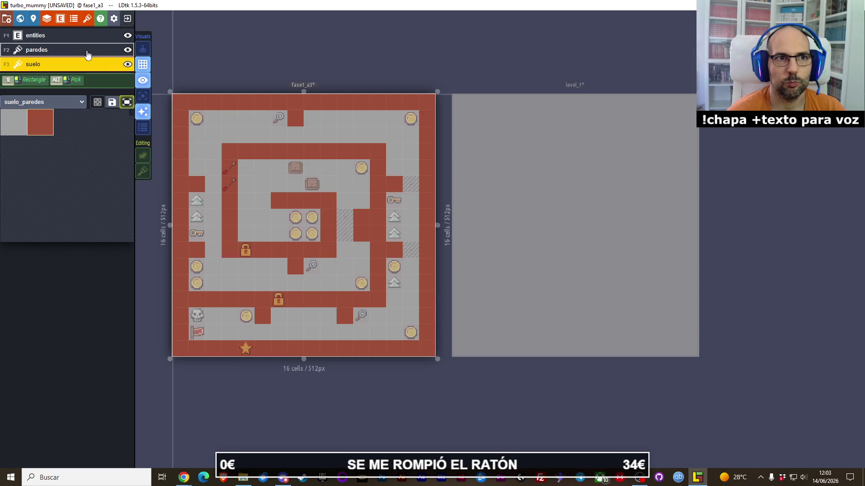
pyautogui.click(87, 55)
pyautogui.click(125, 50)
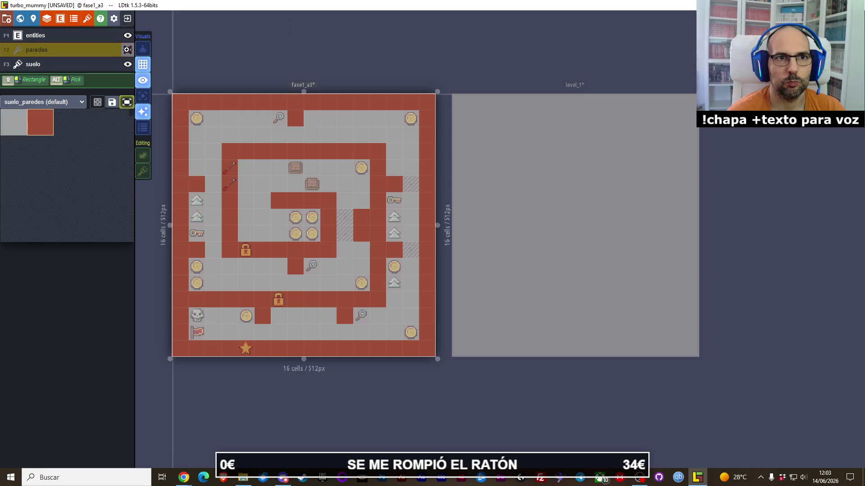
pyautogui.click(127, 49)
pyautogui.click(385, 125)
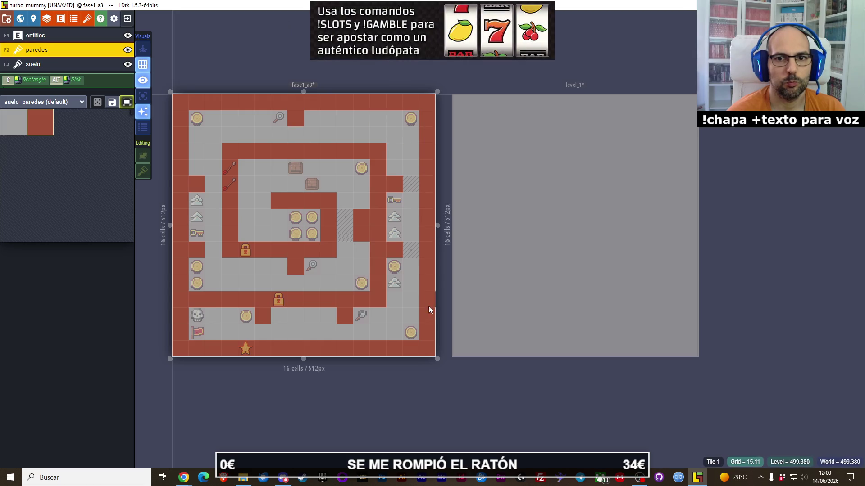
# - Paint the bottom wall row onto paredes and show the suelo layer again
pyautogui.click(113, 64)
pyautogui.click(128, 64)
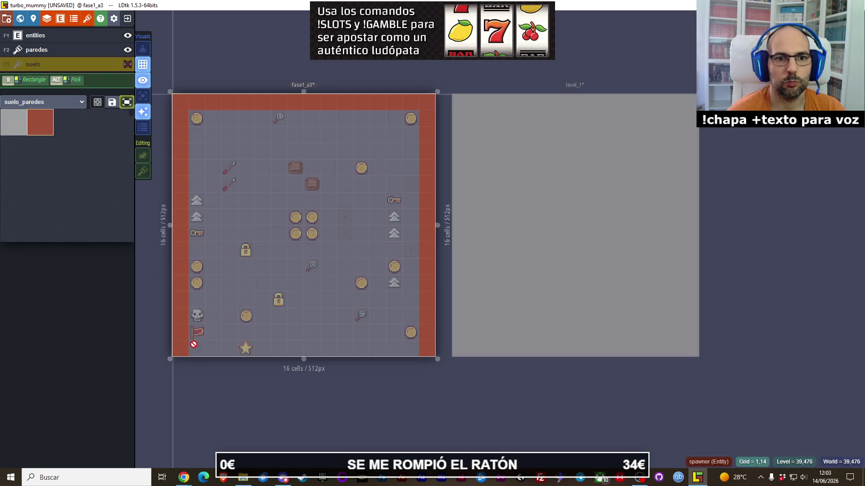
pyautogui.click(67, 50)
pyautogui.moveTo(202, 354); pyautogui.dragTo(420, 355)
pyautogui.click(128, 64)
pyautogui.click(112, 64)
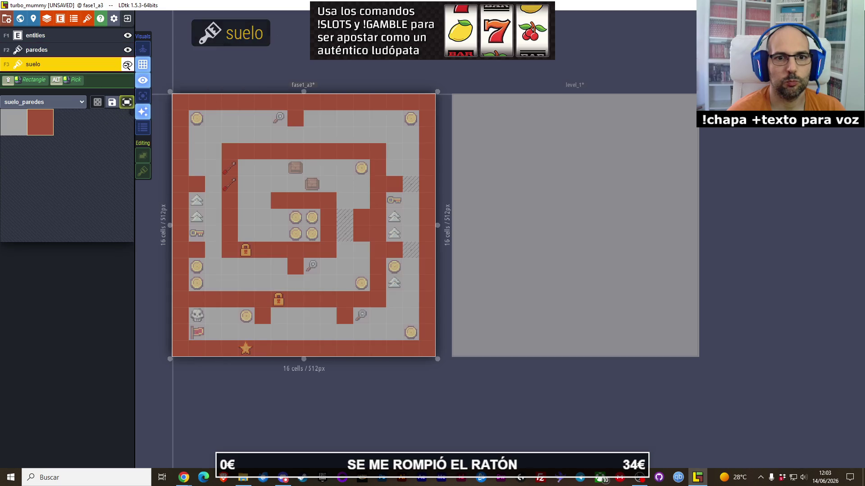
pyautogui.click(129, 65)
pyautogui.click(128, 65)
pyautogui.click(128, 65)
pyautogui.click(68, 50)
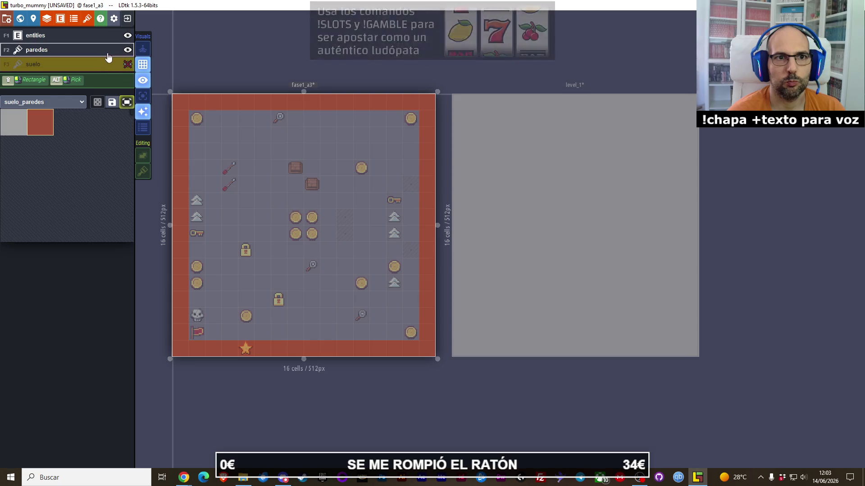
pyautogui.click(127, 65)
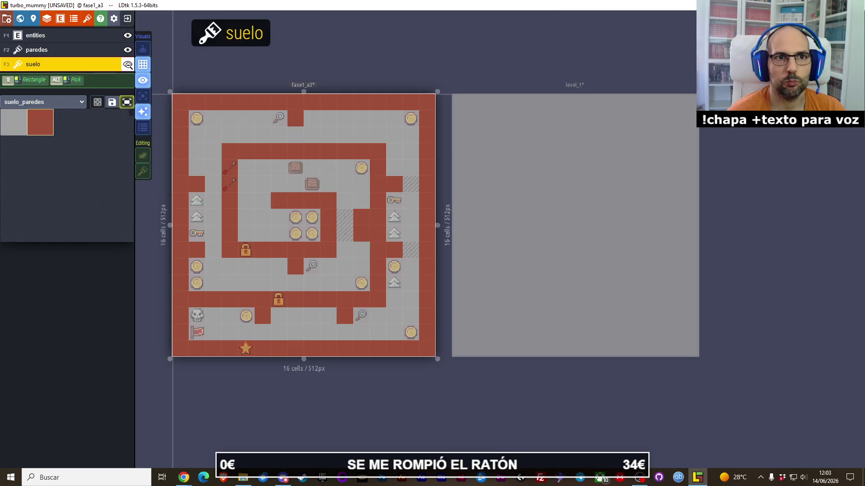
# - Extend the top wall stub down to the inner wall on paredes, comparing against suelo
pyautogui.press('F2')
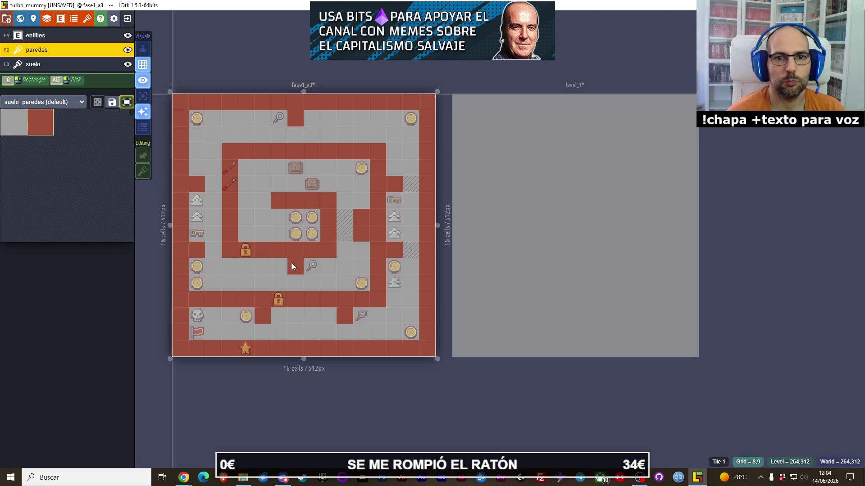
pyautogui.click(297, 131)
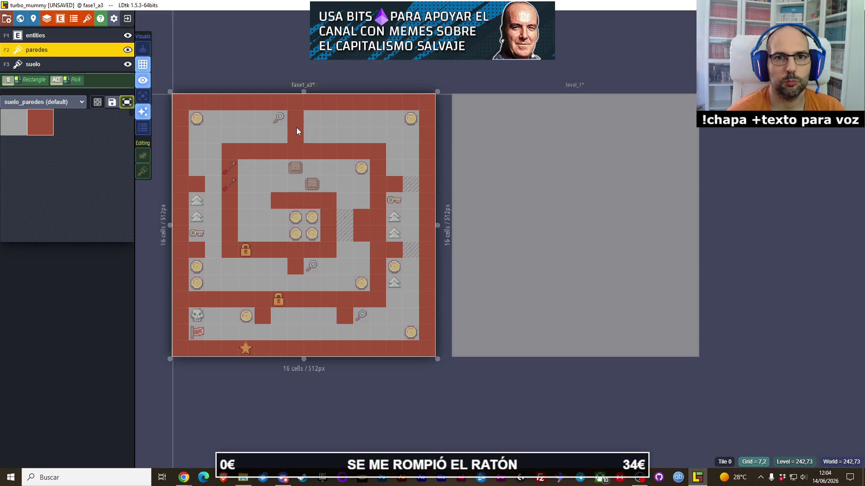
pyautogui.click(127, 64)
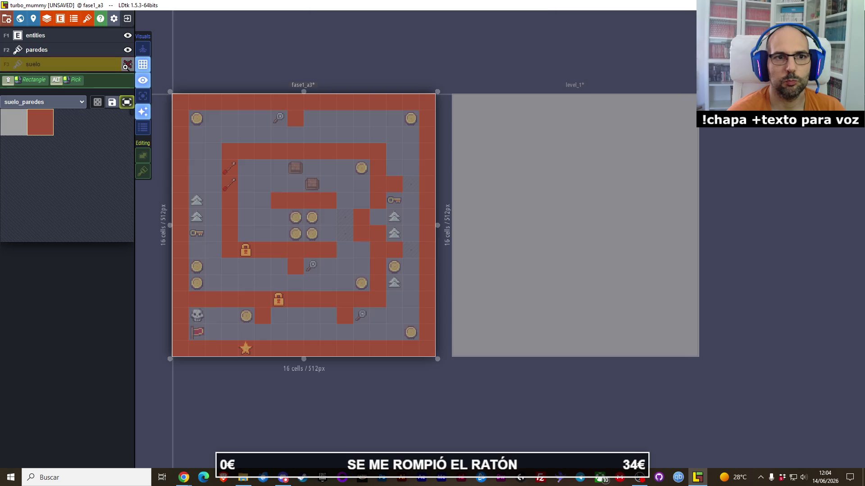
pyautogui.click(127, 65)
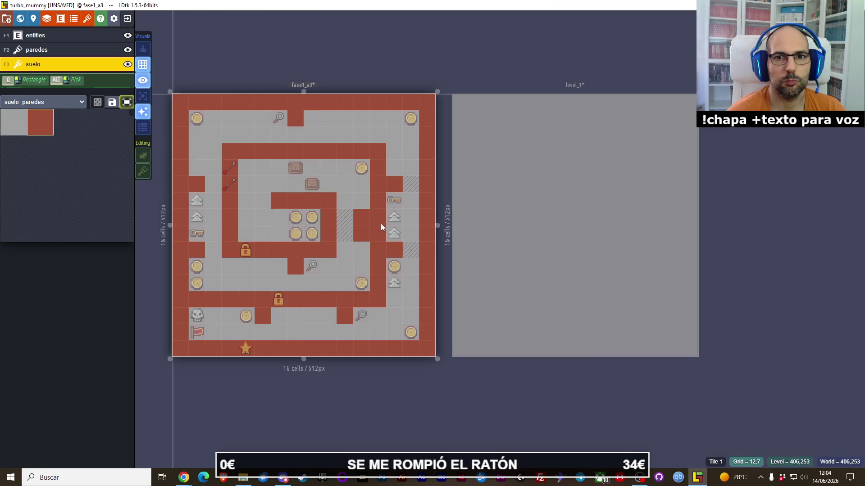
pyautogui.click(127, 65)
pyautogui.click(126, 65)
pyautogui.click(127, 66)
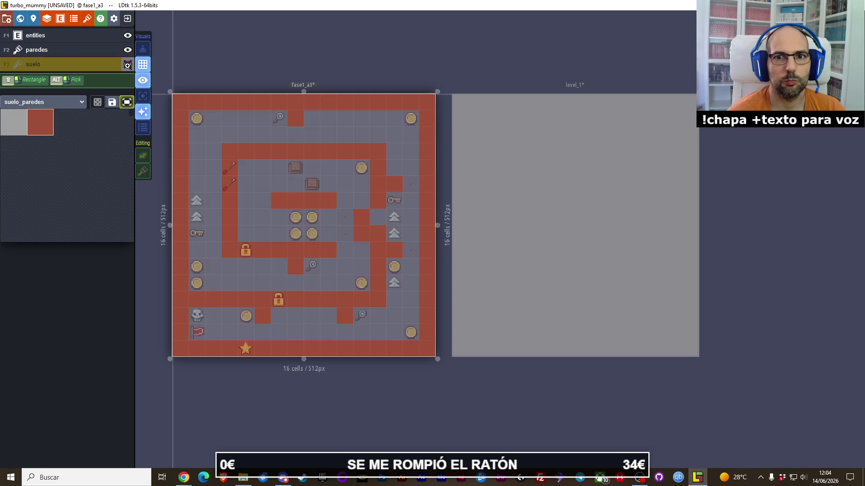
pyautogui.click(127, 65)
pyautogui.click(127, 66)
pyautogui.click(127, 66)
pyautogui.press('F2')
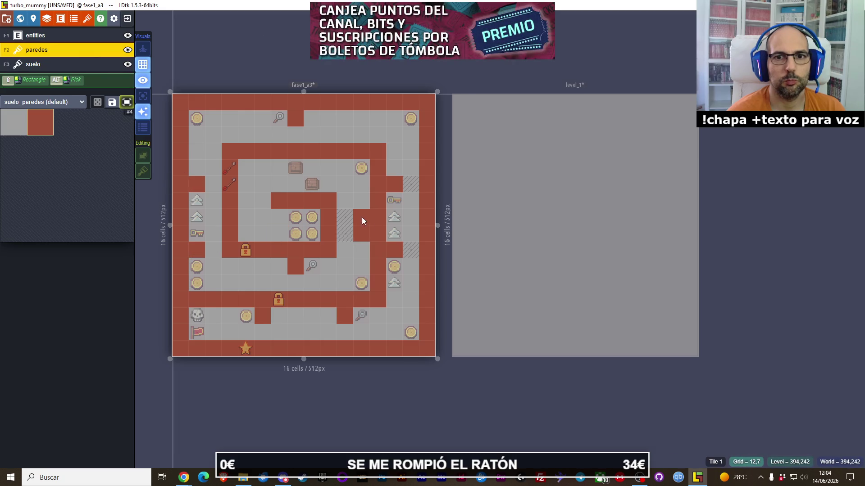
# - Hide paredes and repaint suelo's top row and right column with the grey floor tile
pyautogui.click(127, 64)
pyautogui.click(127, 64)
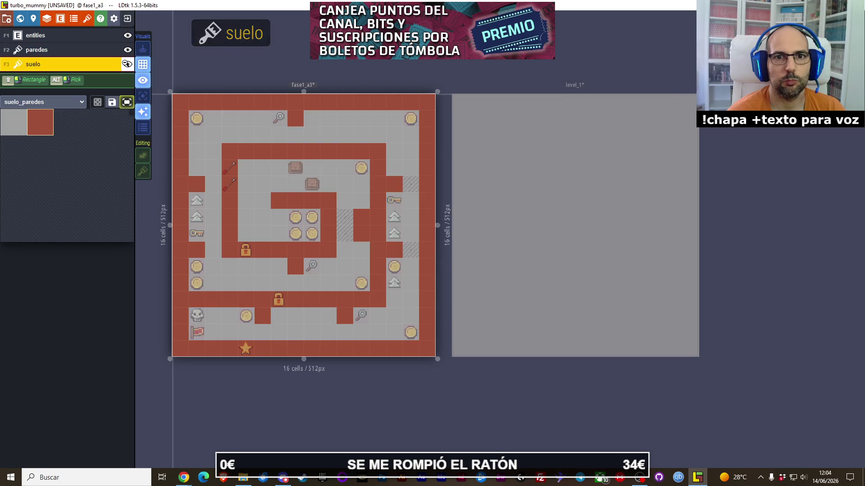
pyautogui.click(127, 64)
pyautogui.click(127, 64)
pyautogui.click(127, 64)
pyautogui.click(128, 49)
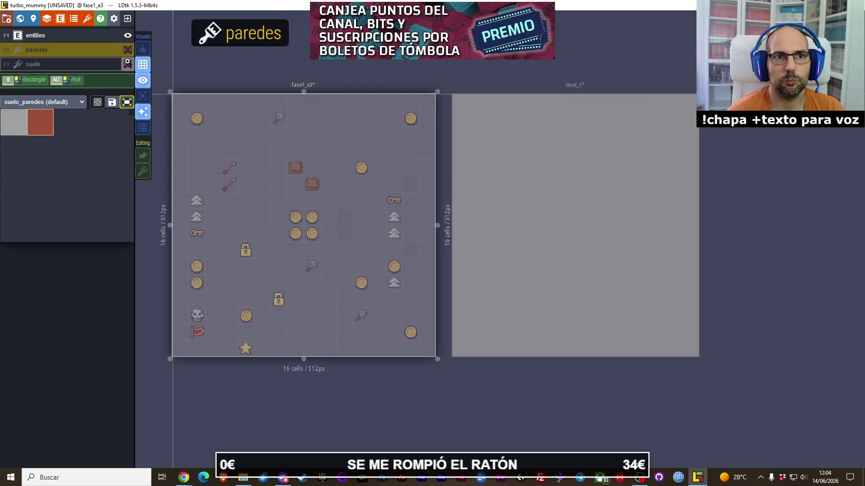
pyautogui.click(128, 67)
pyautogui.click(16, 126)
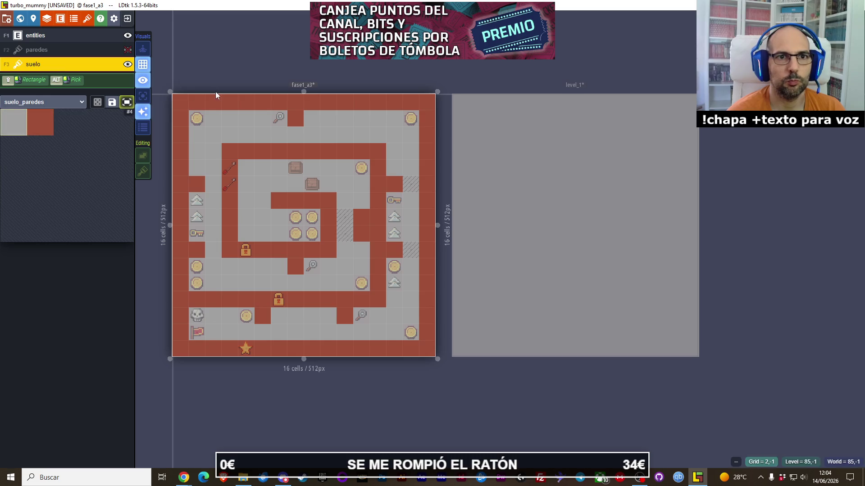
pyautogui.click(179, 103)
pyautogui.moveTo(179, 104)
pyautogui.mouseDown()
pyautogui.moveTo(426, 99)
pyautogui.moveTo(421, 287)
pyautogui.mouseUp()
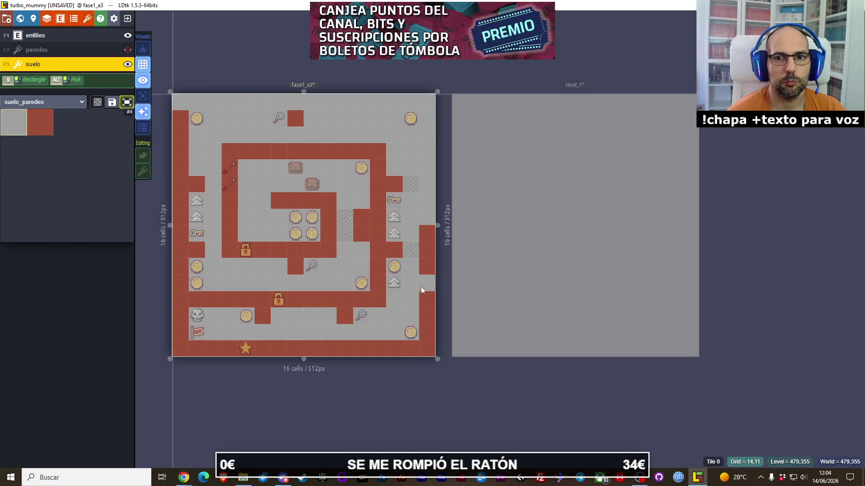
# - Erase the remaining red wall tiles from the suelo floor layer across the whole level
pyautogui.moveTo(279, 201); pyautogui.dragTo(420, 334)
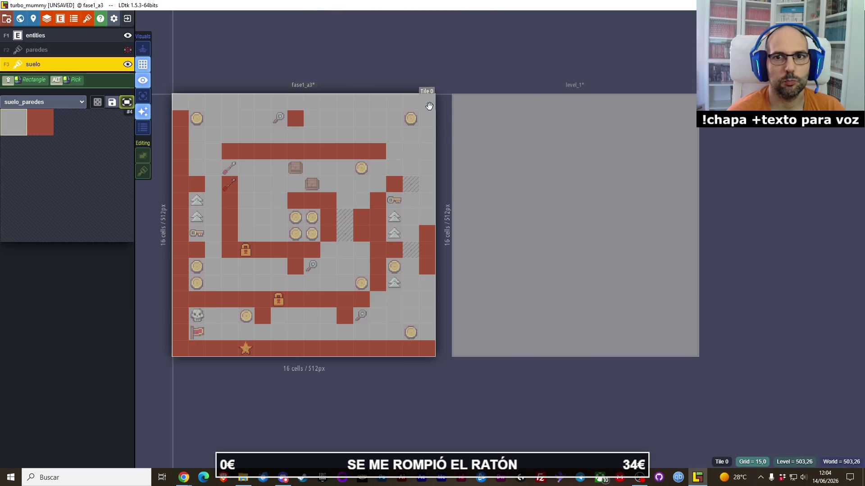
pyautogui.keyDown('alt'); pyautogui.click(344, 216); pyautogui.keyUp('alt')
pyautogui.keyDown('alt'); pyautogui.click(311, 263); pyautogui.keyUp('alt')
pyautogui.press('Escape')
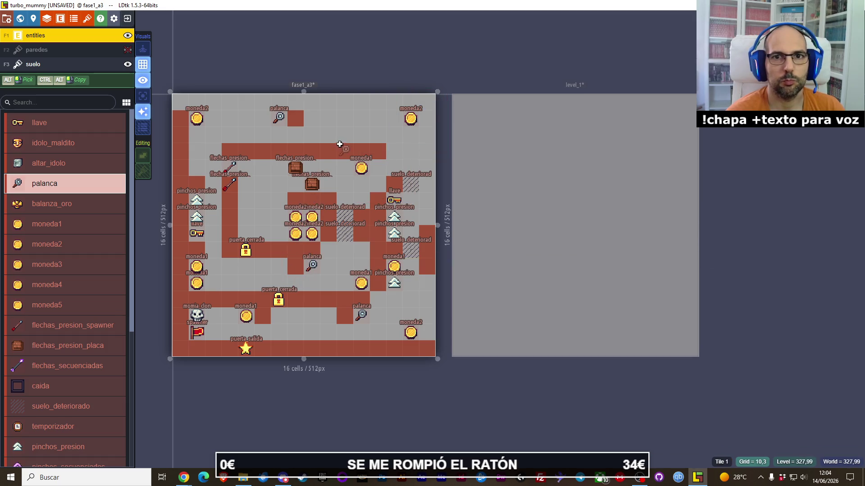
pyautogui.click(57, 66)
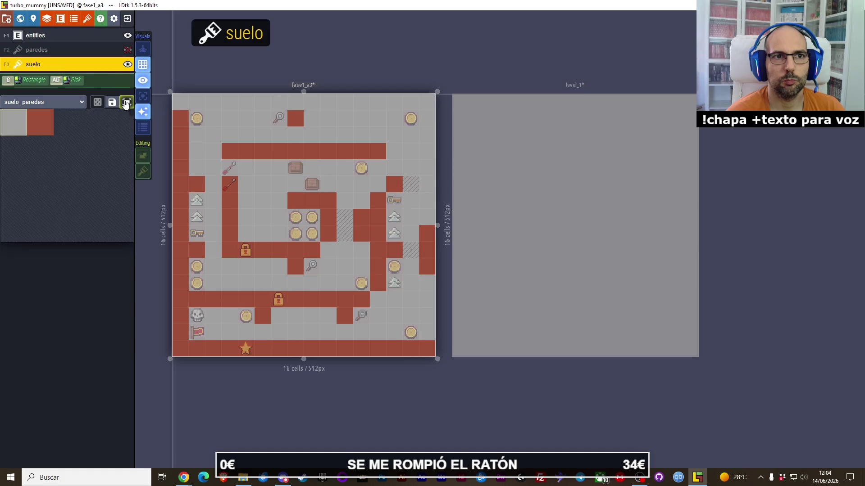
pyautogui.moveTo(207, 169); pyautogui.dragTo(387, 315)
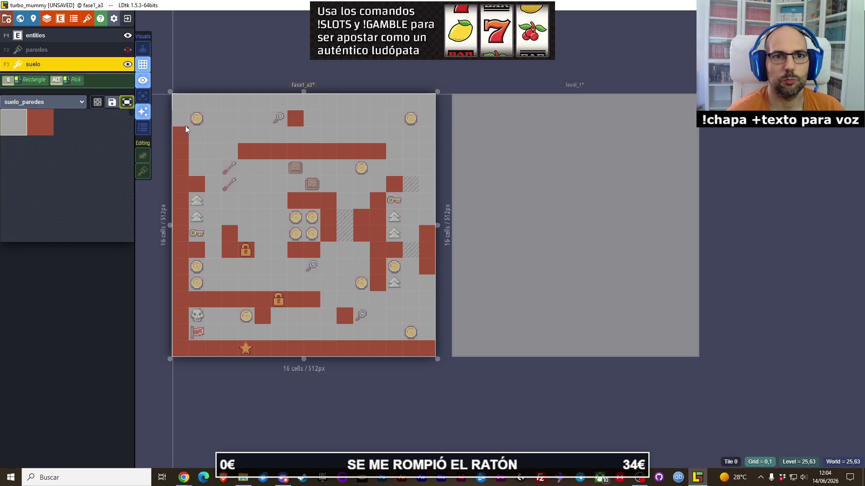
pyautogui.moveTo(362, 151); pyautogui.dragTo(345, 152)
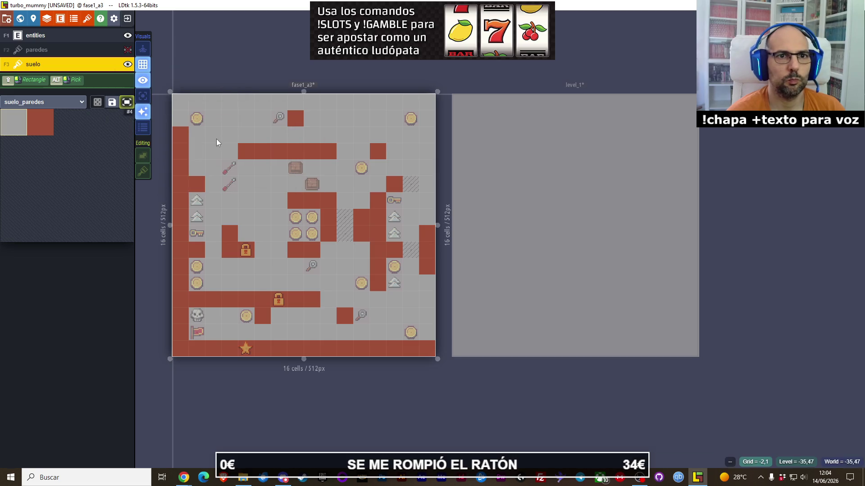
pyautogui.moveTo(246, 152)
pyautogui.mouseDown()
pyautogui.moveTo(302, 118)
pyautogui.moveTo(389, 152)
pyautogui.moveTo(377, 223)
pyautogui.moveTo(388, 267)
pyautogui.moveTo(379, 283)
pyautogui.moveTo(427, 231)
pyautogui.mouseUp()
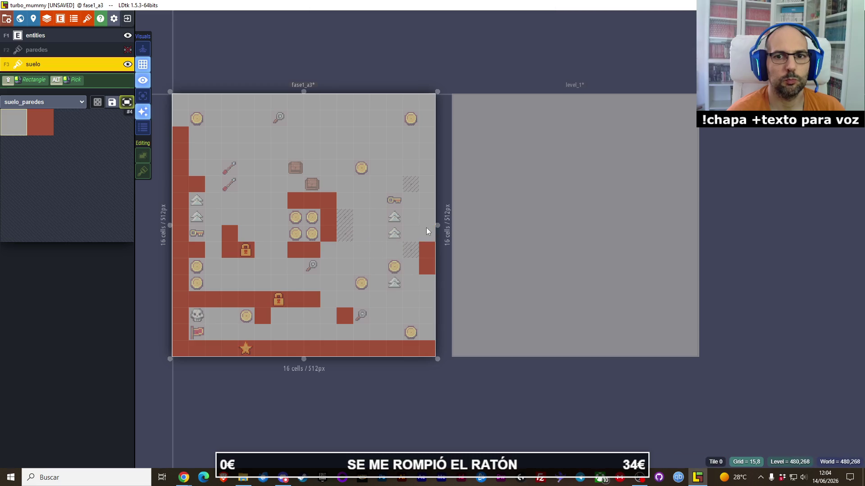
pyautogui.moveTo(420, 285)
pyautogui.mouseDown()
pyautogui.moveTo(298, 197)
pyautogui.moveTo(188, 139)
pyautogui.moveTo(268, 333)
pyautogui.mouseUp()
pyautogui.moveTo(288, 349)
pyautogui.mouseDown()
pyautogui.moveTo(416, 343)
pyautogui.moveTo(297, 285)
pyautogui.moveTo(277, 286)
pyautogui.moveTo(234, 342)
pyautogui.moveTo(186, 351)
pyautogui.mouseUp()
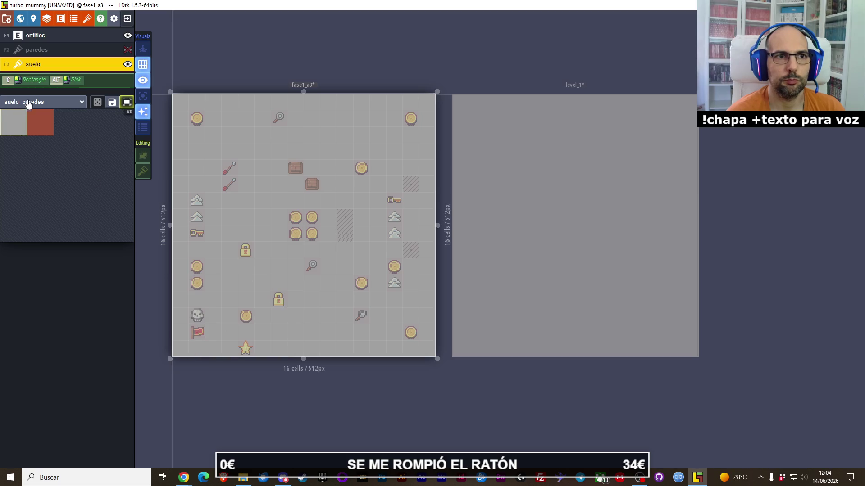
# - Recheck the paredes walls, make level_1 the current level in view, and save the project
pyautogui.click(128, 50)
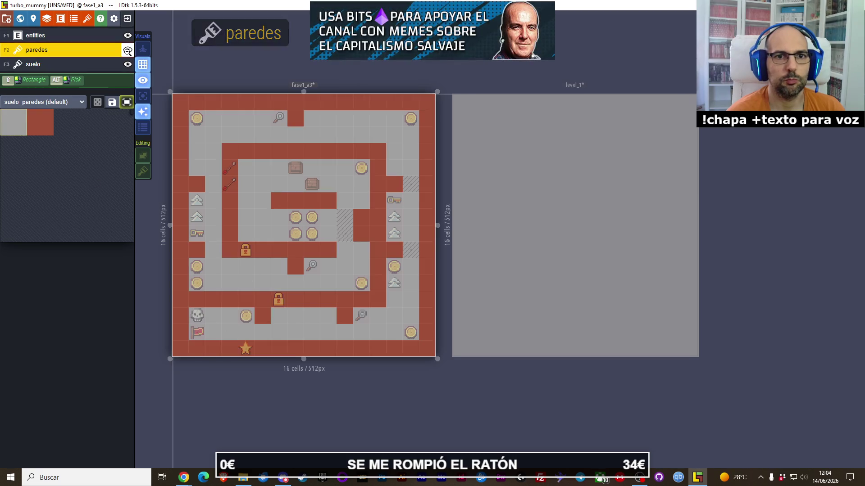
pyautogui.click(127, 50)
pyautogui.click(127, 50)
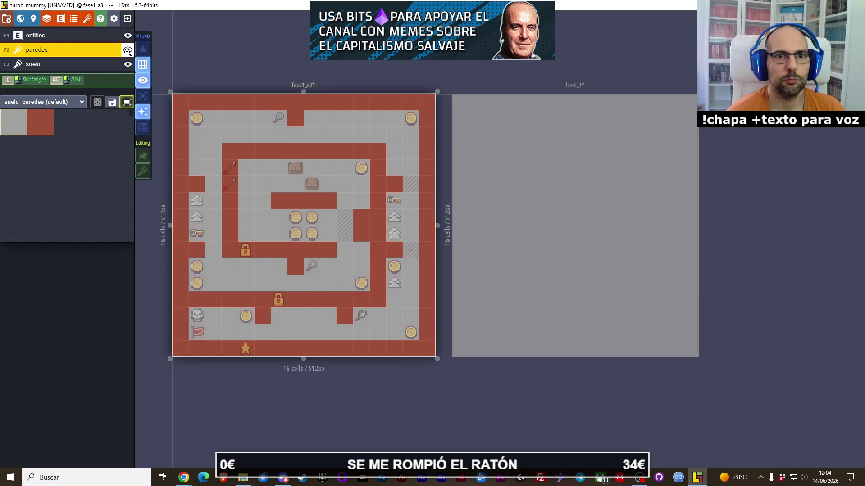
pyautogui.click(83, 71)
pyautogui.press('F2')
pyautogui.press('F1')
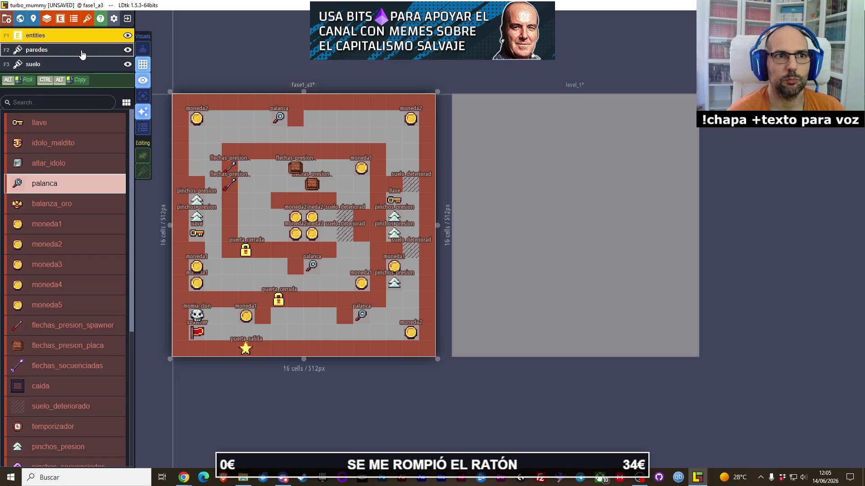
pyautogui.click(82, 50)
pyautogui.click(543, 197)
pyautogui.moveTo(557, 198); pyautogui.dragTo(363, 219)
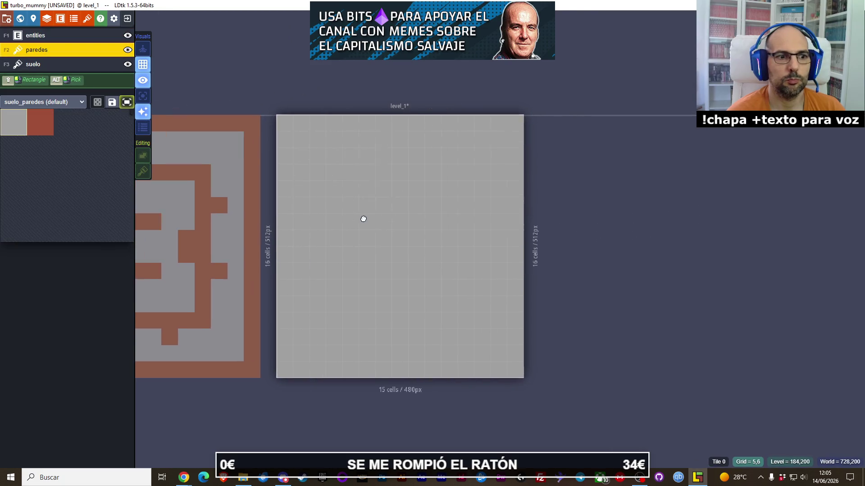
pyautogui.hotkey('ctrl', 's')
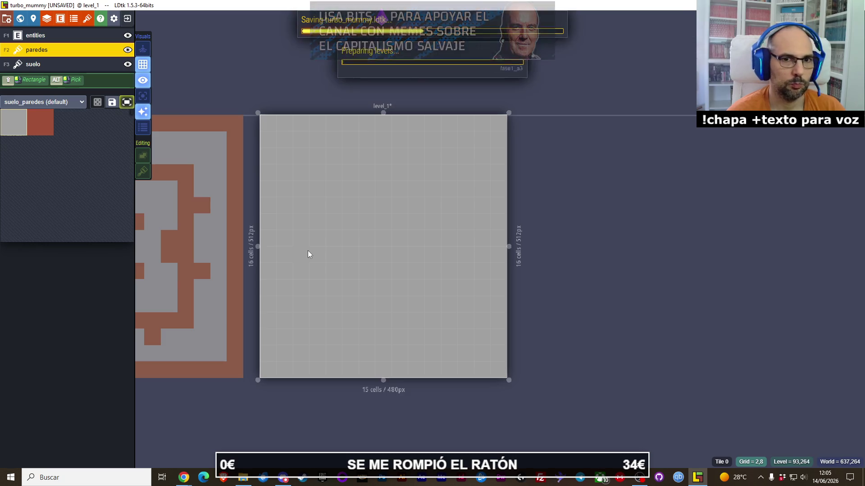
# - Inspect the simplified export folder in Explorer, then open LDtk's Project Settings
pyautogui.click(244, 478)
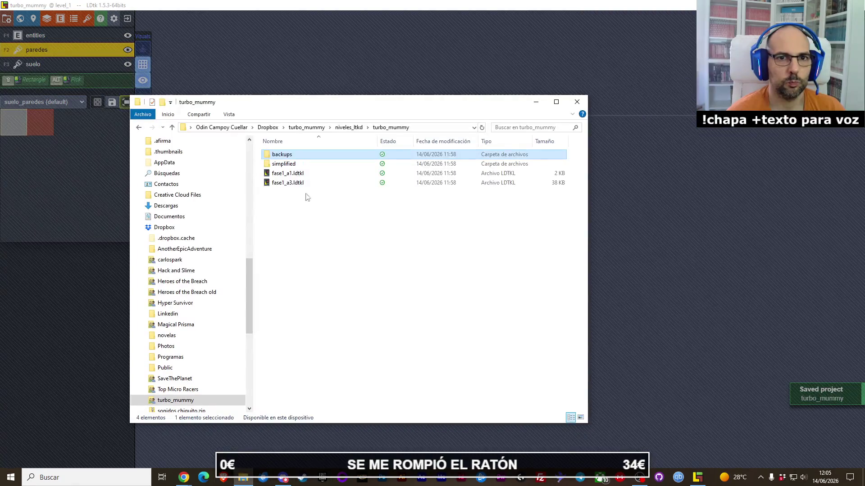
pyautogui.doubleClick(288, 164)
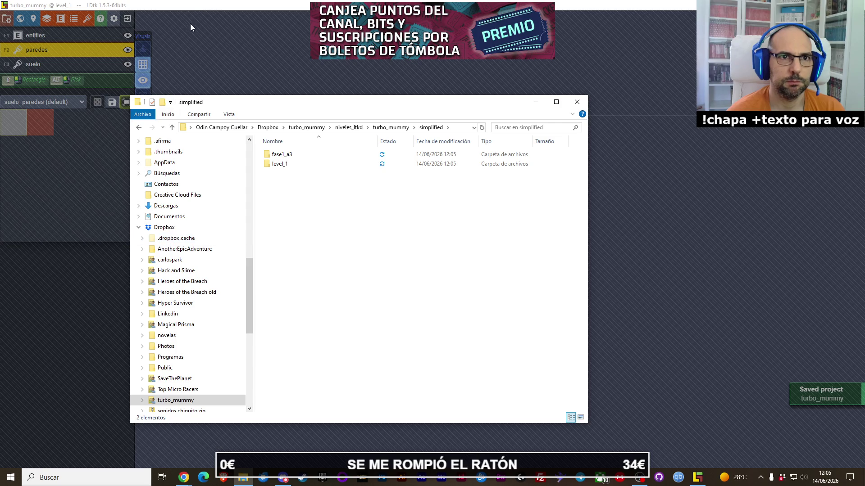
pyautogui.click(193, 9)
pyautogui.click(6, 19)
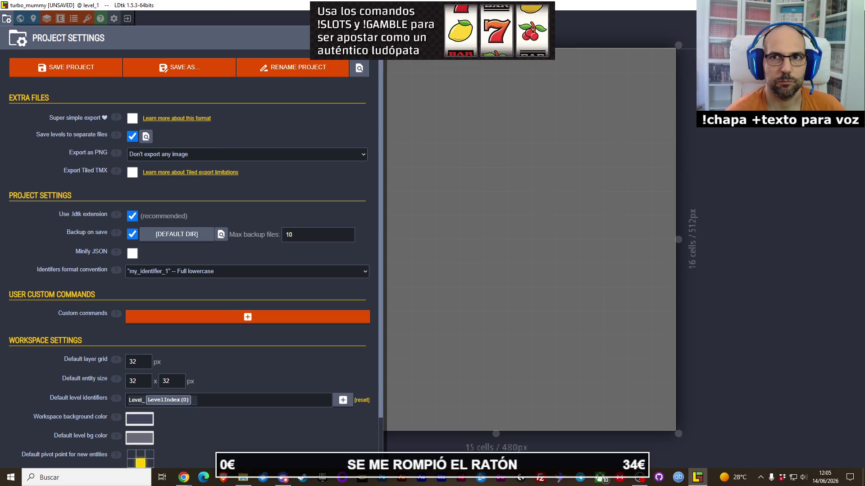
# - Turn off auto naming and change level_1's identifier to fase1_a1, then save
pyautogui.hotkey('ctrl', 's')
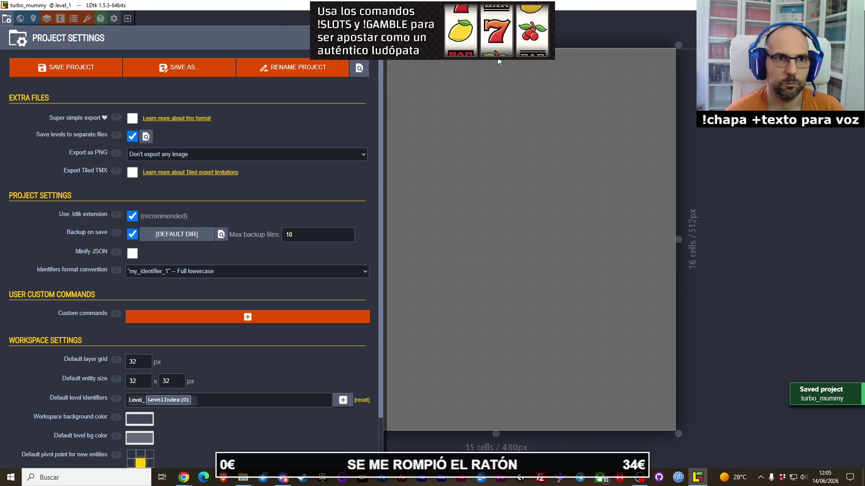
pyautogui.press('Escape')
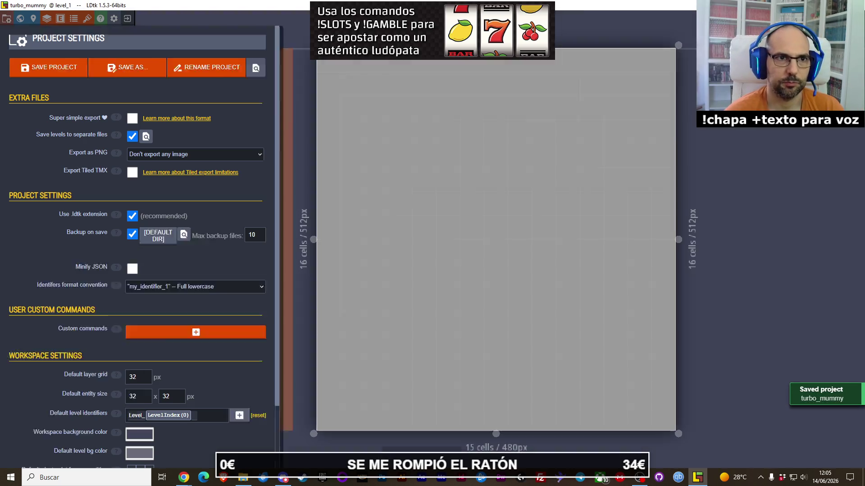
pyautogui.click(33, 18)
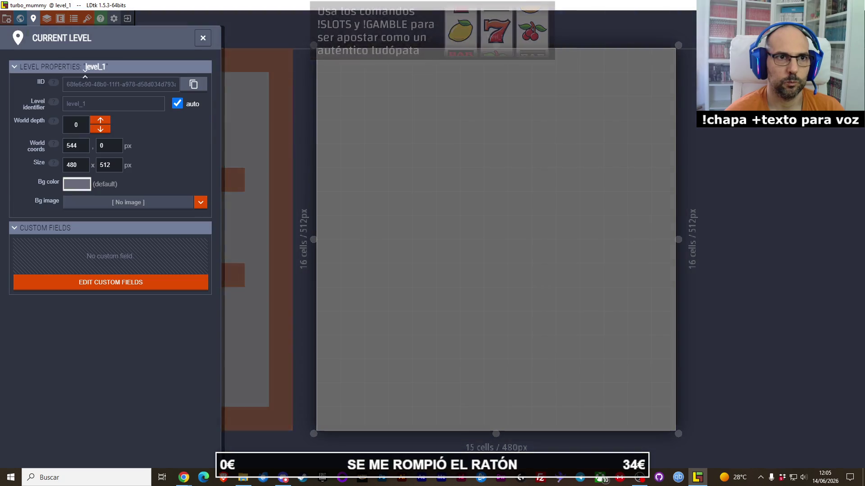
pyautogui.click(177, 103)
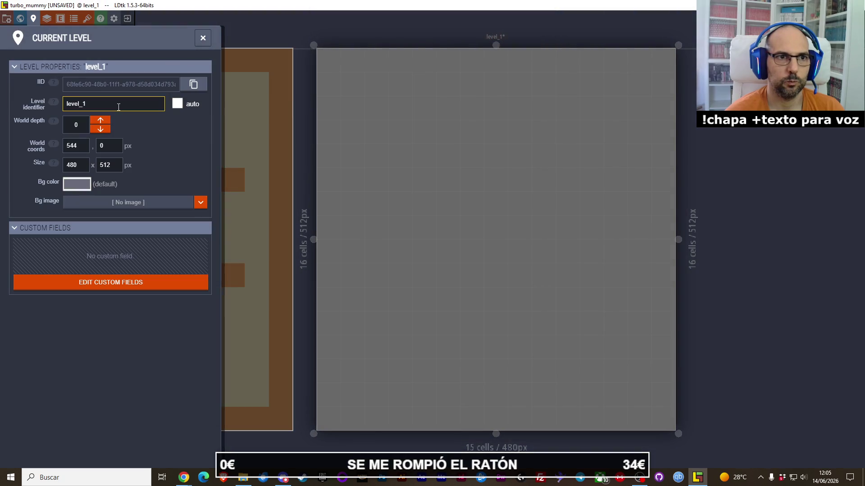
pyautogui.doubleClick(119, 104)
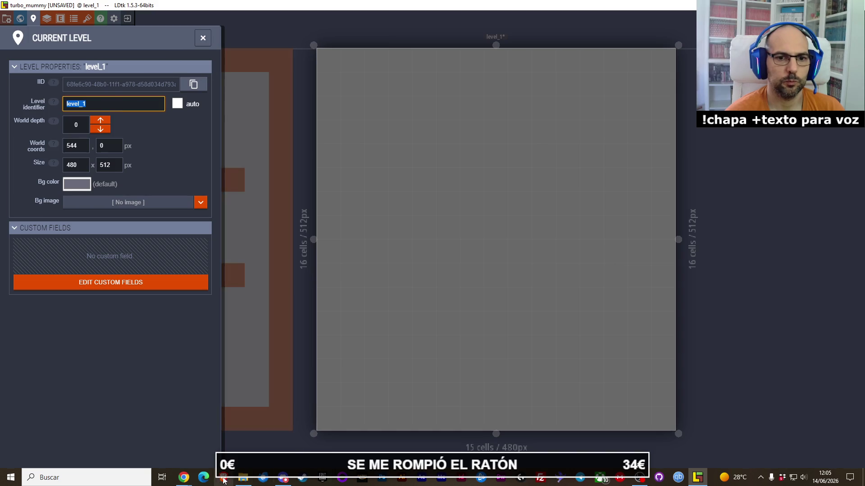
pyautogui.click(240, 481)
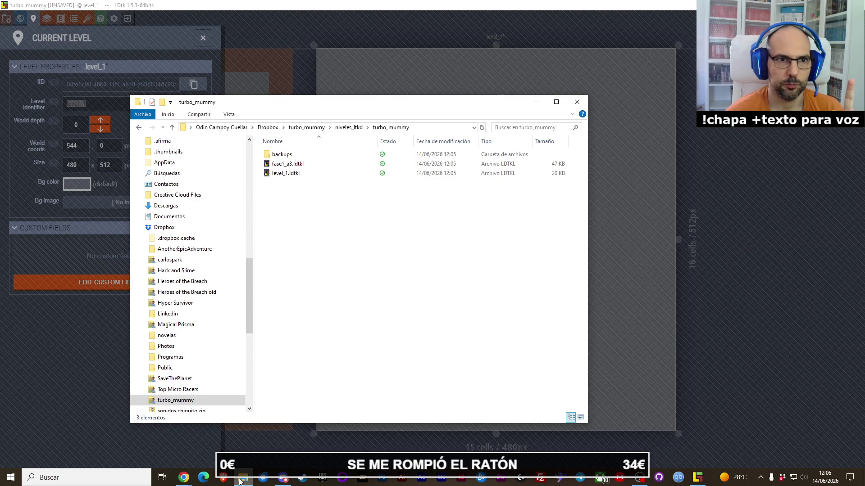
pyautogui.click(240, 481)
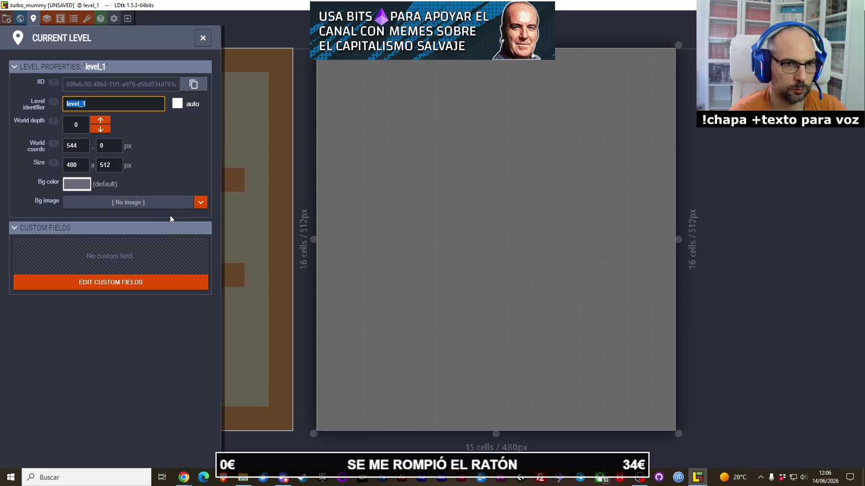
pyautogui.write('fase1')
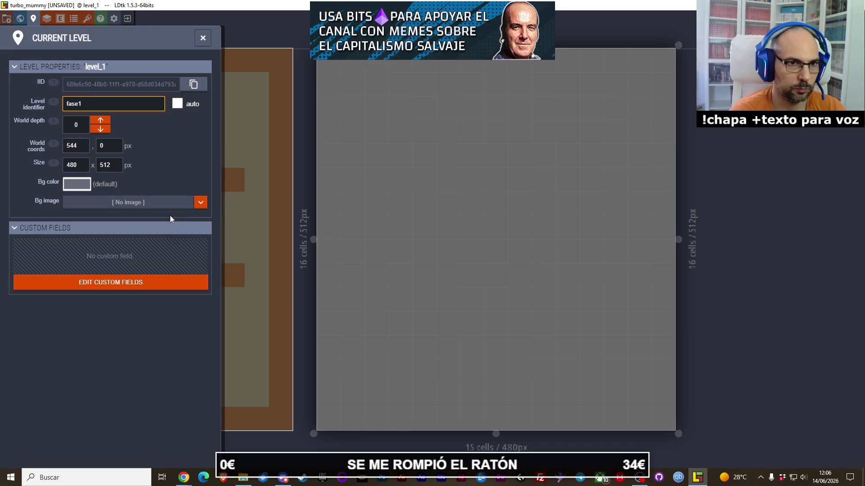
pyautogui.write('_a1')
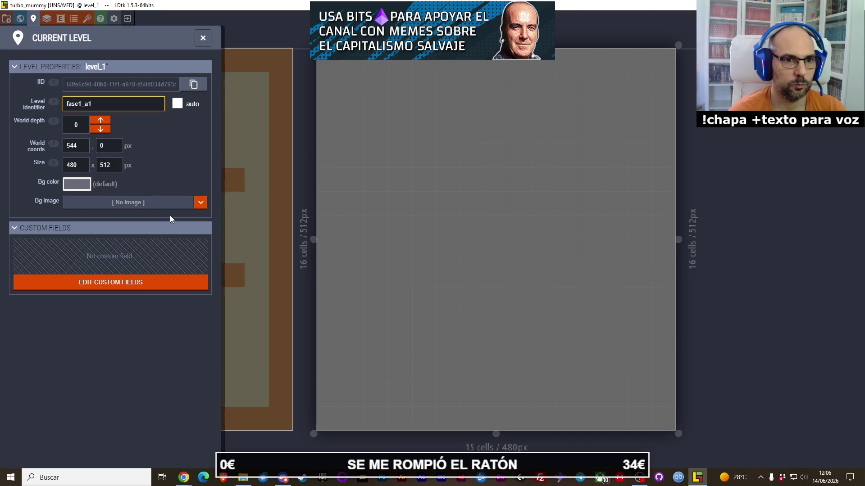
pyautogui.click(169, 189)
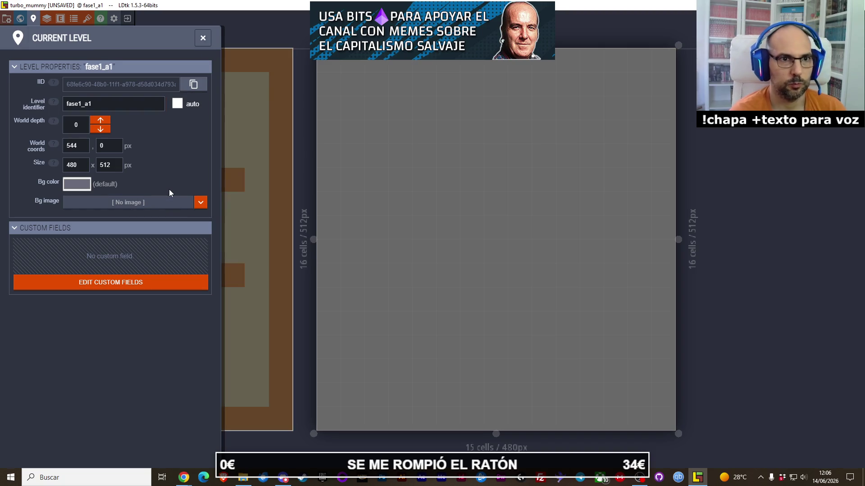
pyautogui.click(202, 38)
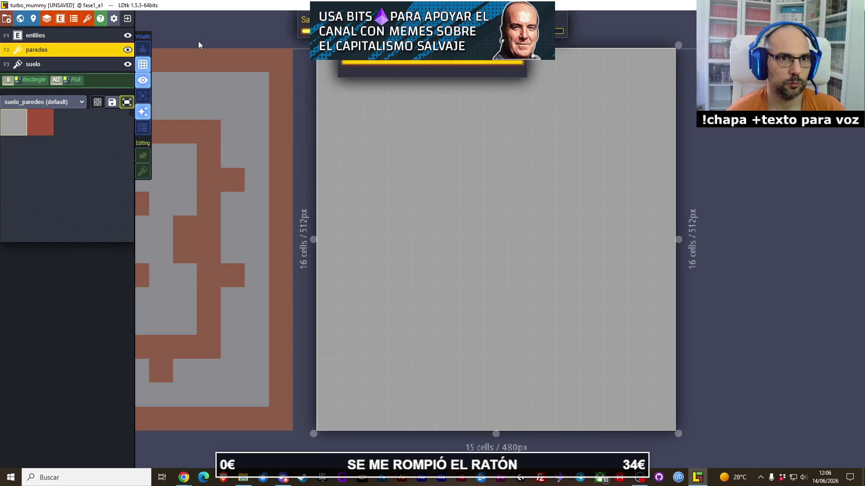
pyautogui.hotkey('ctrl', 's')
# - Open fase1_a1.ldtkl with Bloc de notas through the Open with dialog
pyautogui.click(243, 477)
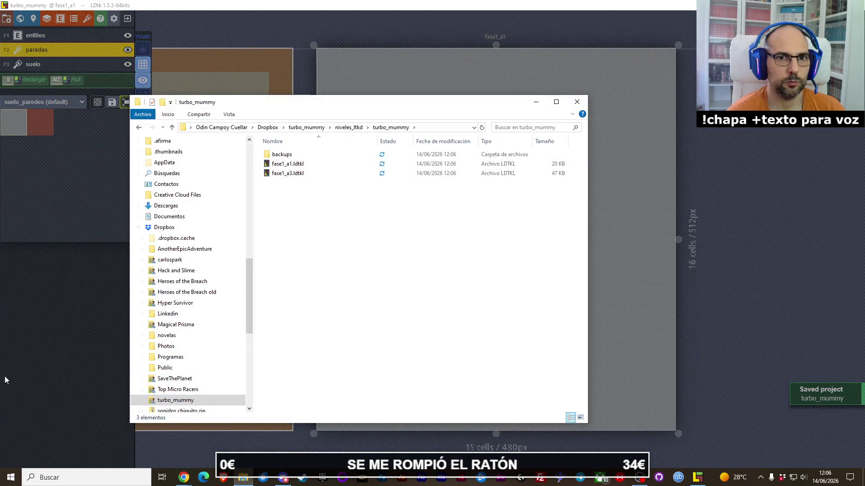
pyautogui.click(183, 478)
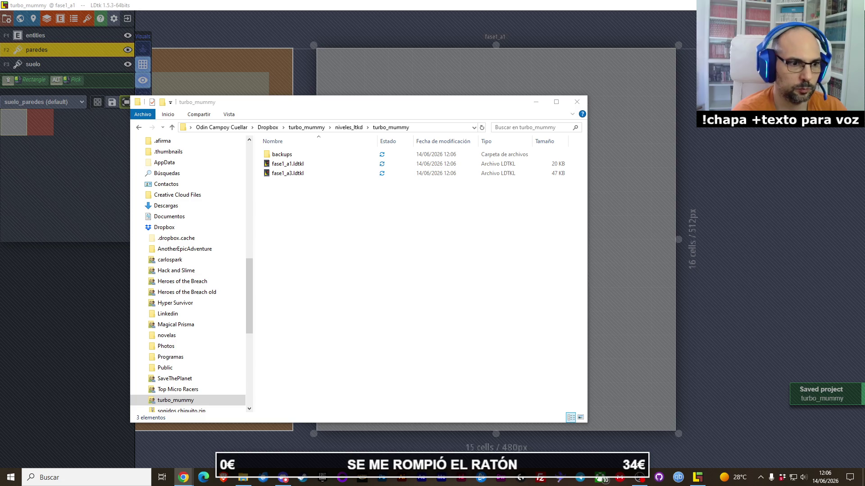
pyautogui.click(289, 305)
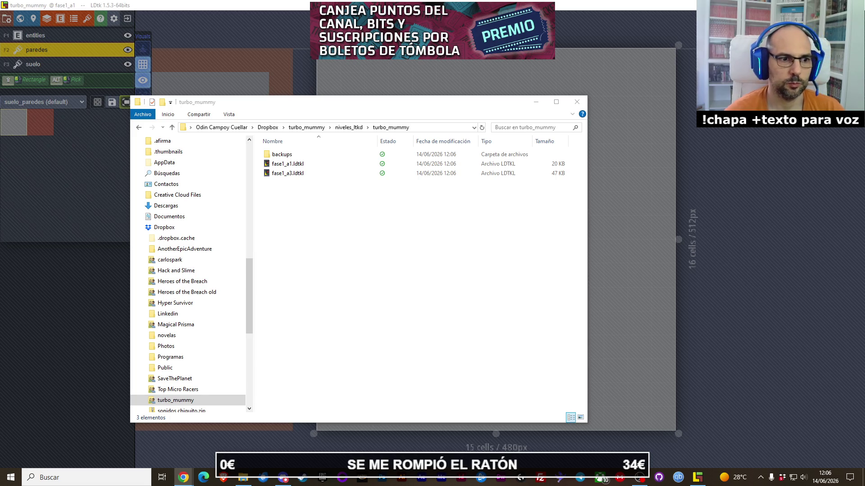
pyautogui.click(284, 168)
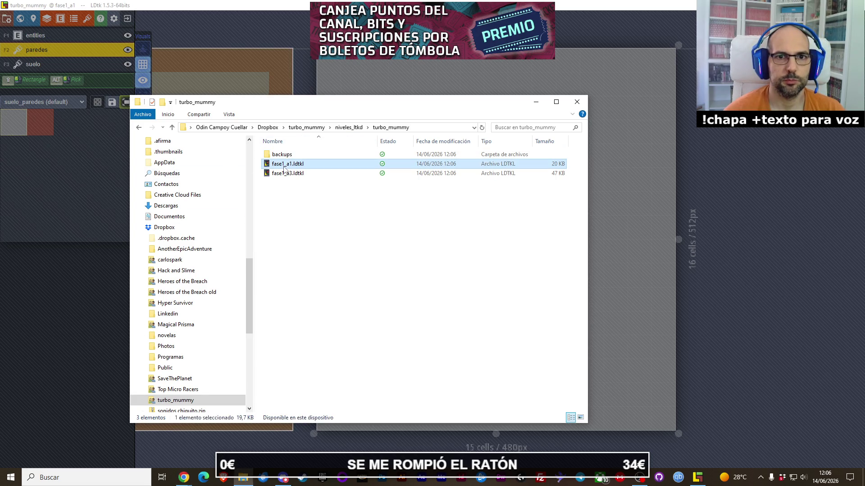
pyautogui.rightClick(284, 167)
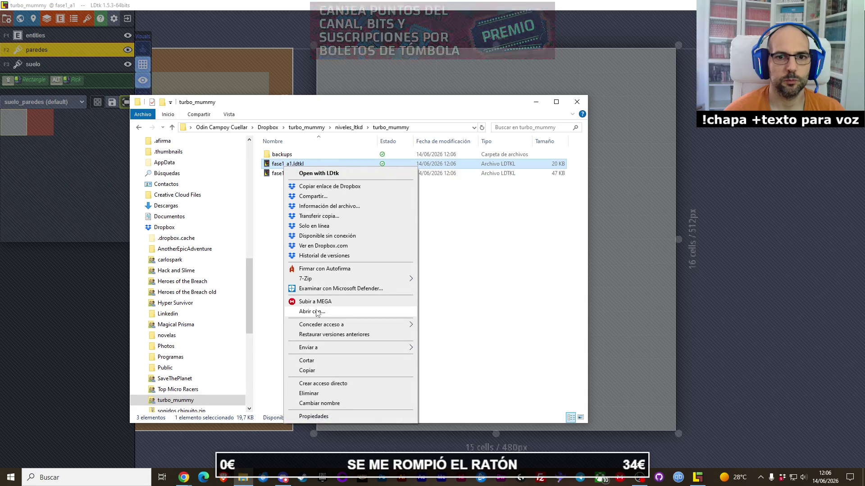
pyautogui.press('Escape')
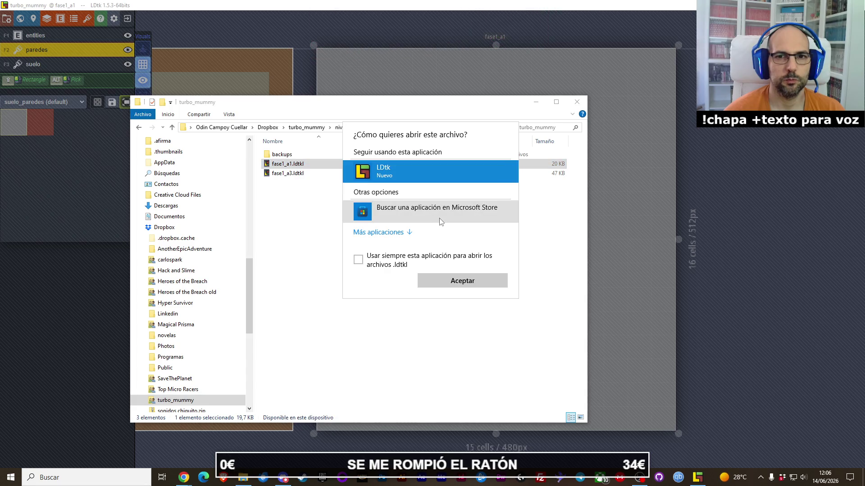
pyautogui.click(396, 238)
pyautogui.scroll(-3, 396, 225)
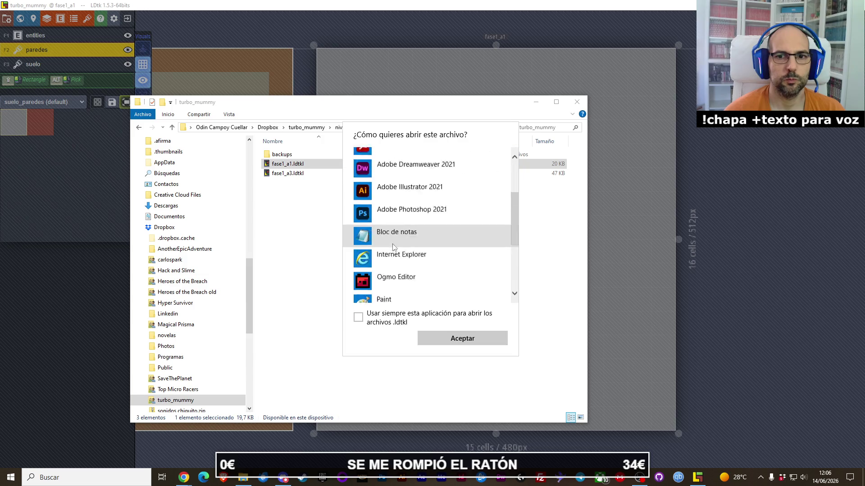
pyautogui.click(397, 205)
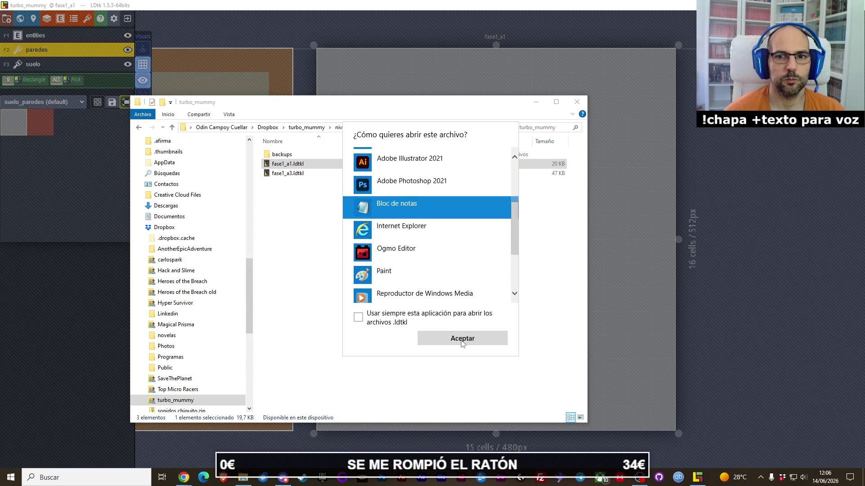
pyautogui.click(462, 343)
pyautogui.moveTo(569, 106)
pyautogui.mouseDown()
pyautogui.moveTo(568, 155)
pyautogui.moveTo(571, 104)
pyautogui.mouseUp()
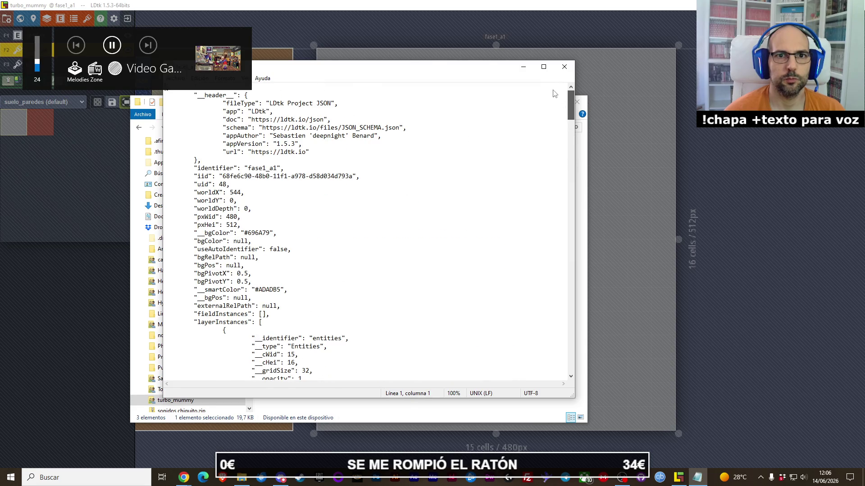
# - Select the fileType line in the fase1_a1 JSON header, then close Notepad
pyautogui.moveTo(338, 103); pyautogui.dragTo(222, 104)
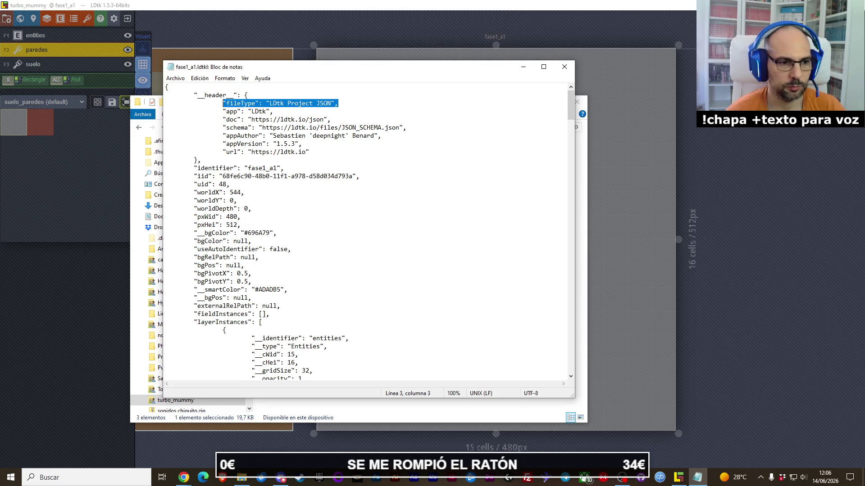
pyautogui.hotkey('alt', 'Tab')
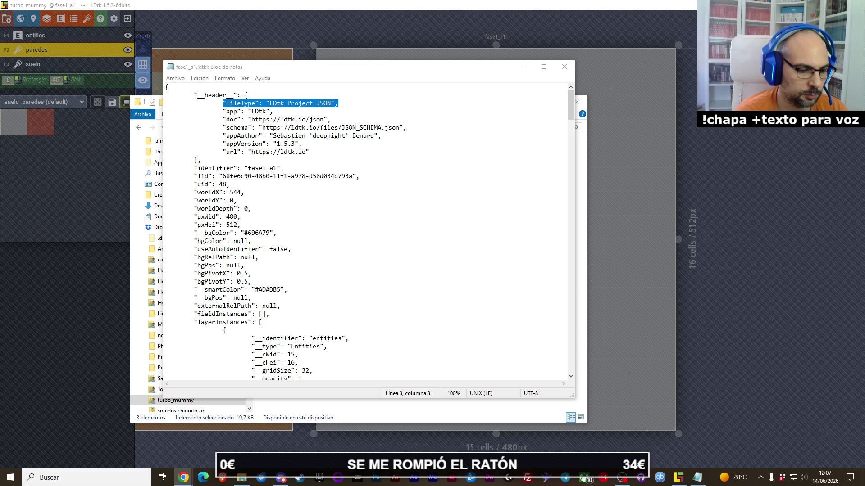
pyautogui.press('XF86AudioLowerVolume')
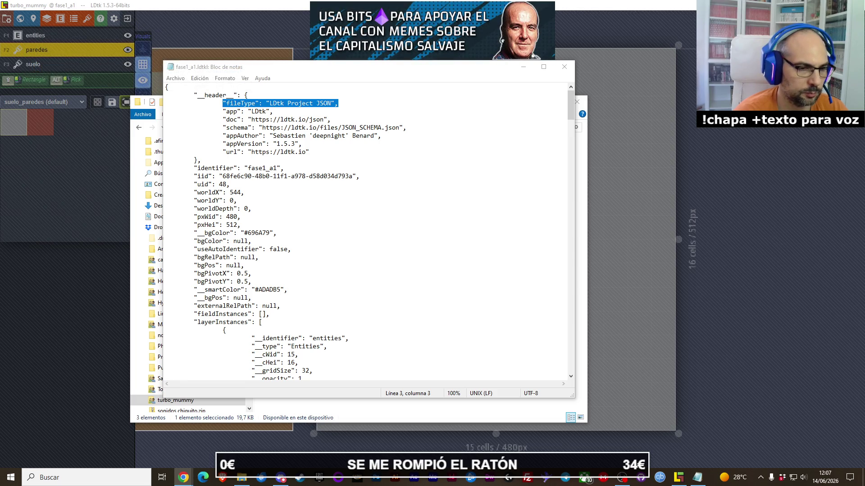
pyautogui.click(564, 67)
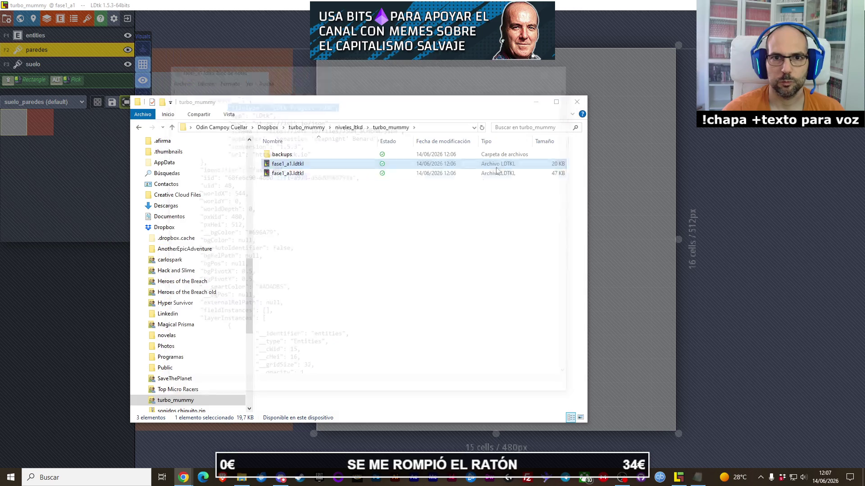
# - Bring the LDtk editor with the empty fase1_a1 level back to the front from the taskbar
pyautogui.click(624, 422)
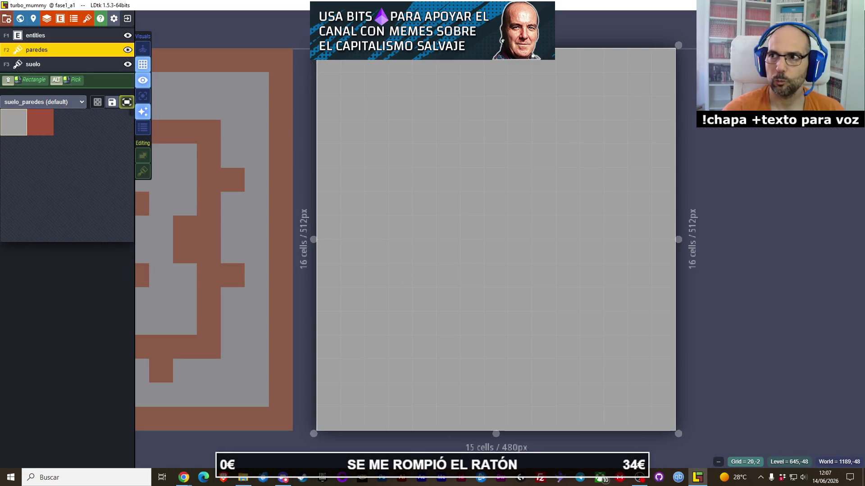
pyautogui.click(697, 477)
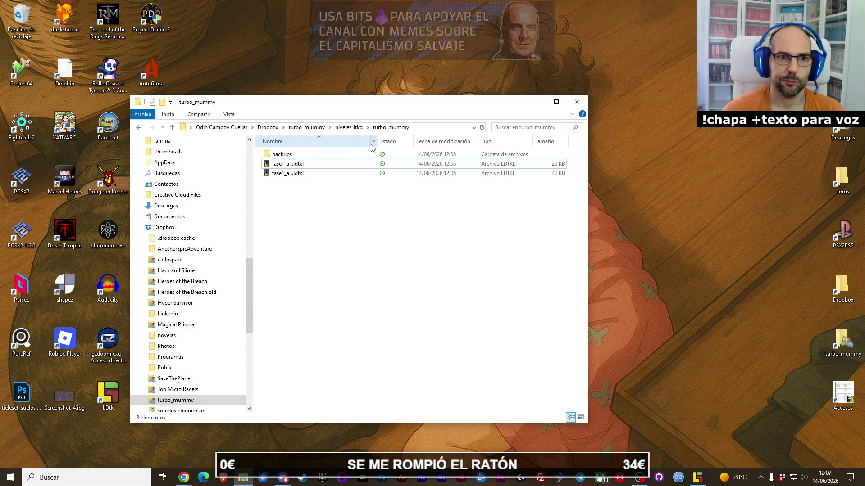
pyautogui.click(73, 424)
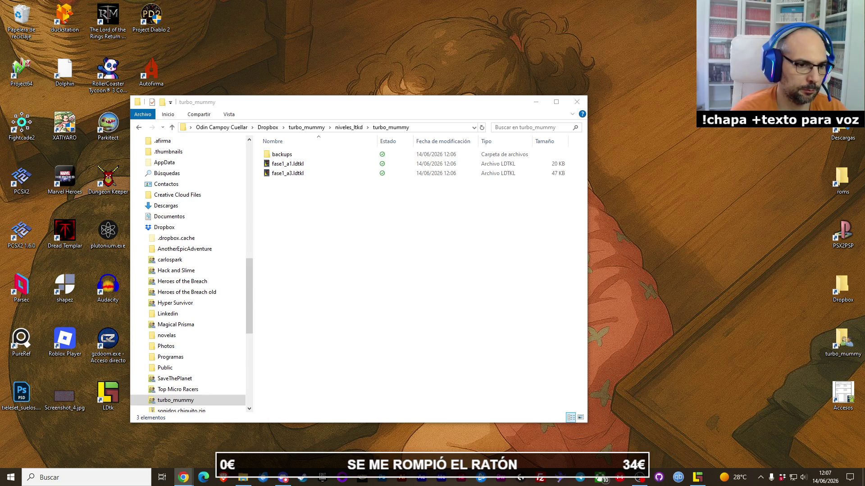
pyautogui.click(691, 480)
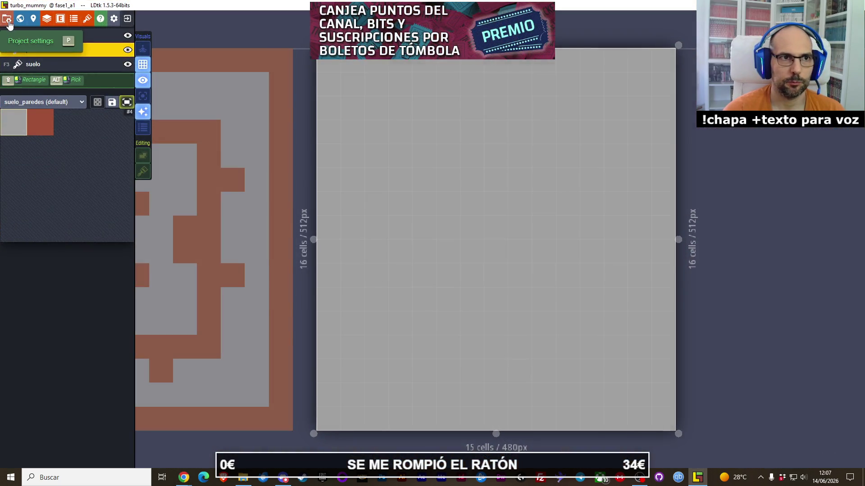
pyautogui.click(7, 20)
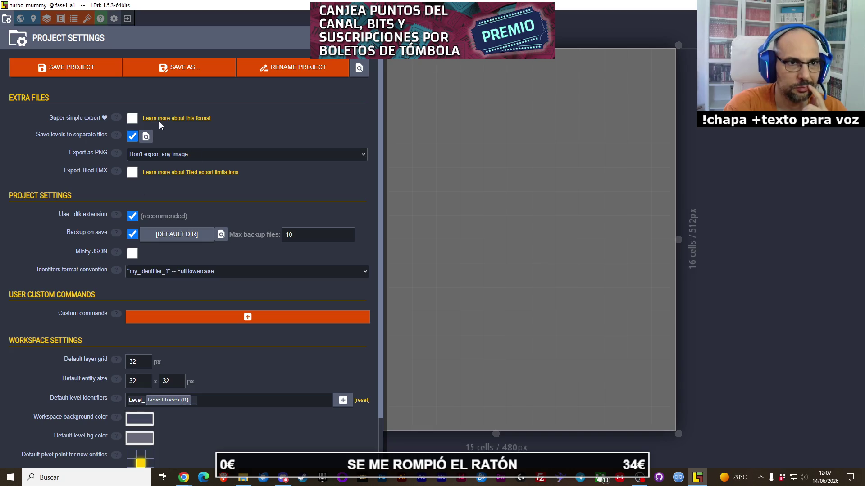
pyautogui.scroll(-1, 201, 157)
pyautogui.scroll(1, 201, 155)
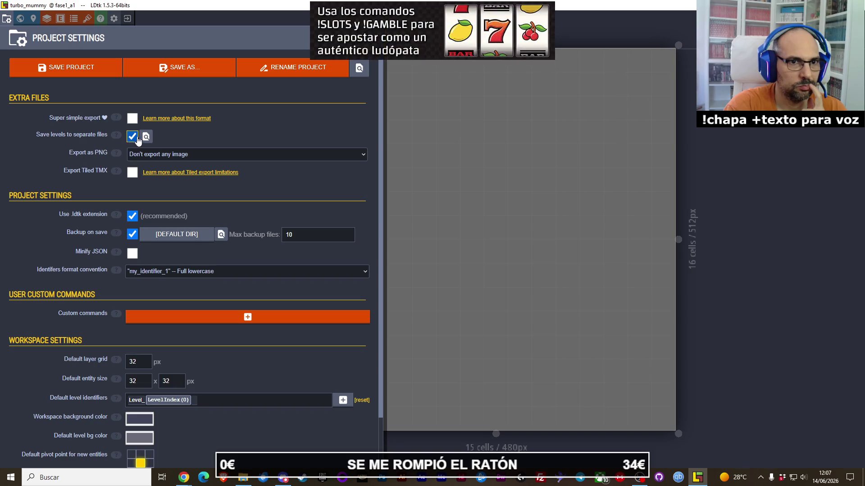
pyautogui.hotkey('alt', 'Tab')
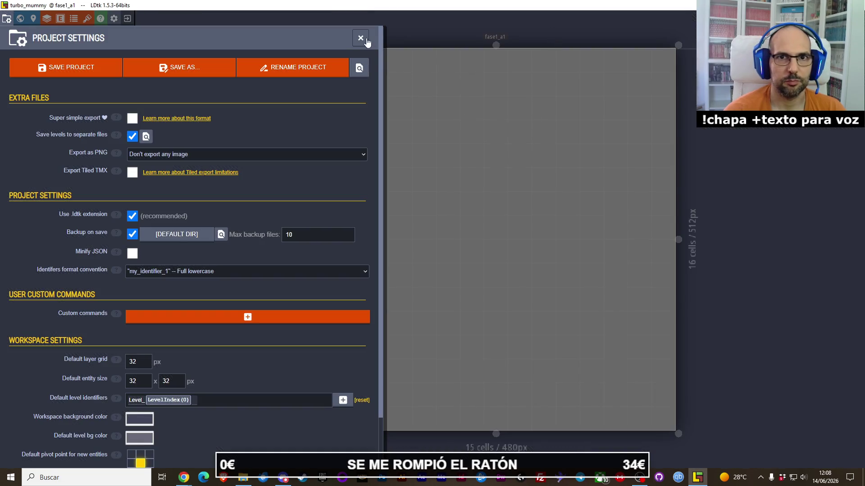
pyautogui.click(360, 38)
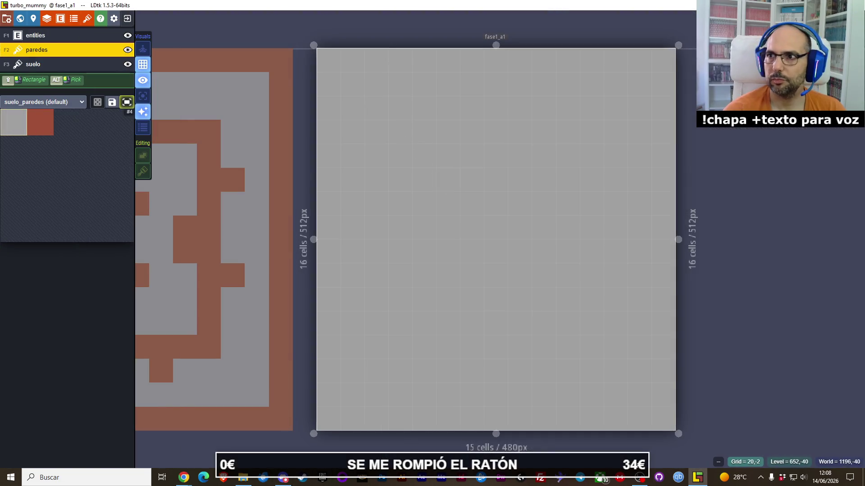
# - Run Ogmo Editor.exe from Descargas > Ogmo Editor and load the recent Turbo Mummy project
pyautogui.click(806, 5)
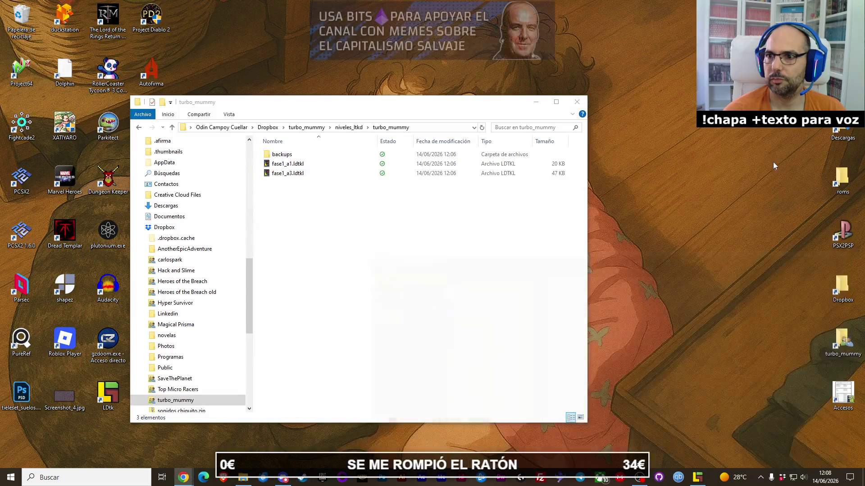
pyautogui.doubleClick(843, 135)
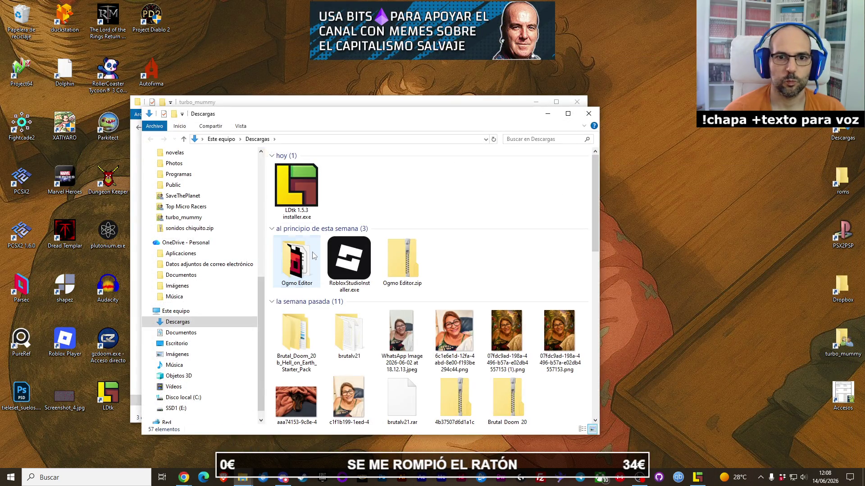
pyautogui.doubleClick(297, 266)
pyautogui.doubleClick(303, 290)
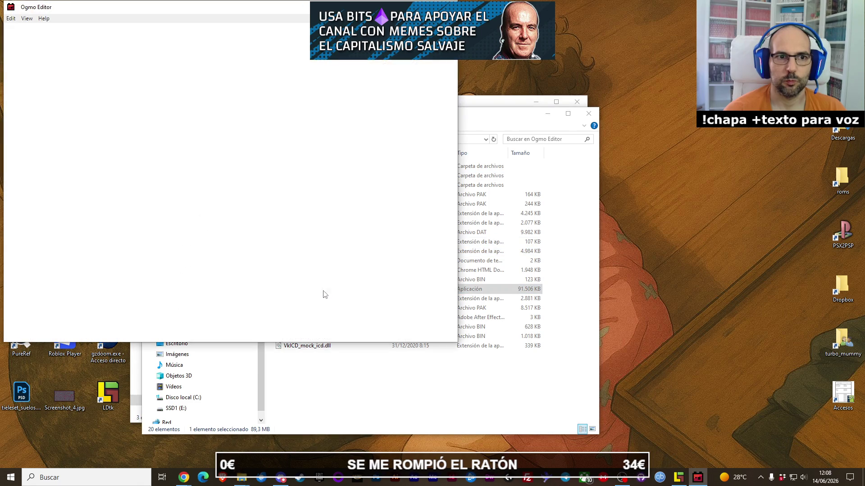
pyautogui.click(283, 238)
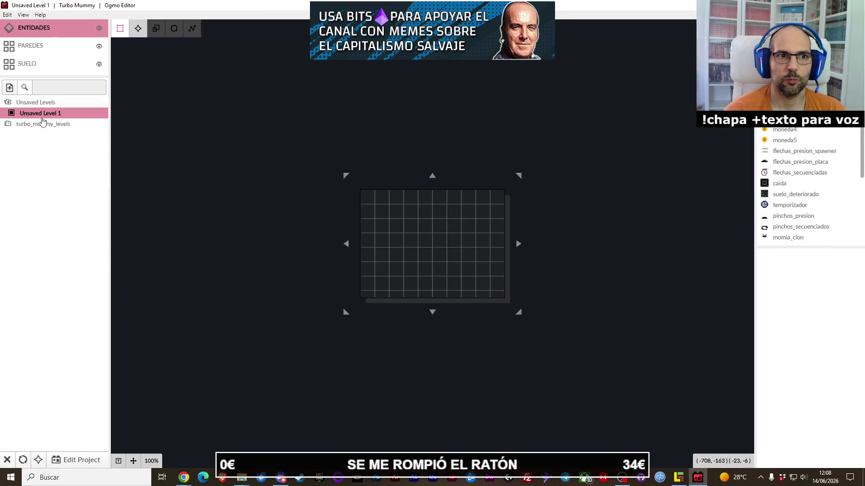
# - Open the original fase1_a1.json maze from turbo_mummy_levels > niveles in Ogmo Editor
pyautogui.click(41, 124)
pyautogui.click(41, 137)
pyautogui.click(43, 157)
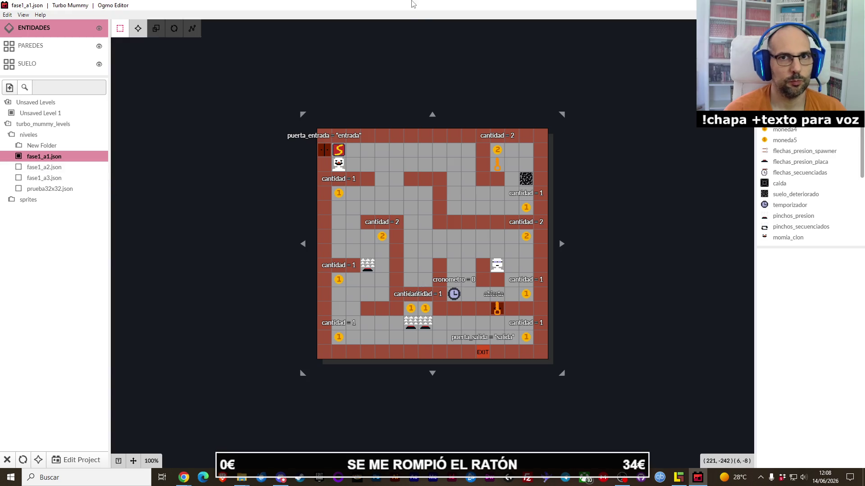
# - Restore Ogmo Editor to a smaller window and close the Ogmo Editor folder window
pyautogui.doubleClick(432, 7)
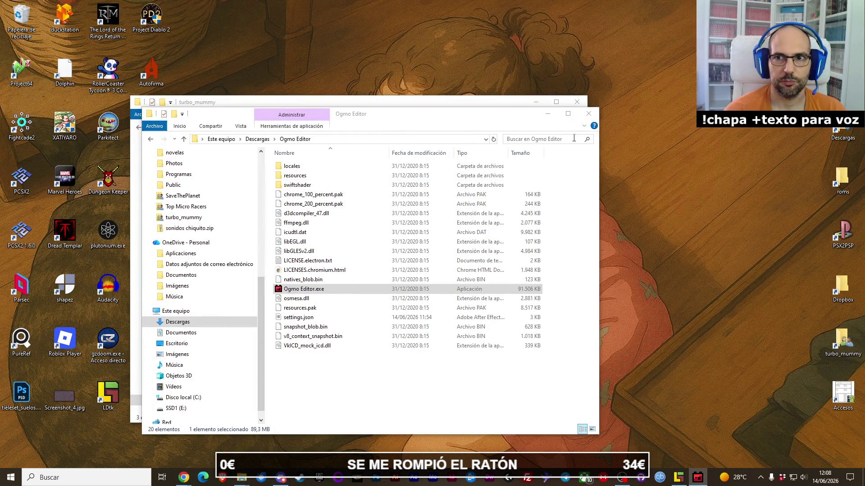
pyautogui.click(590, 115)
pyautogui.click(590, 114)
pyautogui.moveTo(697, 480)
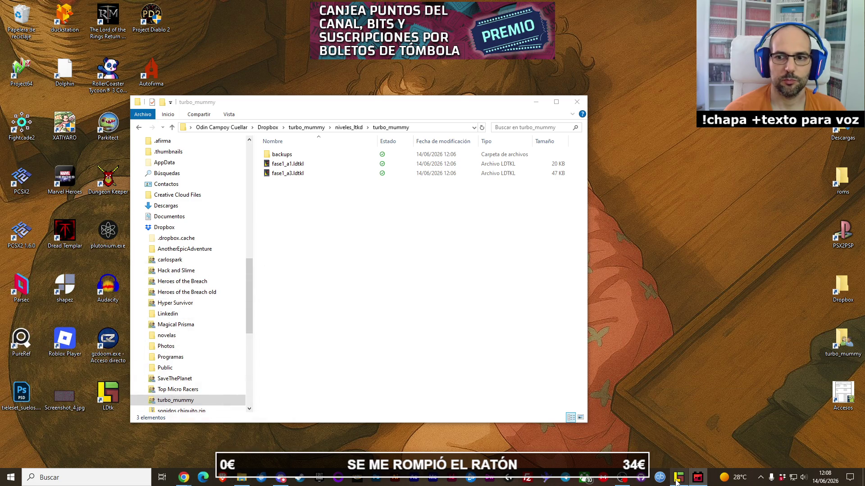
# - Zoom out on the fase1_a1 canvas and toggle between the suelo and paredes layers
pyautogui.click(678, 478)
pyautogui.scroll(-1, 434, 228)
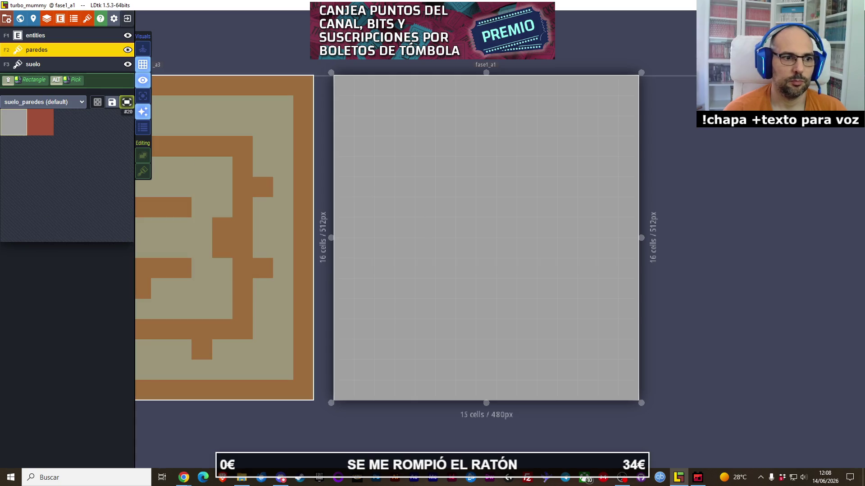
pyautogui.hotkey('alt', 'Tab')
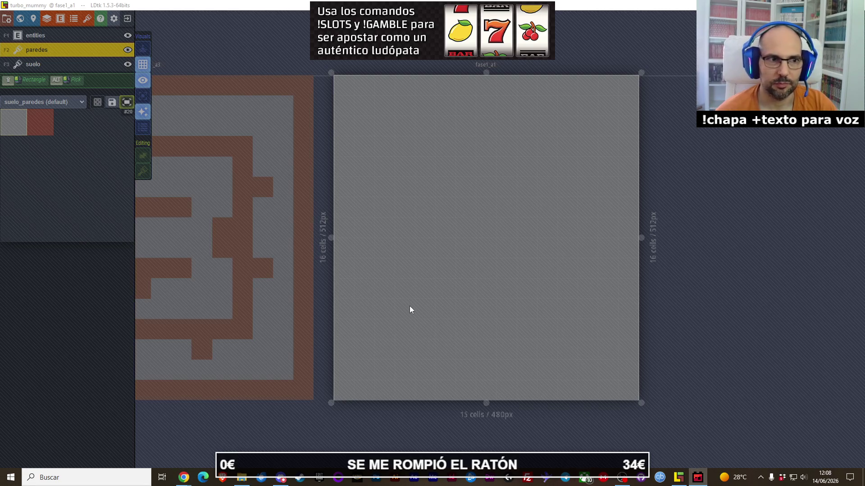
pyautogui.click(379, 149)
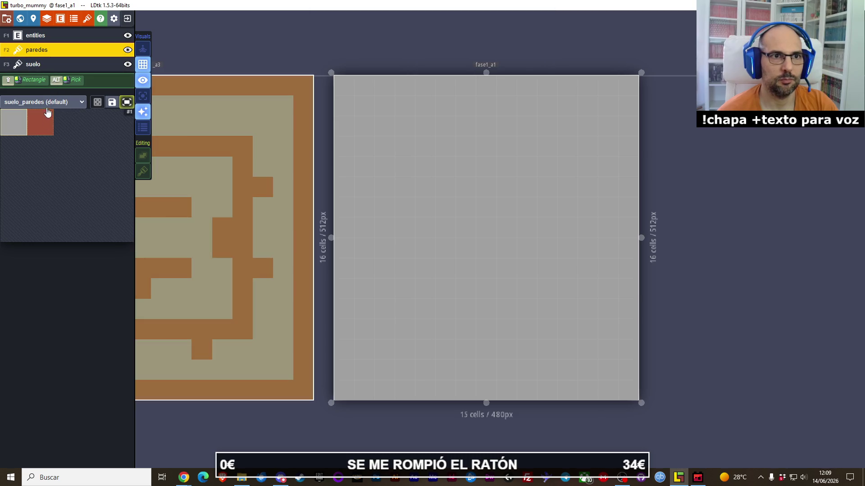
pyautogui.press('F3')
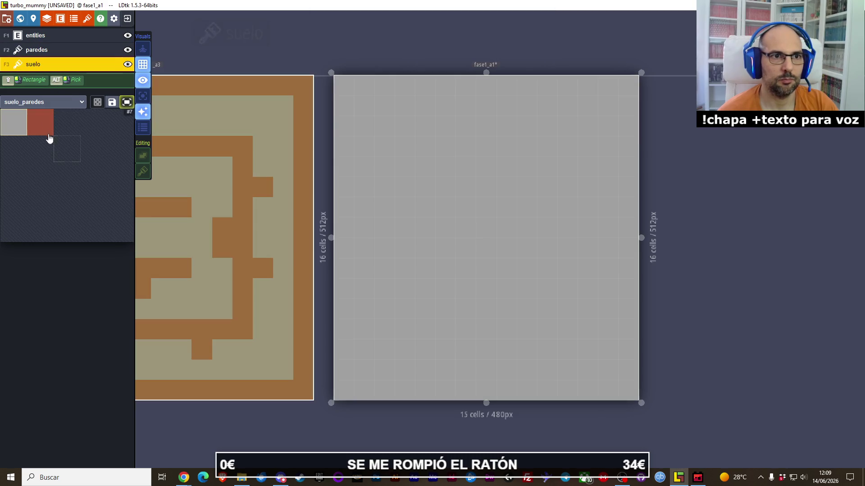
pyautogui.press('F2')
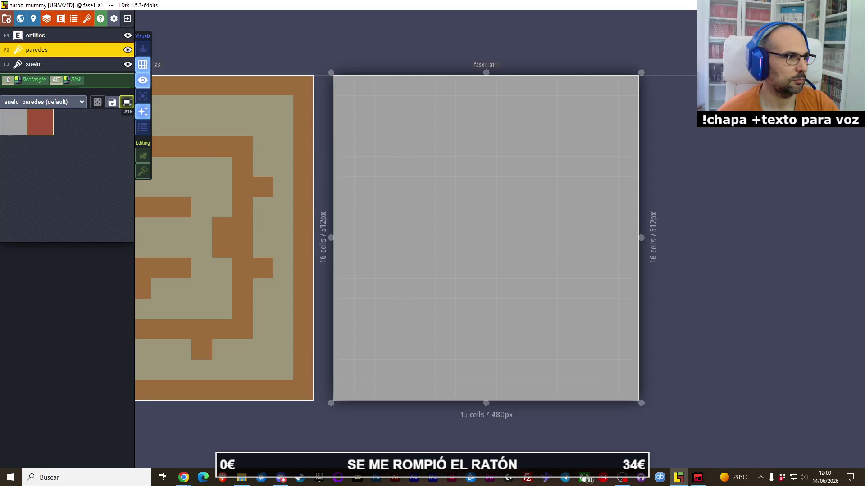
# - Flip between the browser and LDtk, then bring up the ldtk.io page in Chrome
pyautogui.hotkey('alt', 'Tab')
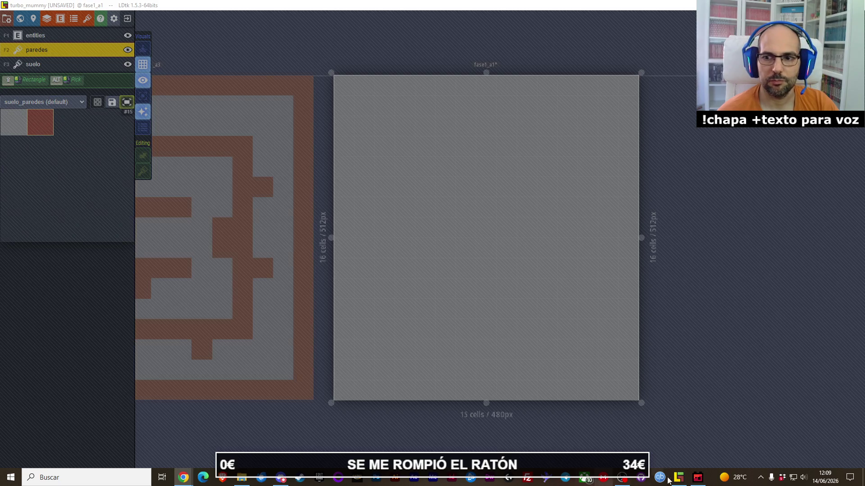
pyautogui.click(678, 478)
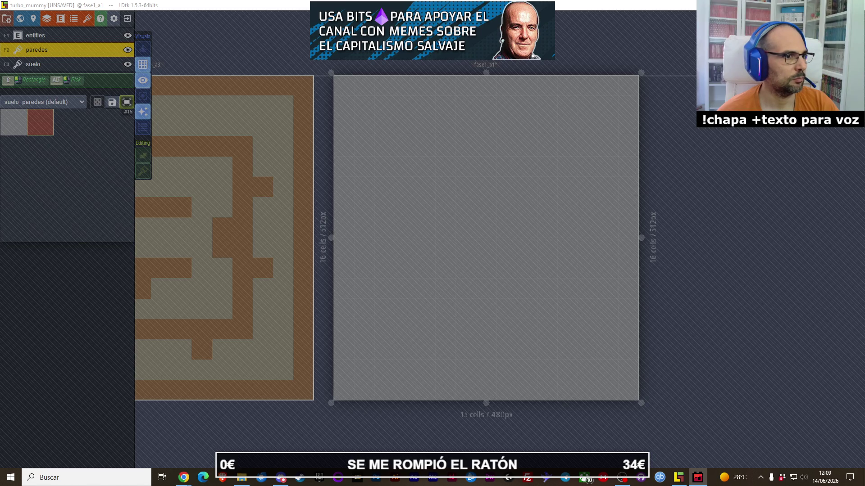
pyautogui.hotkey('alt', 'Tab')
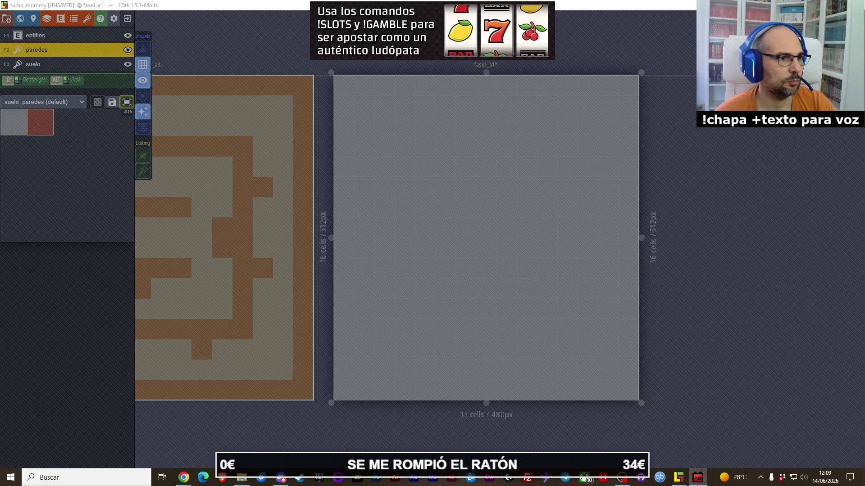
pyautogui.click(399, 228)
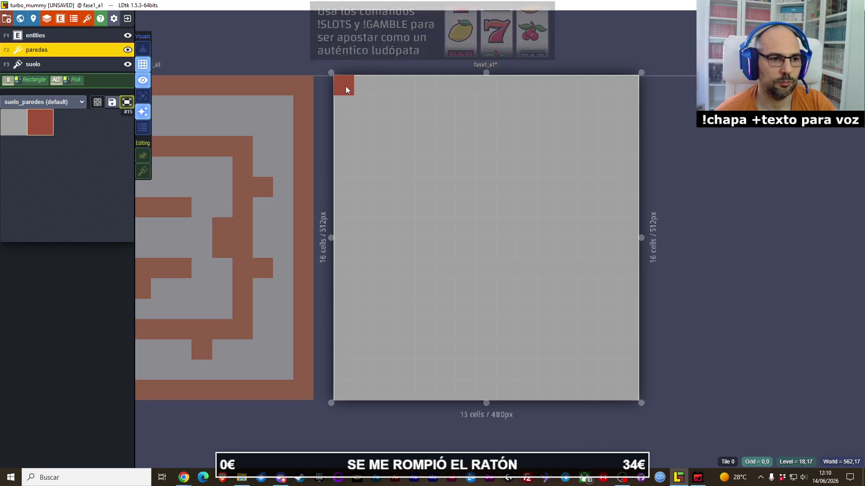
pyautogui.moveTo(184, 479)
pyautogui.click(219, 421)
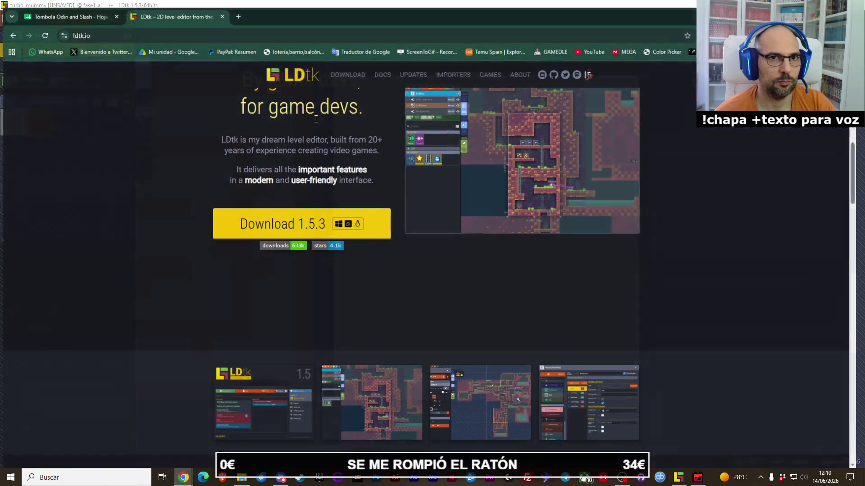
# - Open the amazon.es homepage in a new browser tab
pyautogui.click(237, 13)
pyautogui.write('amaa')
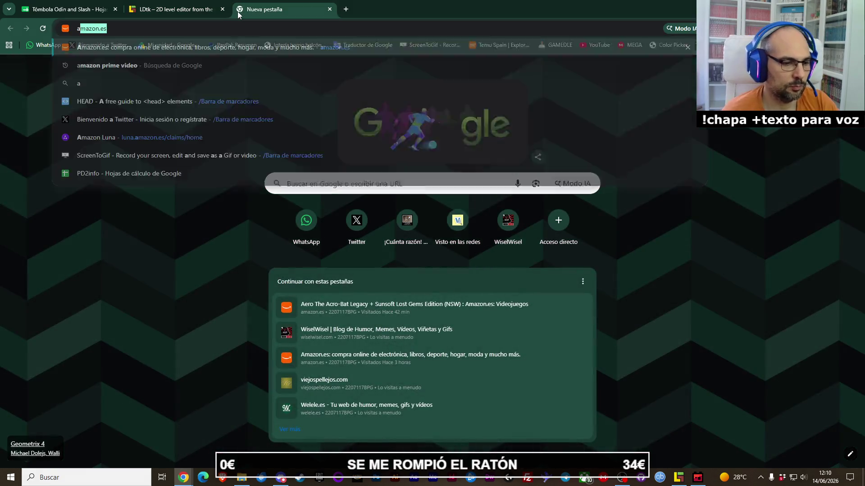
pyautogui.press('BackSpace')
pyautogui.press('BackSpace')
pyautogui.press('BackSpace')
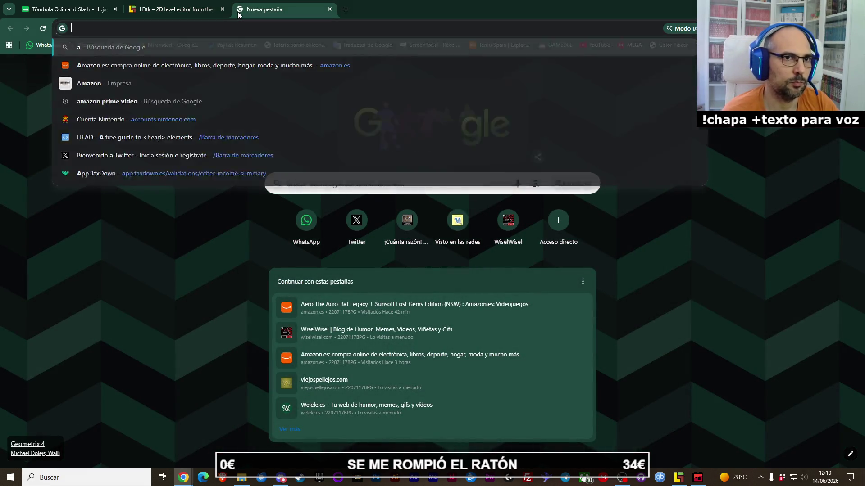
pyautogui.write('amazon.es')
pyautogui.press('Return')
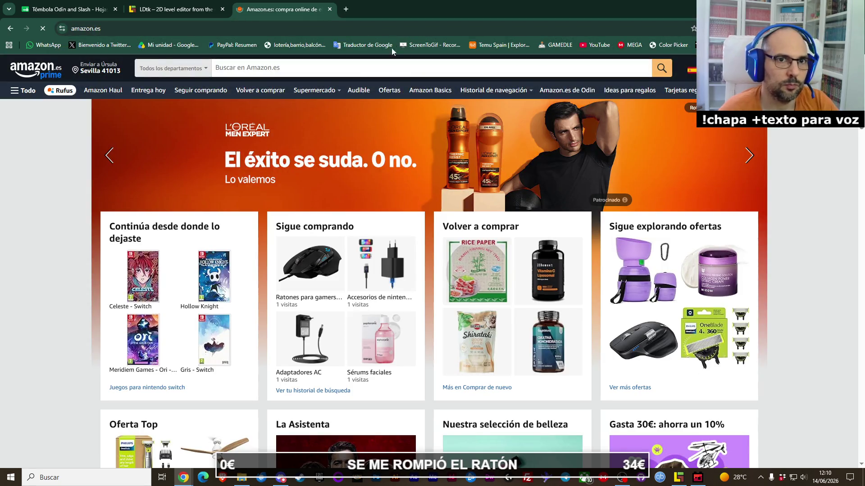
# - Search Amazon for 'logitech g502 se hero' and open the first result's product tab
pyautogui.click(359, 68)
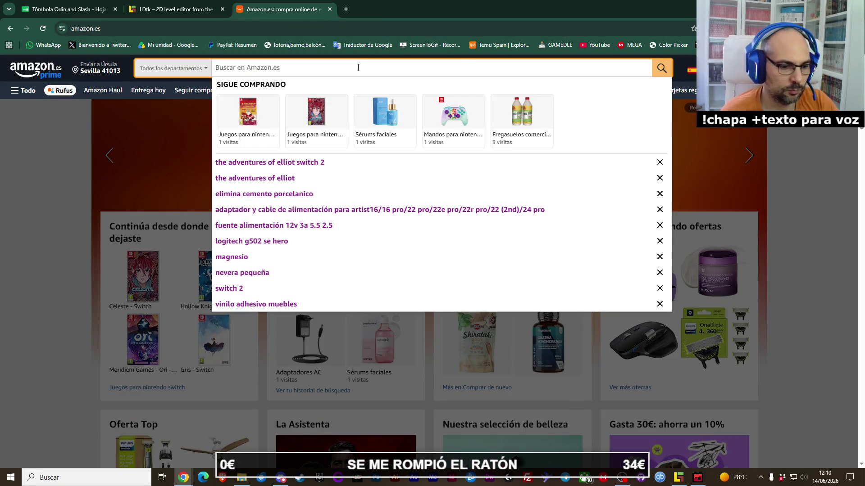
pyautogui.write('logith')
pyautogui.press('Down')
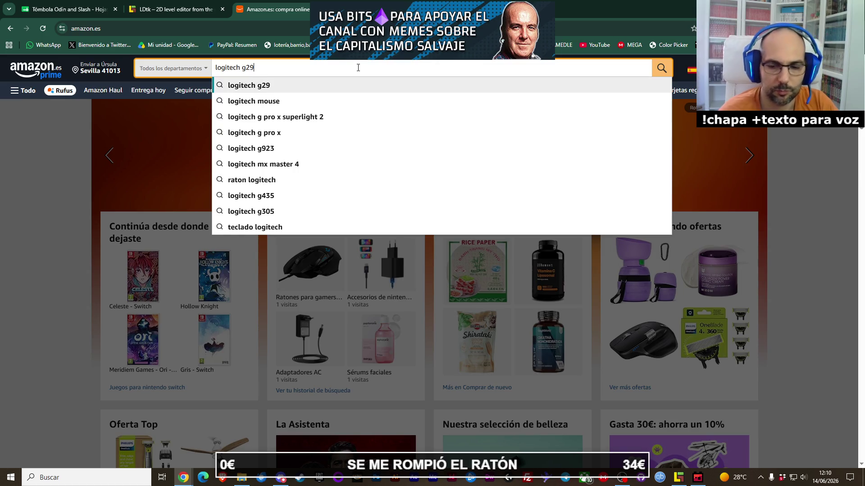
pyautogui.press('BackSpace')
pyautogui.press('BackSpace')
pyautogui.press('BackSpace')
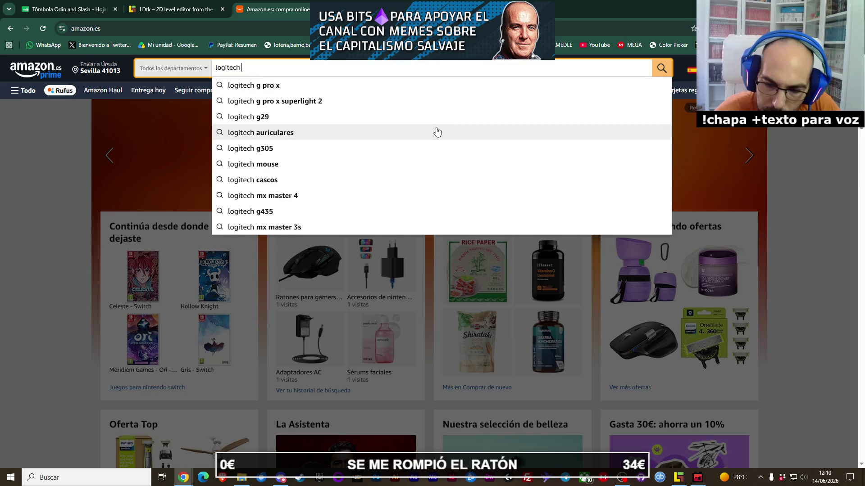
pyautogui.write('g')
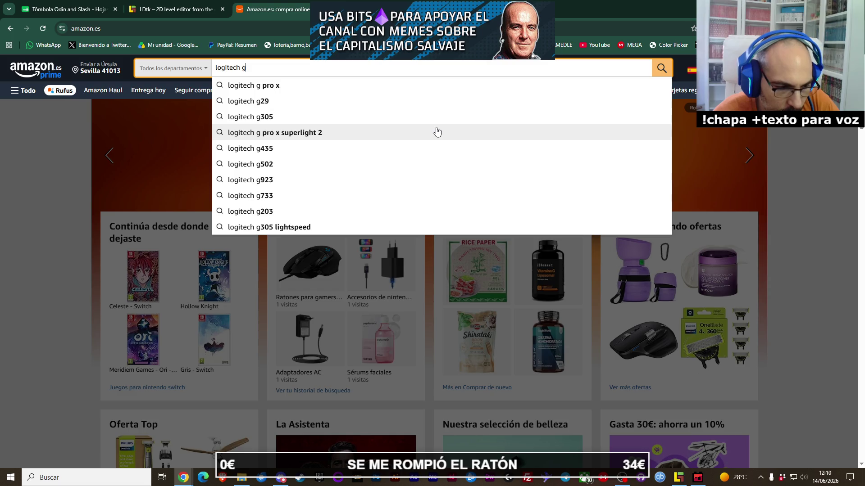
pyautogui.write('5')
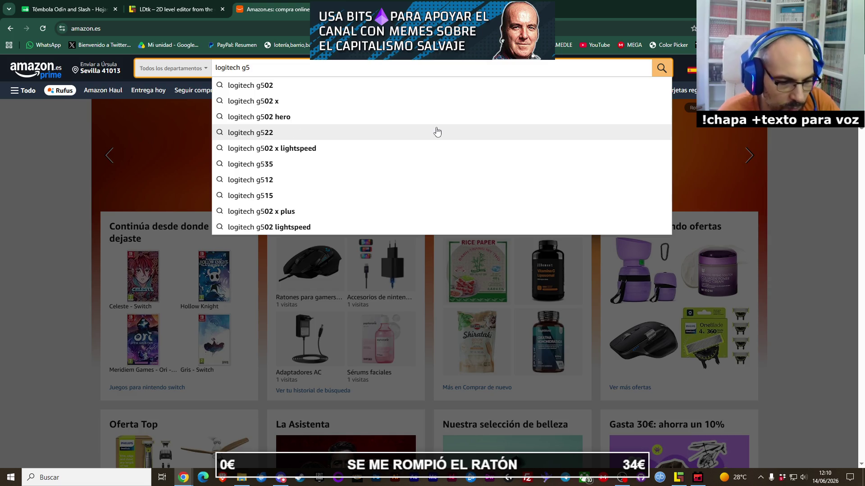
pyautogui.write('02')
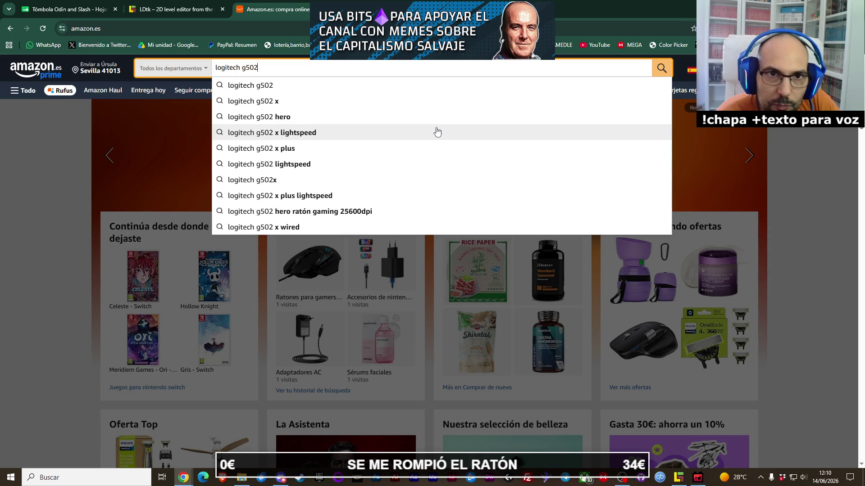
pyautogui.write(' se ')
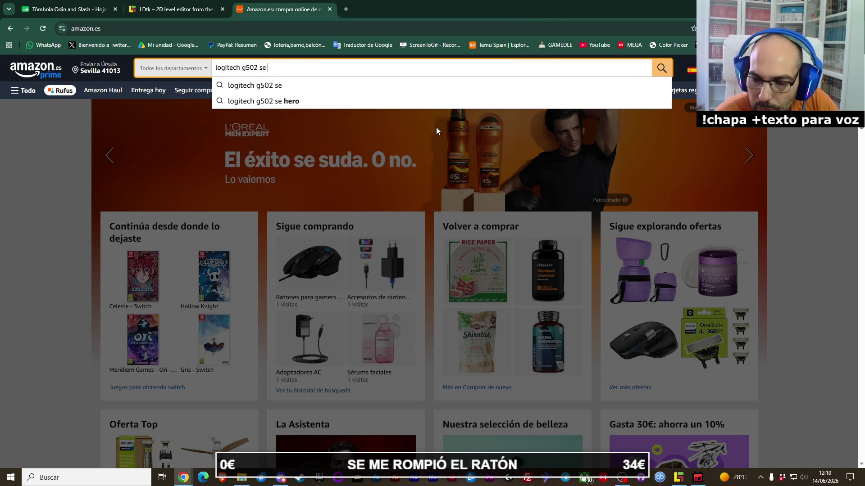
pyautogui.write('hero')
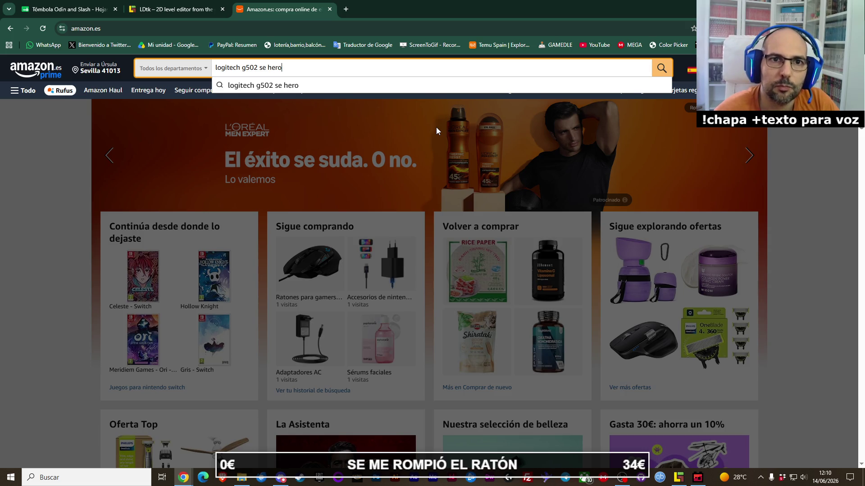
pyautogui.click(249, 86)
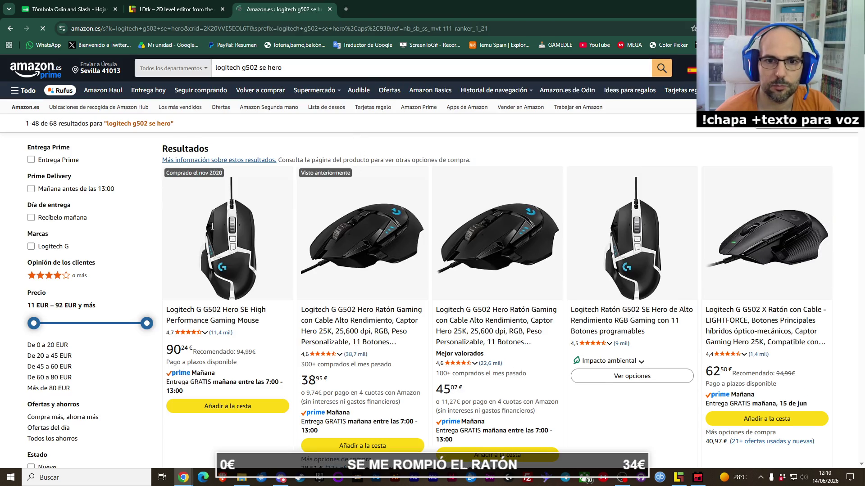
pyautogui.middleClick(244, 255)
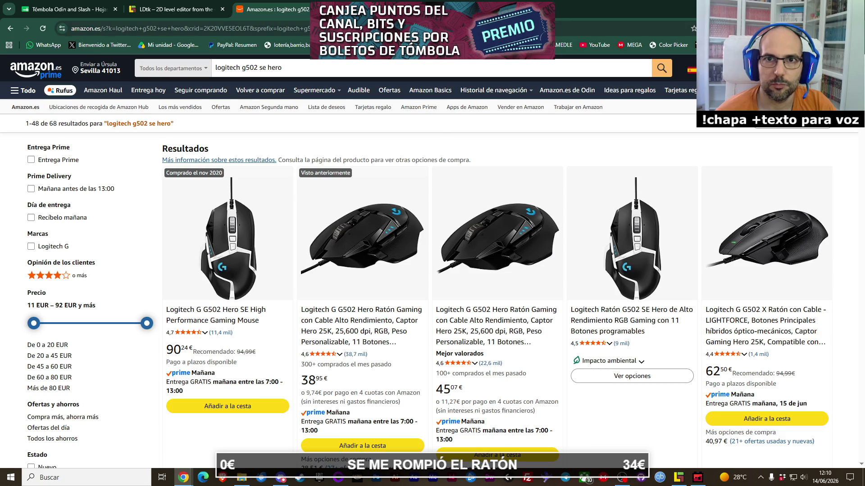
pyautogui.hotkey('ctrl', 'Tab')
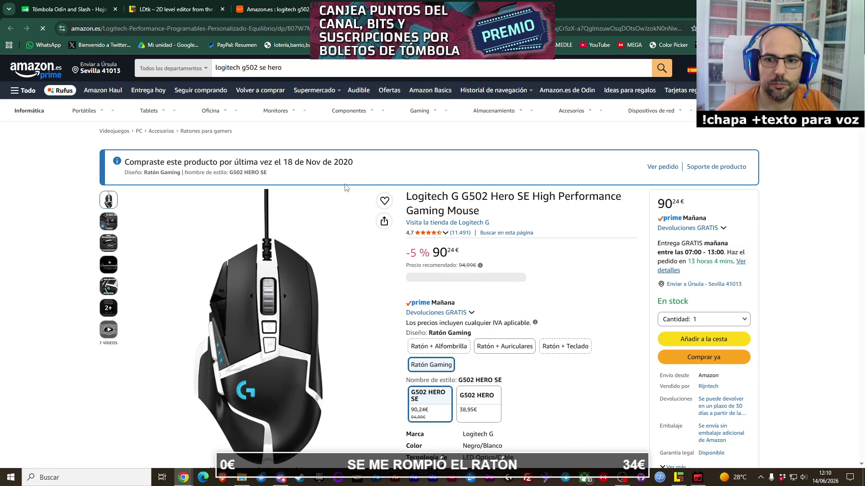
# - Scroll the G502 Hero SE product page, zoom its image, then return to LDtk
pyautogui.scroll(-2, 346, 189)
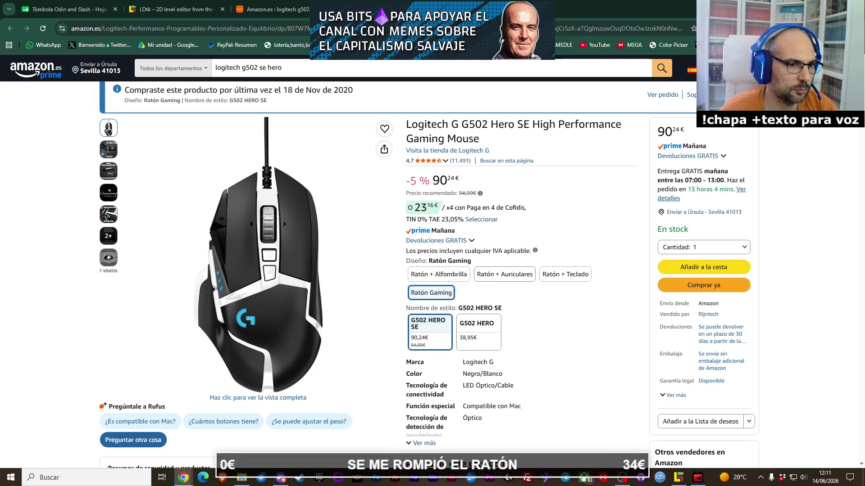
pyautogui.moveTo(318, 294)
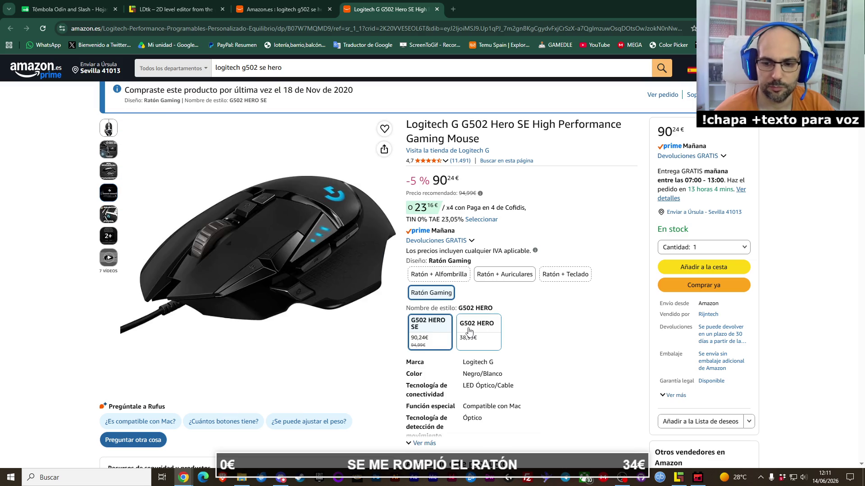
pyautogui.click(698, 479)
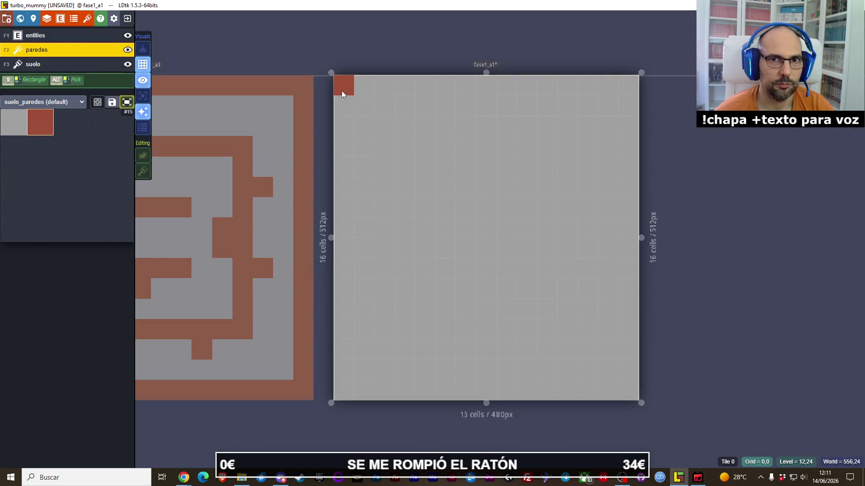
# - Paint the red wall border along the top and left edges of fase1_a1
pyautogui.moveTo(341, 90)
pyautogui.mouseDown()
pyautogui.moveTo(579, 96)
pyautogui.moveTo(606, 85)
pyautogui.mouseUp()
pyautogui.hotkey('ctrl', 'z')
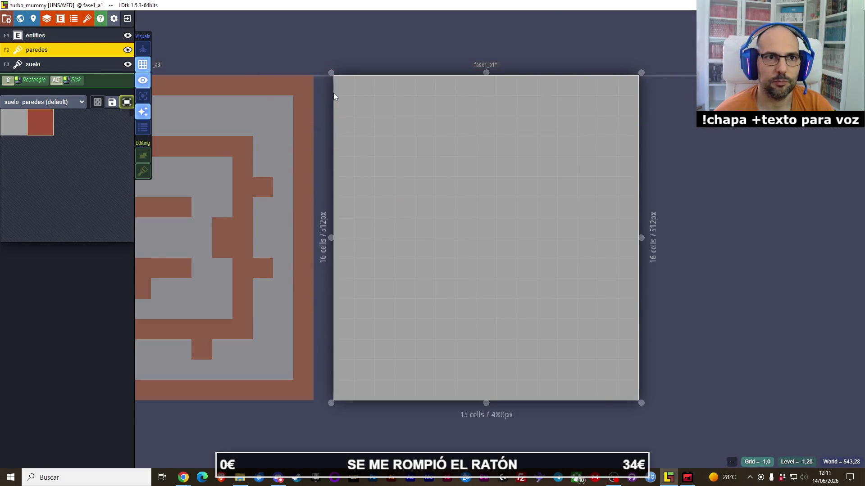
pyautogui.moveTo(342, 93)
pyautogui.mouseDown()
pyautogui.moveTo(625, 94)
pyautogui.moveTo(634, 388)
pyautogui.moveTo(336, 379)
pyautogui.moveTo(335, 387)
pyautogui.moveTo(349, 309)
pyautogui.moveTo(339, 108)
pyautogui.mouseUp()
pyautogui.click(377, 183)
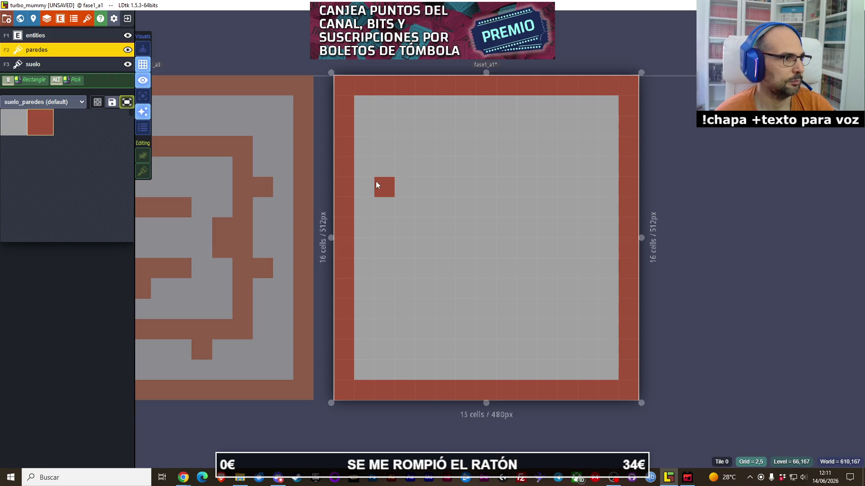
# - Add a short wall bar off the left wall, a column from the top wall, and a middle bar
pyautogui.moveTo(369, 148)
pyautogui.mouseDown()
pyautogui.moveTo(414, 142)
pyautogui.moveTo(437, 154)
pyautogui.mouseUp()
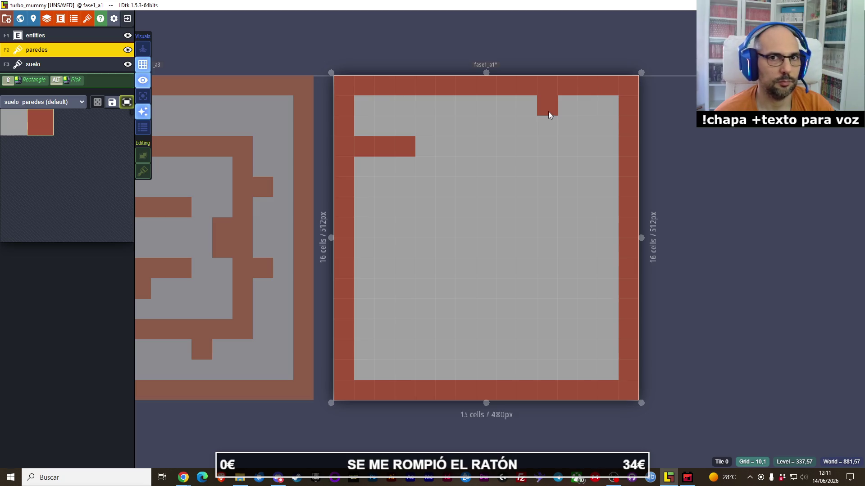
pyautogui.moveTo(548, 112); pyautogui.dragTo(544, 142)
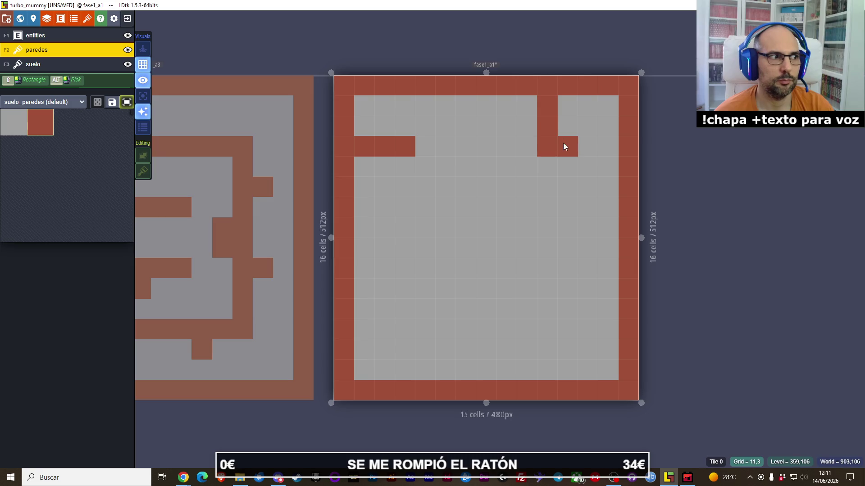
pyautogui.click(473, 151)
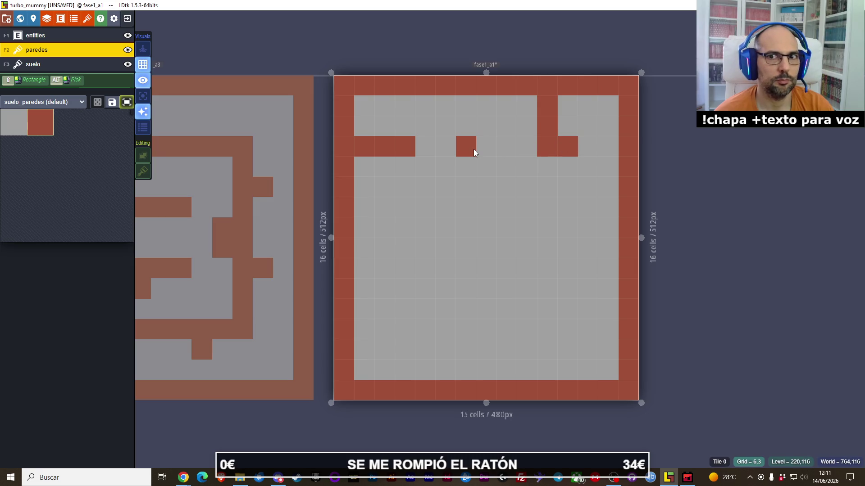
pyautogui.click(482, 147)
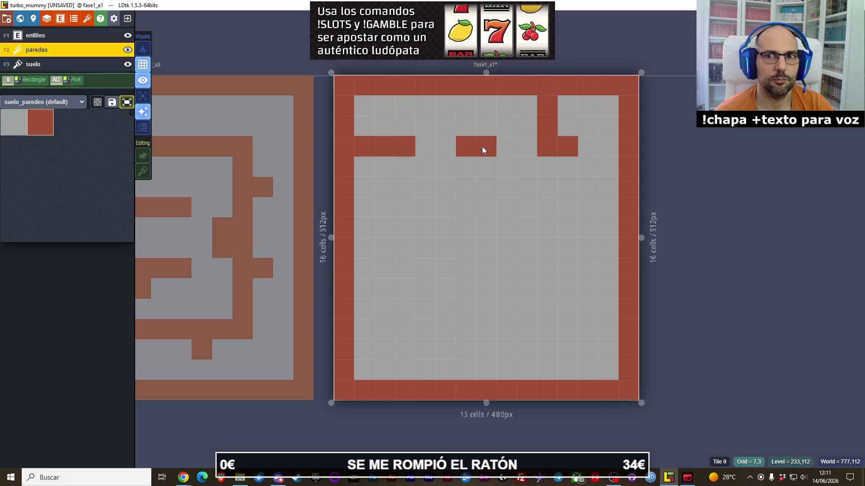
pyautogui.click(463, 181)
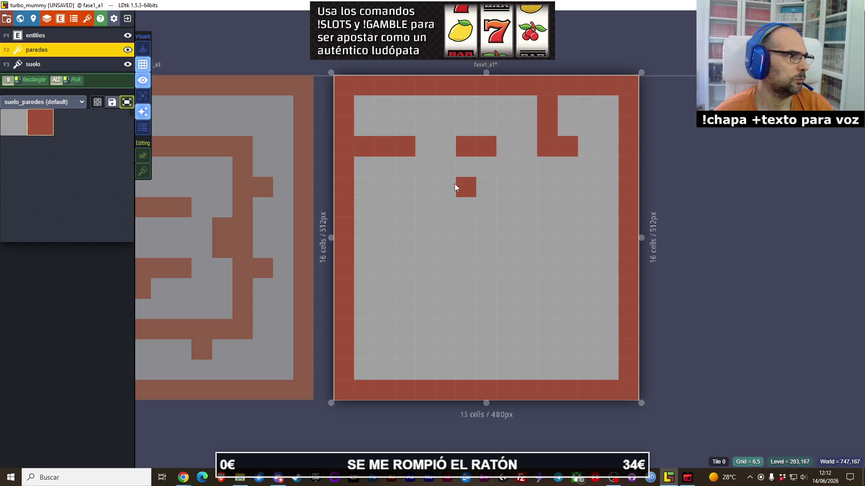
pyautogui.rightClick(456, 187)
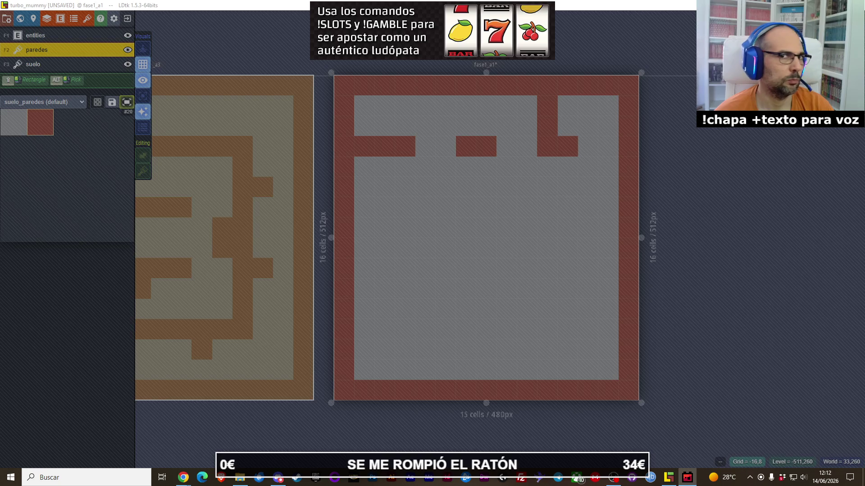
# - Fix misplaced wall tiles, lengthen the middle bar, save, and add a tile near the centre
pyautogui.click(378, 253)
pyautogui.click(434, 181)
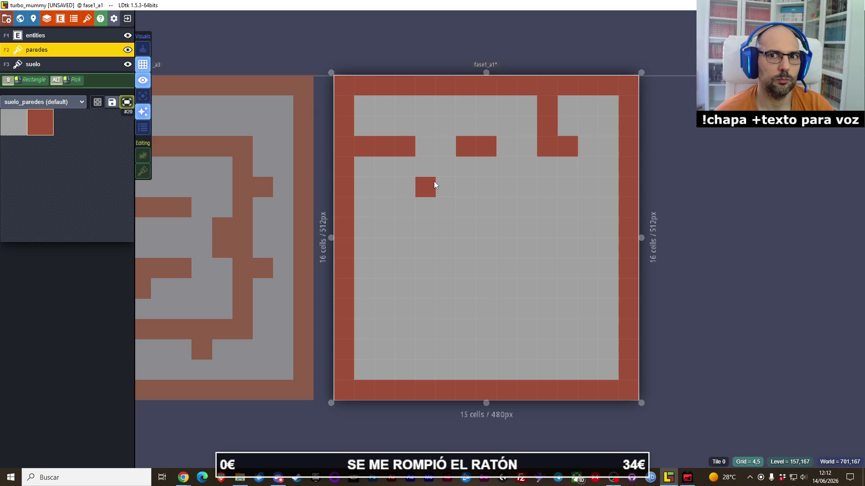
pyautogui.hotkey('ctrl', 'z')
pyautogui.click(509, 154)
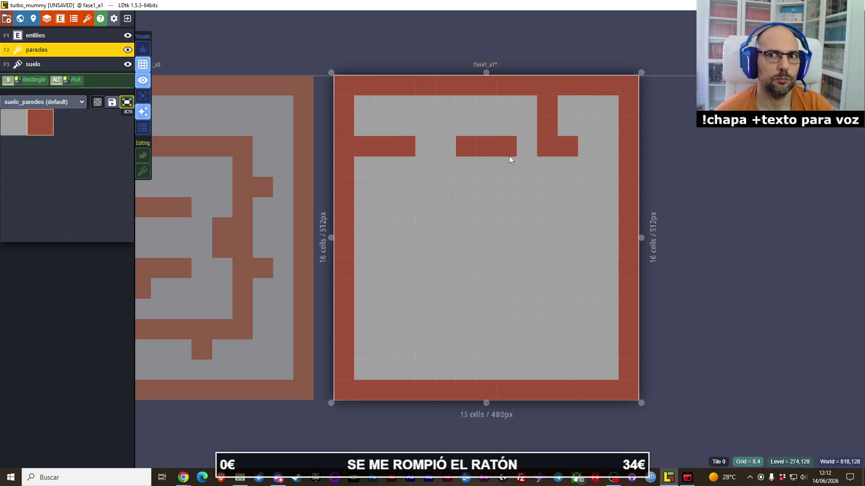
pyautogui.click(504, 183)
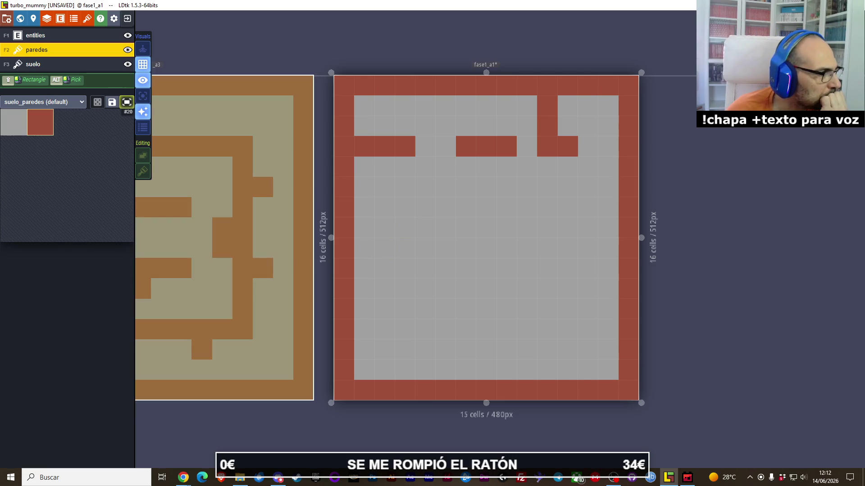
pyautogui.hotkey('ctrl', 's')
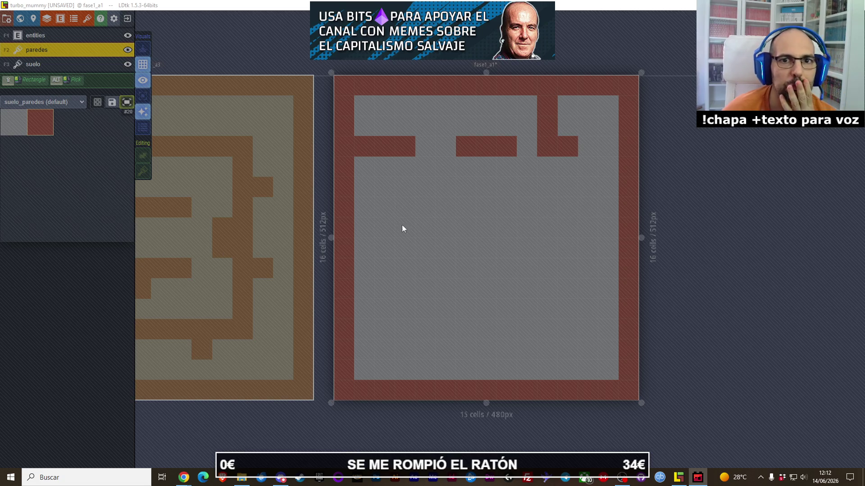
pyautogui.click(465, 230)
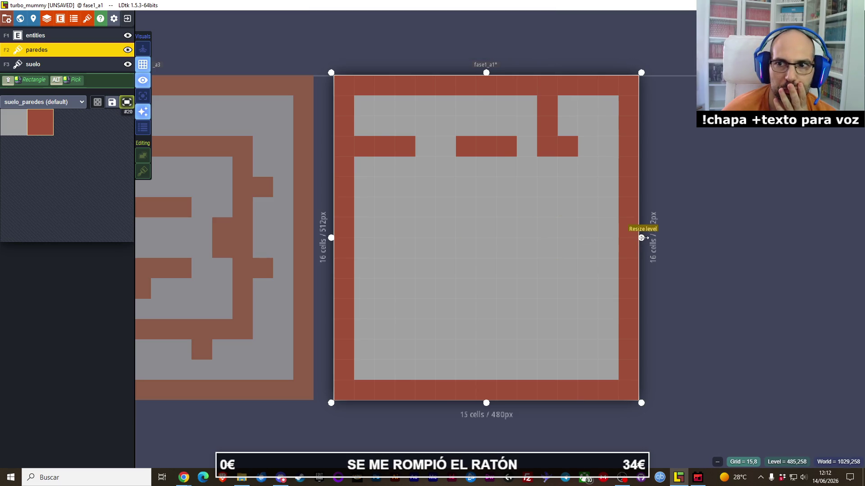
# - Widen fase1_a1 one cell to 512px, wall the new right column, and floor the old one
pyautogui.moveTo(648, 237); pyautogui.dragTo(669, 238)
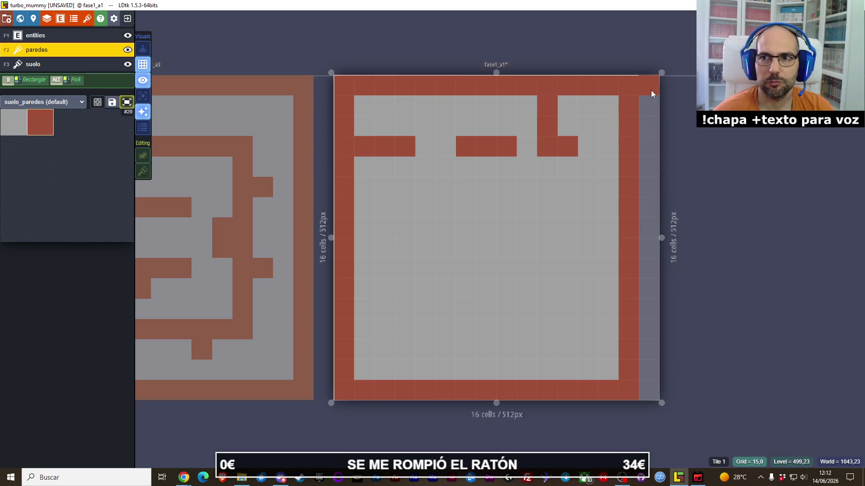
pyautogui.moveTo(651, 90); pyautogui.dragTo(654, 332)
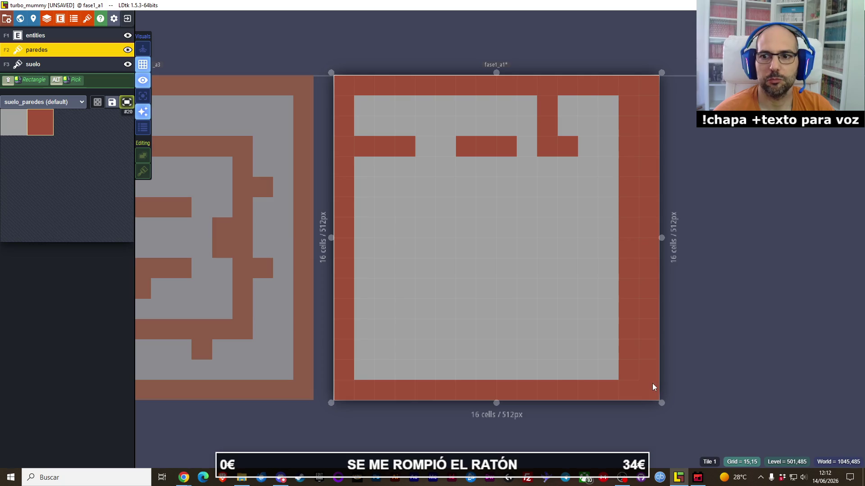
pyautogui.moveTo(629, 377)
pyautogui.mouseDown()
pyautogui.moveTo(620, 219)
pyautogui.moveTo(630, 111)
pyautogui.mouseUp()
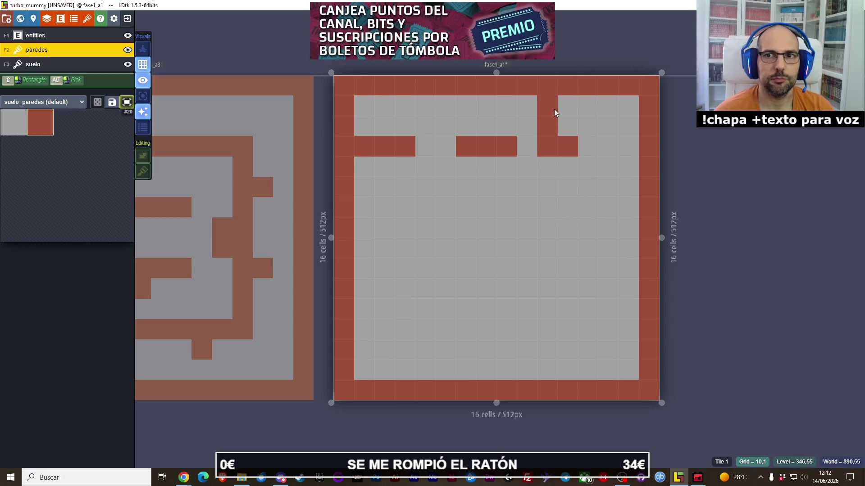
# - Paint upper and middle inner walls, including a long horizontal bar and a column-5 vertical wall
pyautogui.moveTo(554, 112); pyautogui.dragTo(548, 140)
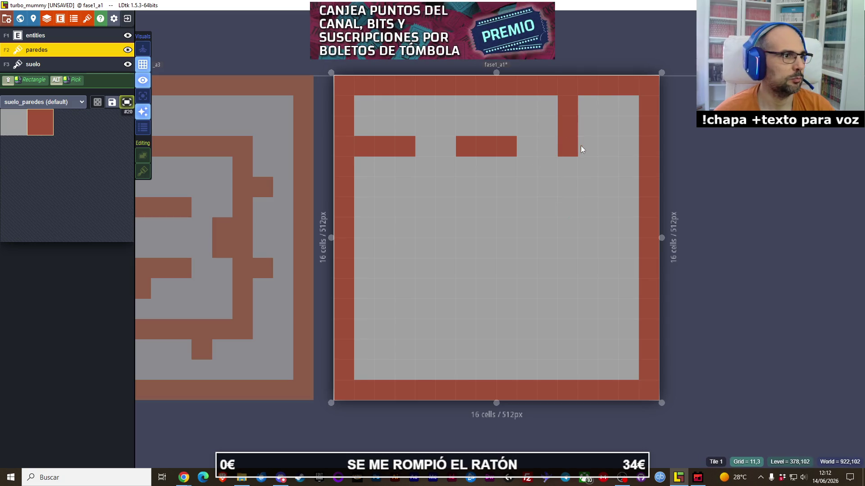
pyautogui.click(594, 149)
pyautogui.moveTo(505, 174); pyautogui.dragTo(508, 202)
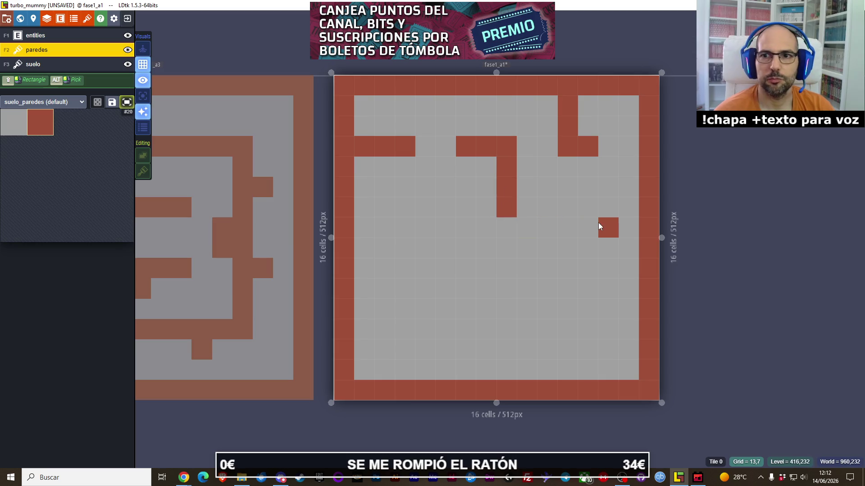
pyautogui.moveTo(604, 223)
pyautogui.mouseDown()
pyautogui.moveTo(625, 224)
pyautogui.moveTo(517, 231)
pyautogui.mouseUp()
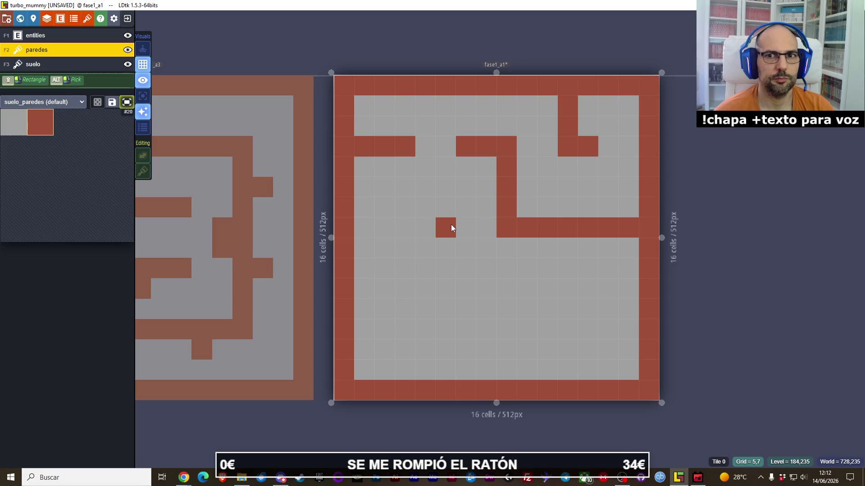
pyautogui.moveTo(413, 228); pyautogui.dragTo(404, 228)
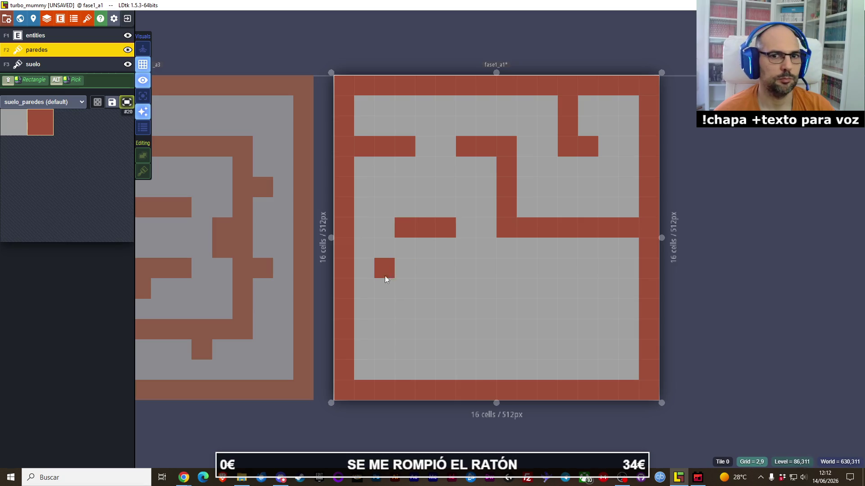
pyautogui.moveTo(446, 246); pyautogui.dragTo(446, 312)
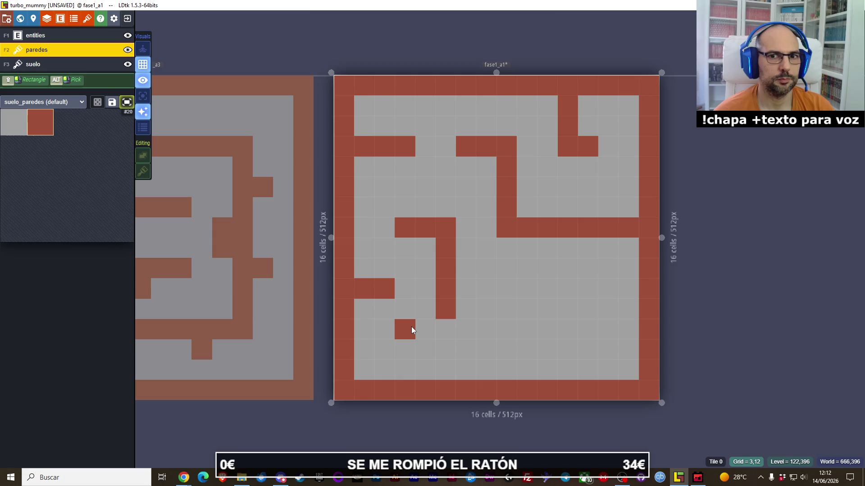
pyautogui.moveTo(404, 207); pyautogui.dragTo(449, 212)
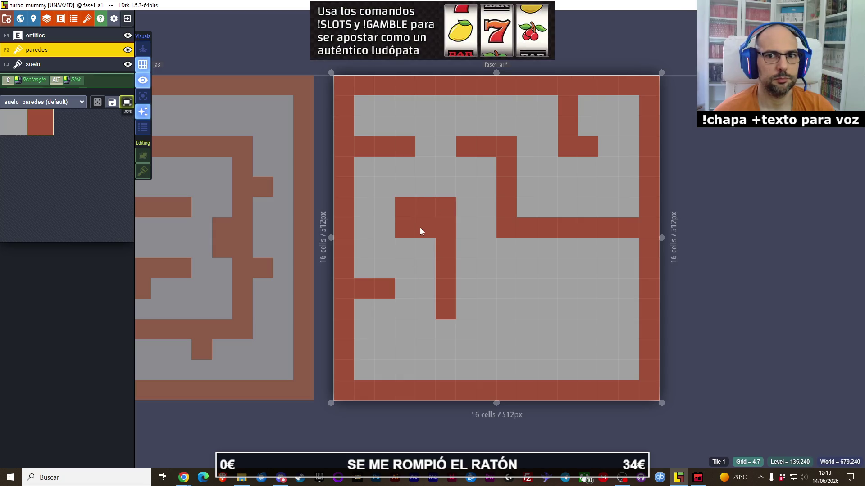
# - Raise the short left wall a row and build lower-centre walls along row 11 and column 8
pyautogui.moveTo(387, 268); pyautogui.dragTo(368, 274)
pyautogui.rightClick(368, 289)
pyautogui.rightClick(382, 288)
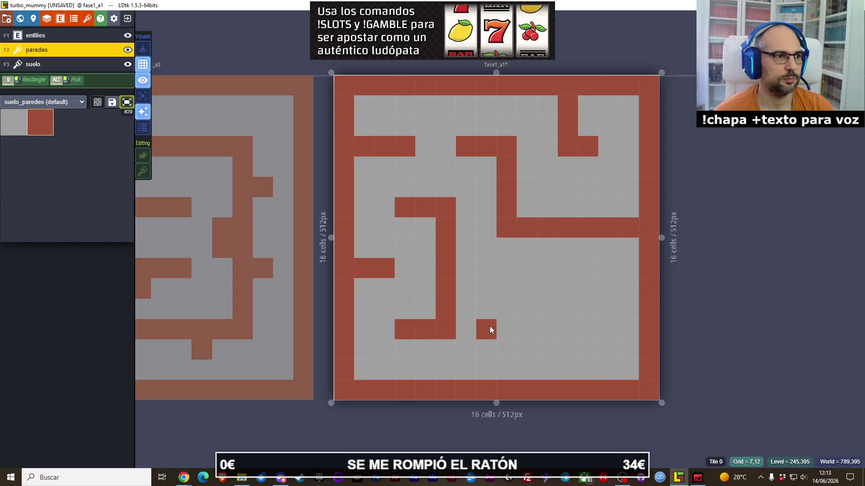
pyautogui.click(471, 308)
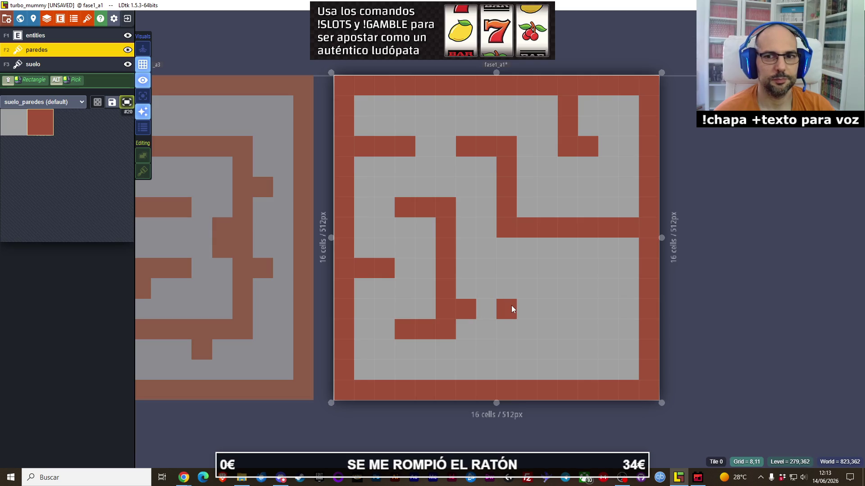
pyautogui.click(486, 309)
pyautogui.moveTo(508, 304); pyautogui.dragTo(515, 259)
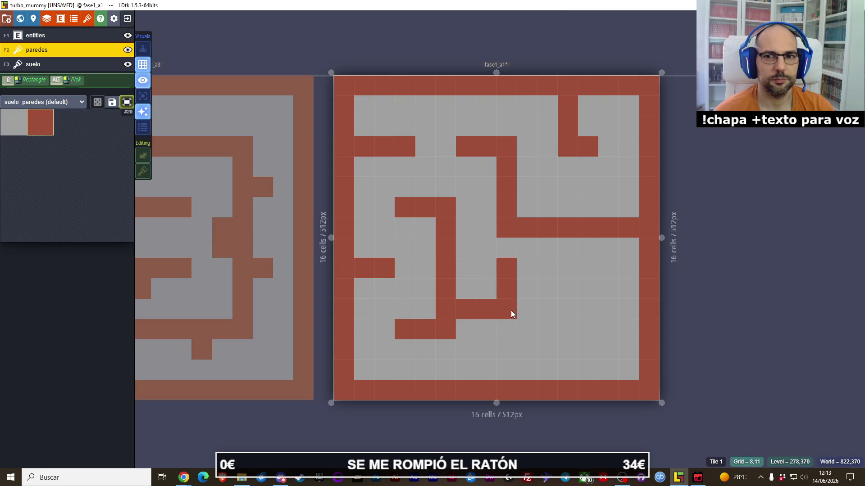
pyautogui.rightClick(515, 271)
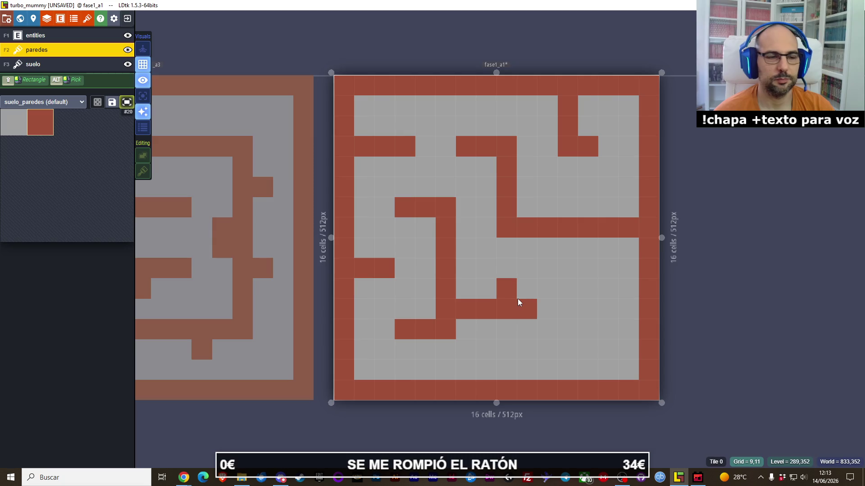
pyautogui.click(515, 251)
# - Move the long middle wall up one row and add wall cells in the lower right
pyautogui.moveTo(527, 212); pyautogui.dragTo(619, 201)
pyautogui.rightClick(577, 227)
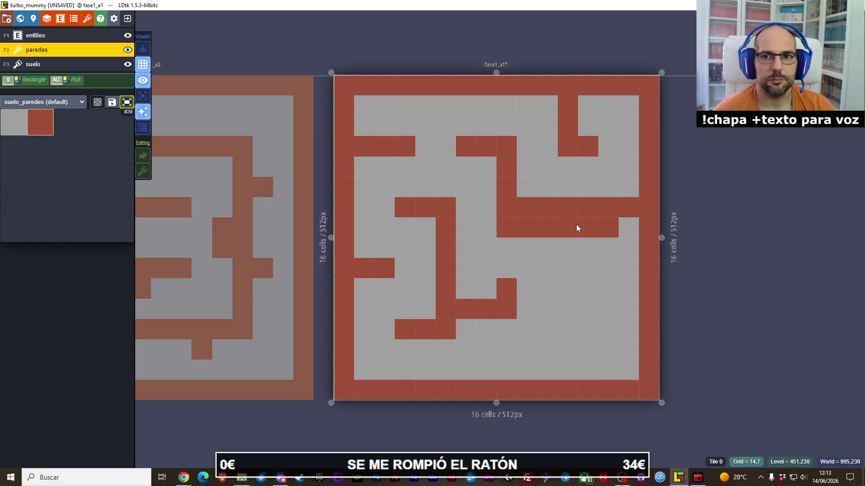
pyautogui.rightClick(513, 226)
pyautogui.click(508, 269)
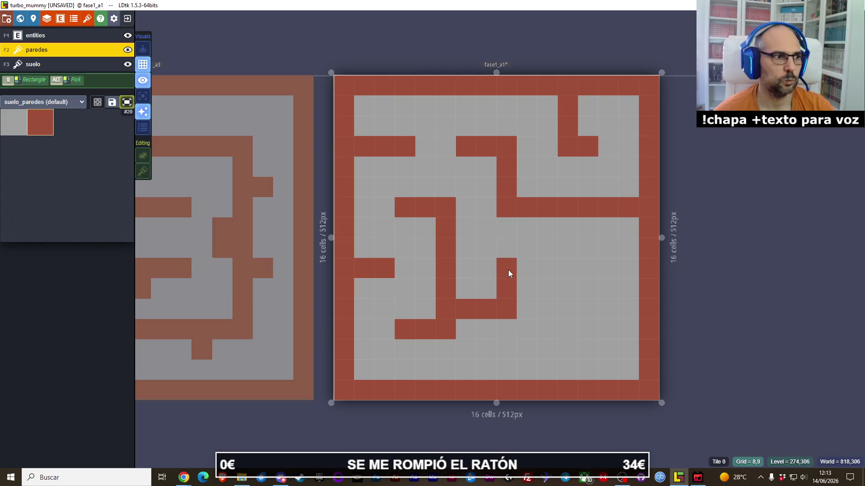
pyautogui.moveTo(586, 271); pyautogui.dragTo(599, 289)
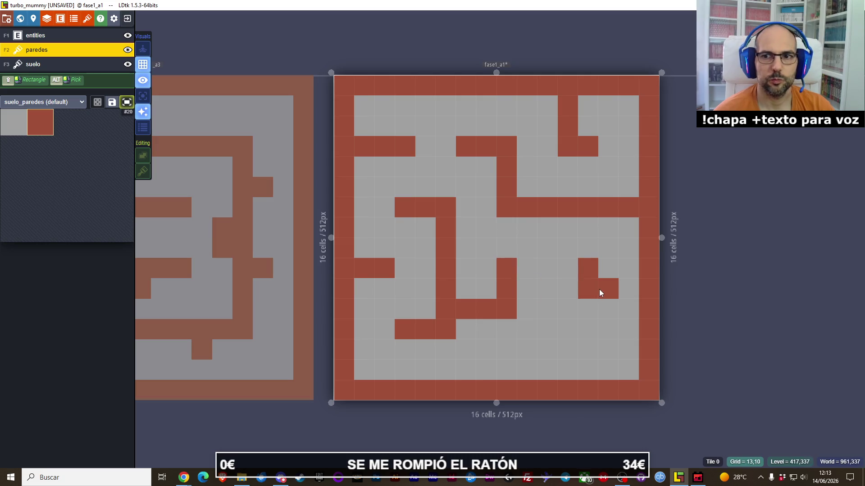
pyautogui.click(565, 331)
# - Repaint the lower-right L-shaped wall one column left and extend the bottom wall row to the right edge
pyautogui.rightClick(564, 337)
pyautogui.rightClick(570, 288)
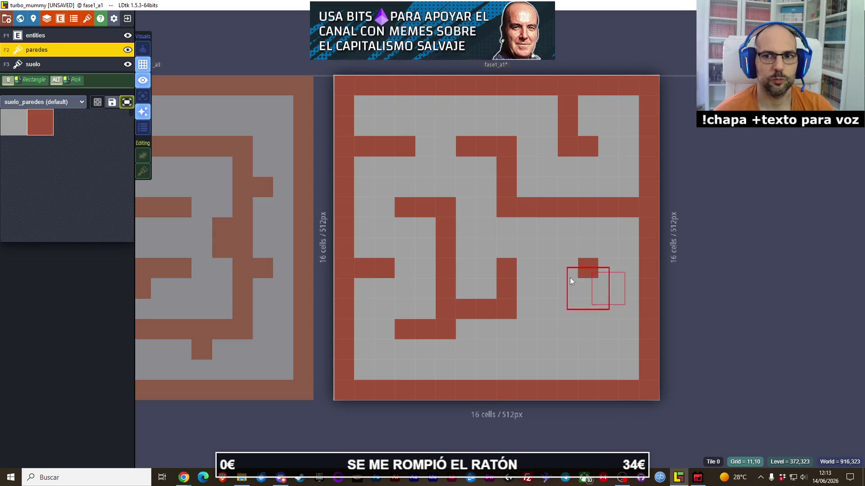
pyautogui.rightClick(569, 277)
pyautogui.moveTo(566, 277)
pyautogui.mouseDown()
pyautogui.moveTo(565, 270)
pyautogui.moveTo(587, 287)
pyautogui.mouseUp()
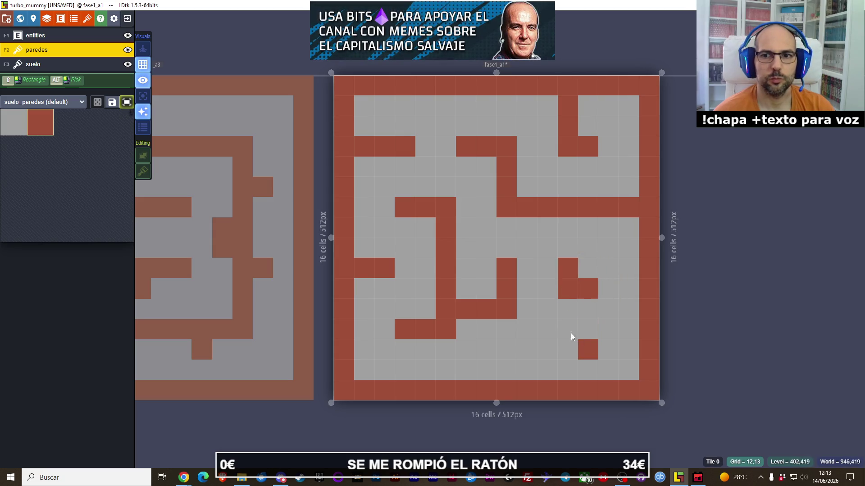
pyautogui.click(550, 328)
pyautogui.moveTo(514, 331); pyautogui.dragTo(639, 325)
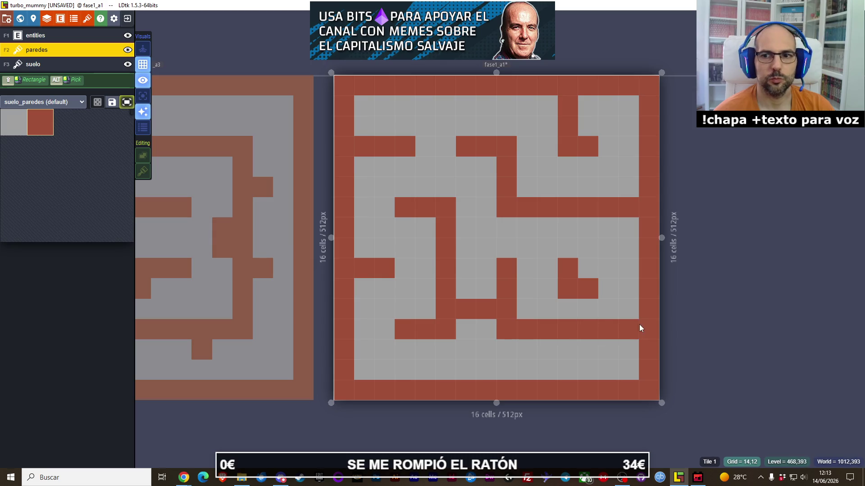
pyautogui.click(516, 370)
pyautogui.hotkey('ctrl', 'z')
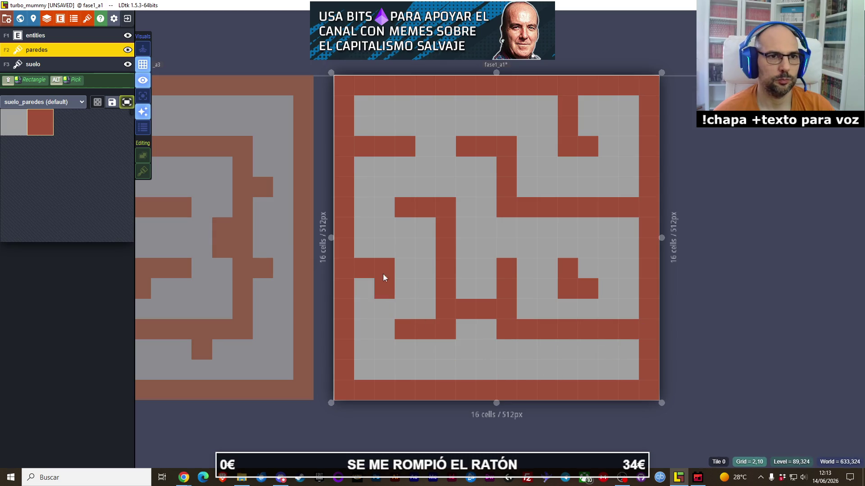
# - On the entities layer, place a llave key and a moneda2 coin in the top-right room
pyautogui.click(39, 36)
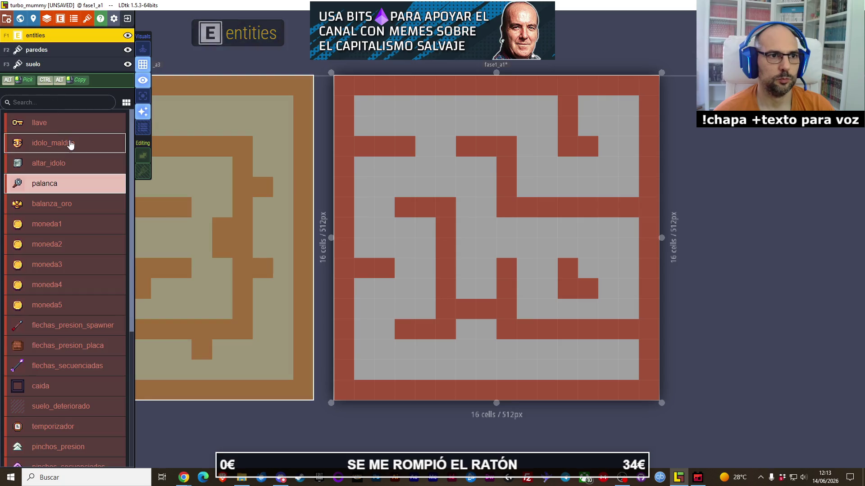
pyautogui.click(69, 123)
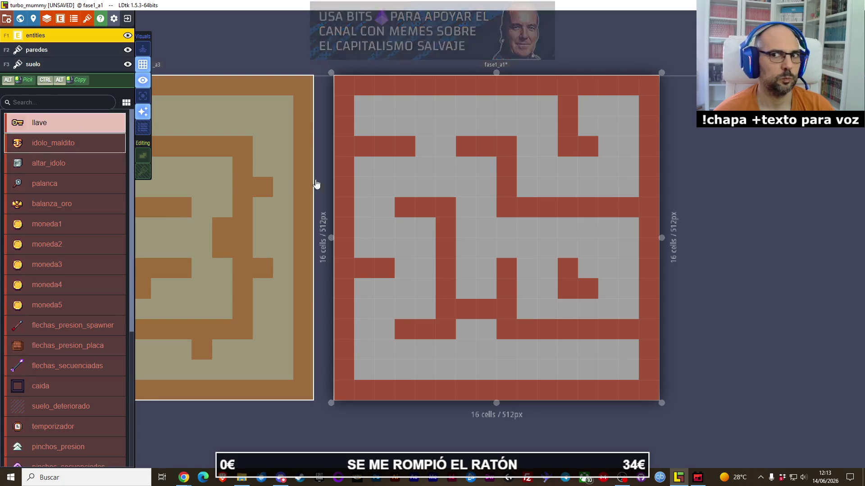
pyautogui.click(585, 129)
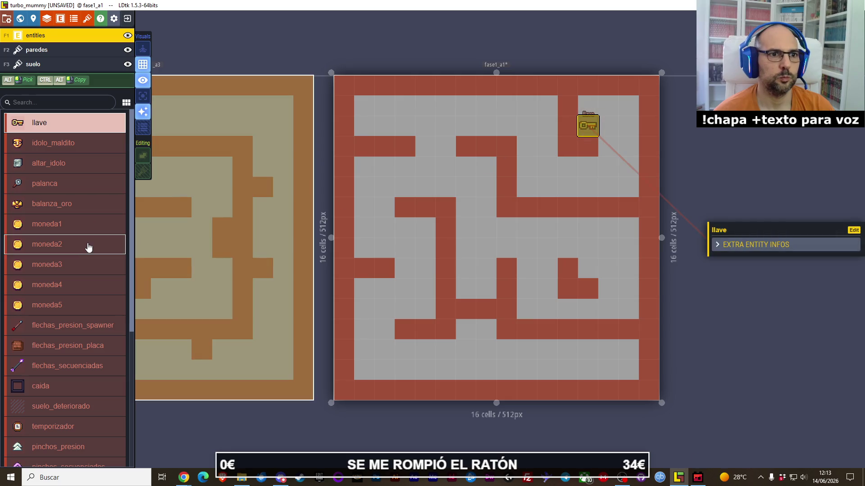
pyautogui.click(87, 246)
pyautogui.click(588, 106)
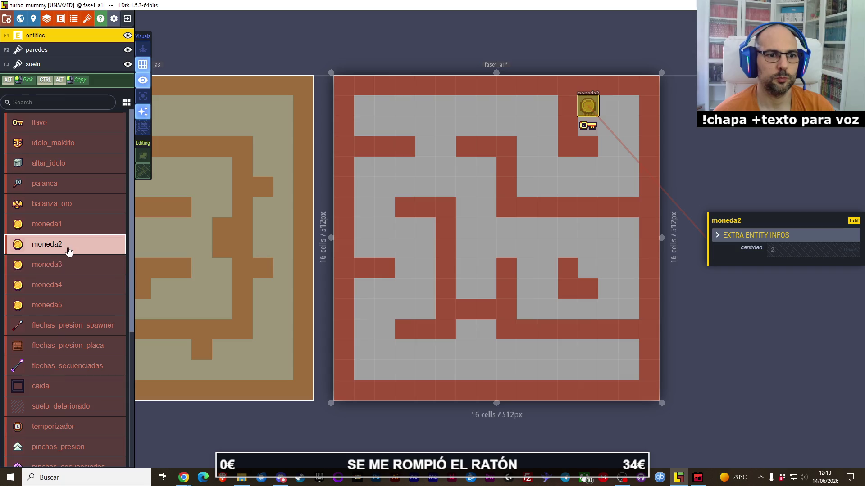
# - Place a momia_clon mummy and a spawner in the top-left corner, then save the project
pyautogui.scroll(-5, 68, 253)
pyautogui.click(68, 271)
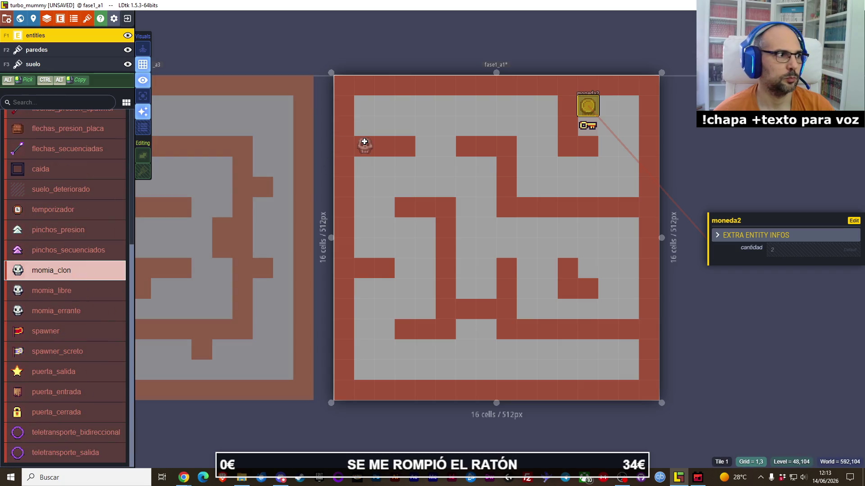
pyautogui.click(364, 125)
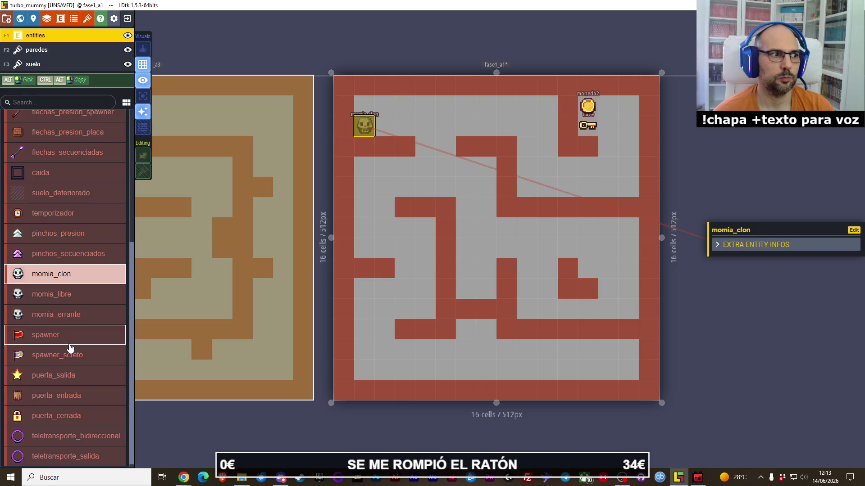
pyautogui.click(63, 335)
pyautogui.click(364, 106)
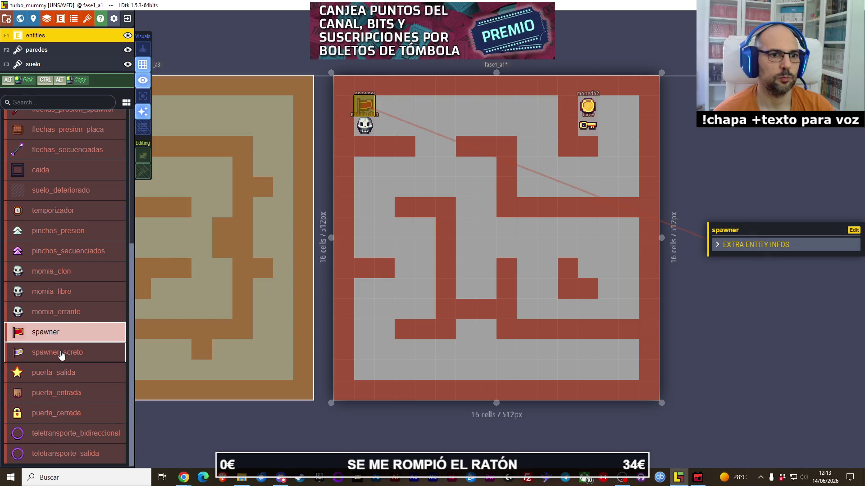
pyautogui.hotkey('ctrl', 's')
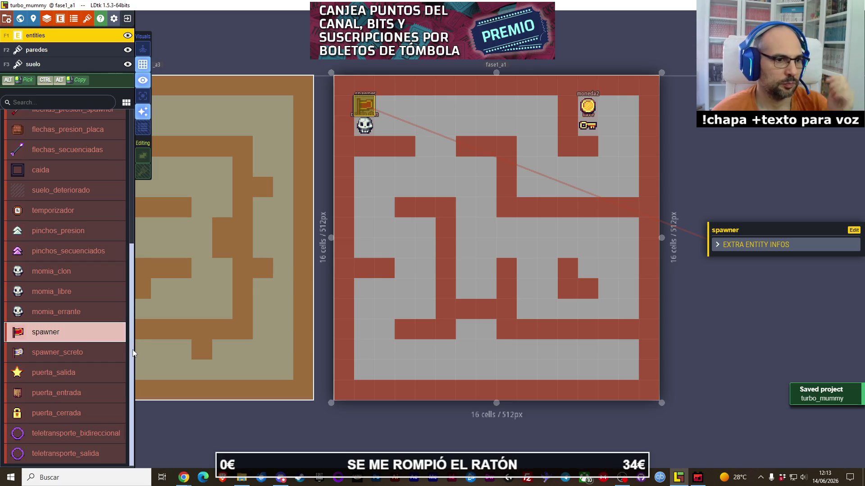
pyautogui.press('XF86AudioLowerVolume')
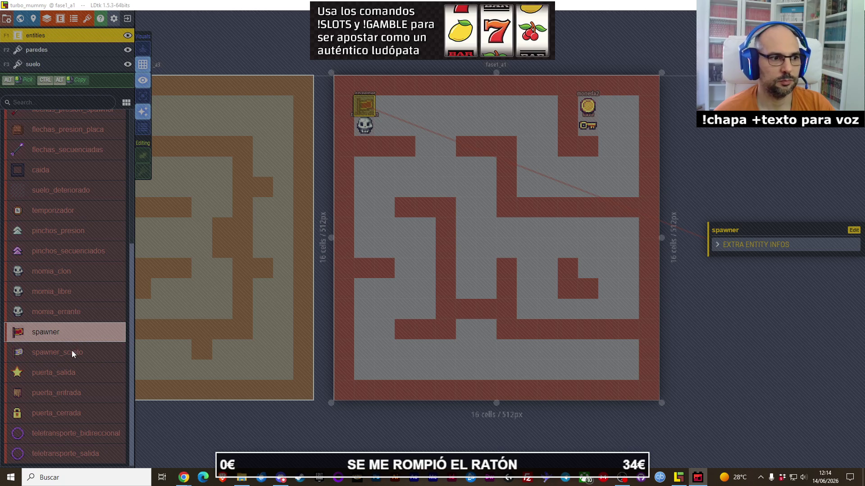
pyautogui.scroll(5, 61, 182)
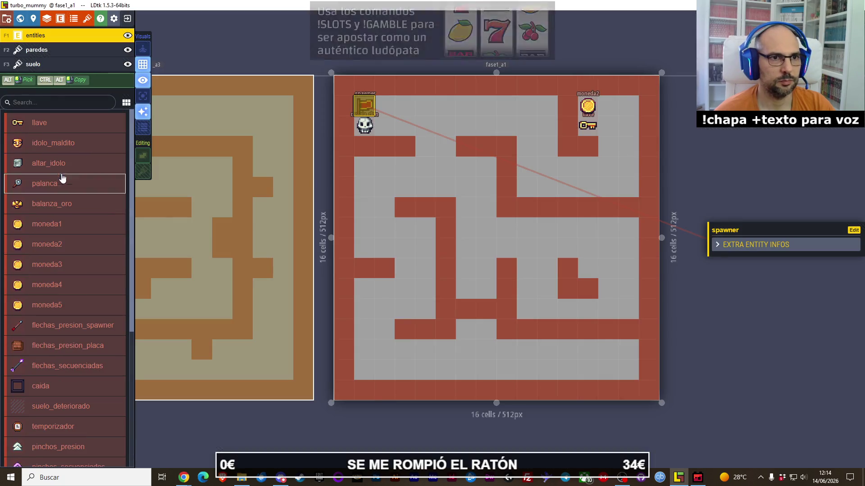
# - Place moneda1 and moneda2 coins along the right column, middle corridor and near the top wall
pyautogui.click(52, 224)
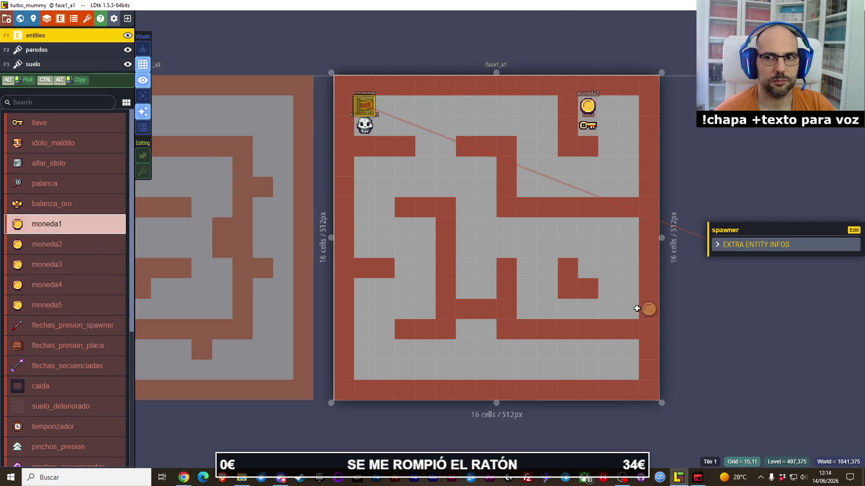
pyautogui.click(630, 309)
pyautogui.click(93, 251)
pyautogui.click(629, 227)
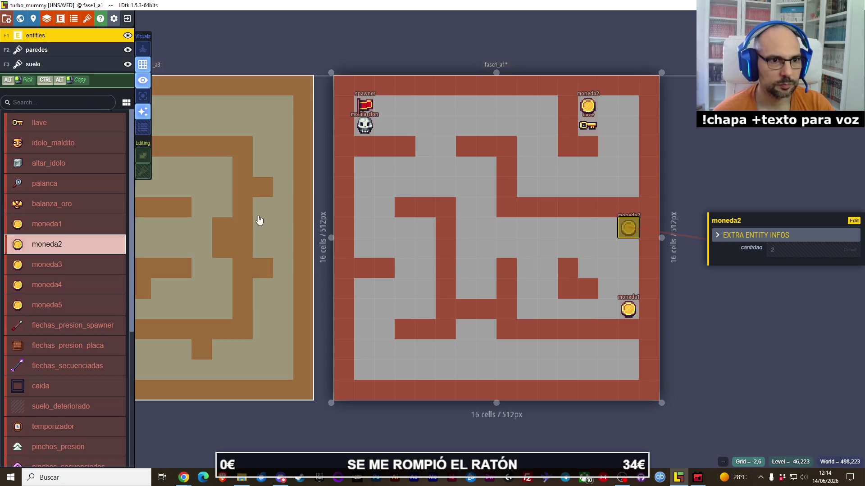
pyautogui.click(70, 224)
pyautogui.click(631, 185)
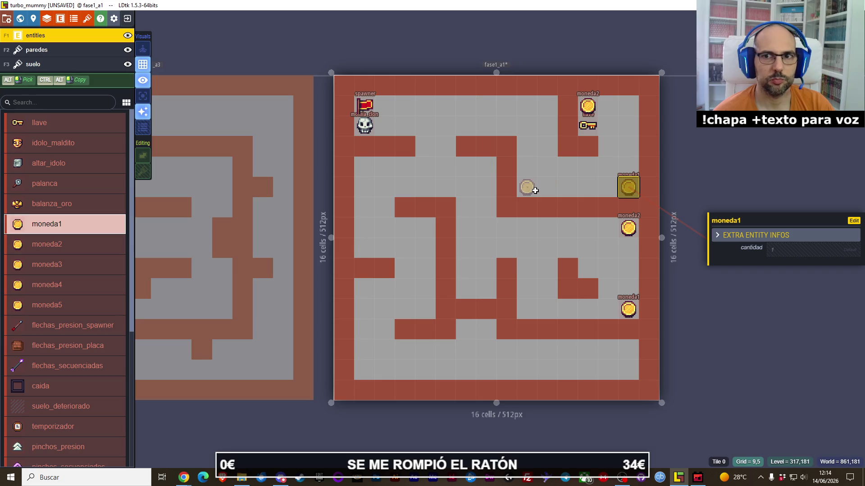
pyautogui.click(535, 191)
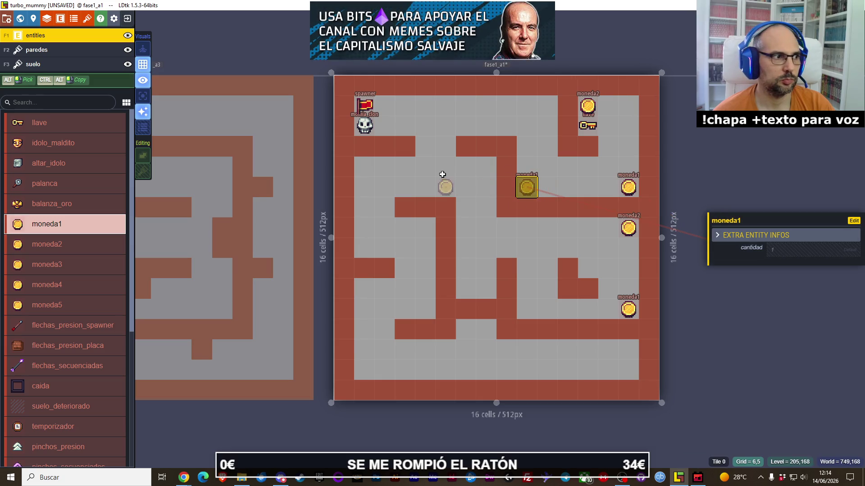
pyautogui.click(544, 106)
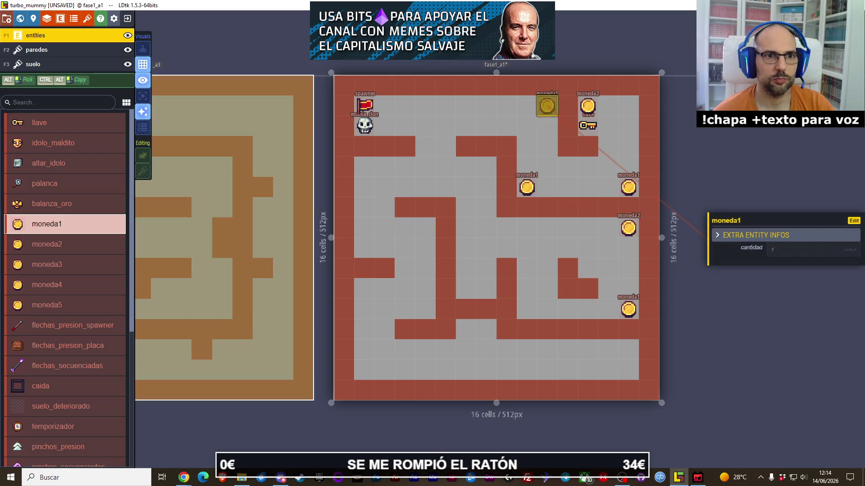
# - Scatter moneda2 and moneda1 coins across the left side, lower centre and bottom corners
pyautogui.click(62, 246)
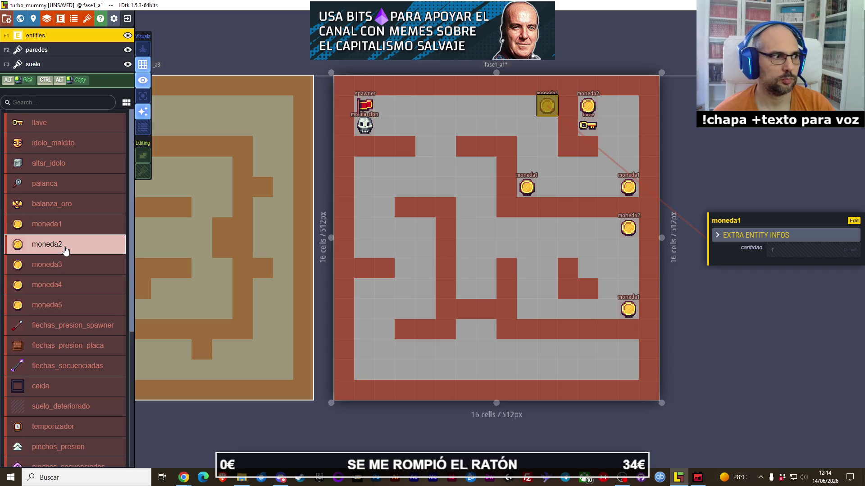
pyautogui.click(425, 228)
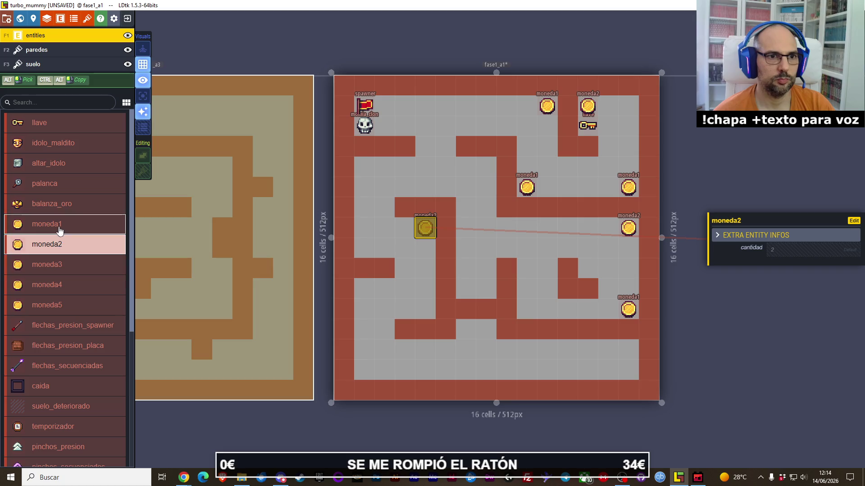
pyautogui.click(60, 225)
pyautogui.click(368, 298)
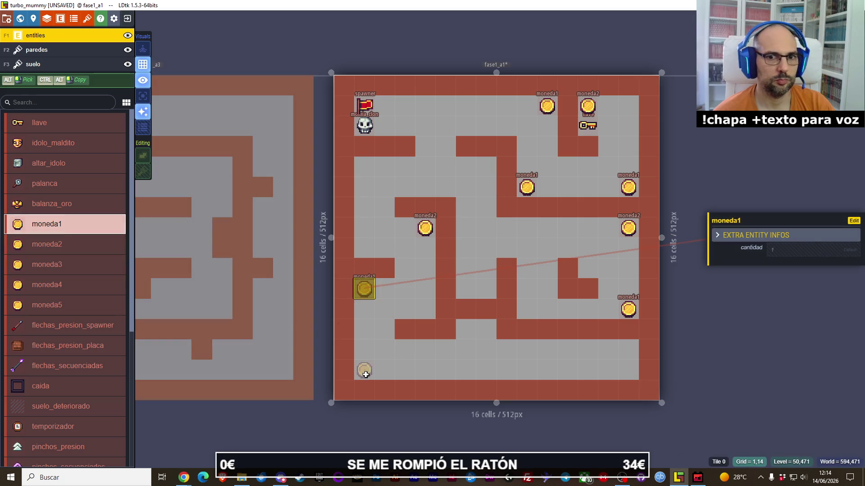
pyautogui.click(365, 368)
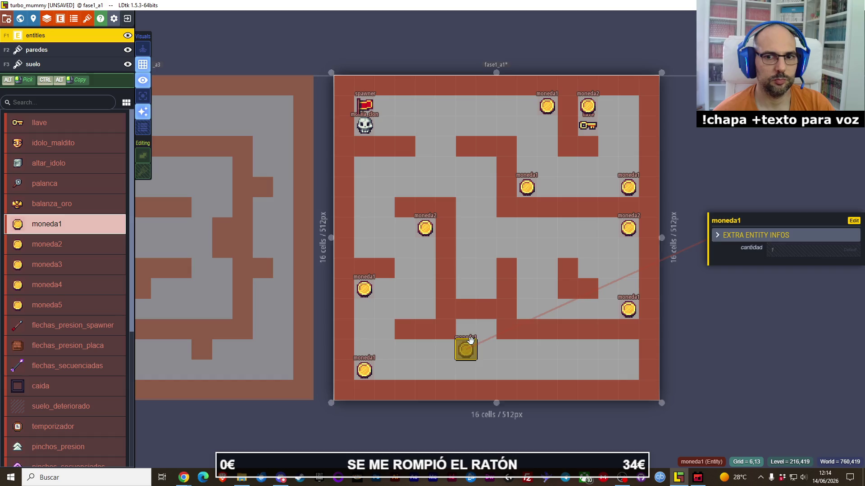
pyautogui.click(466, 330)
pyautogui.click(486, 331)
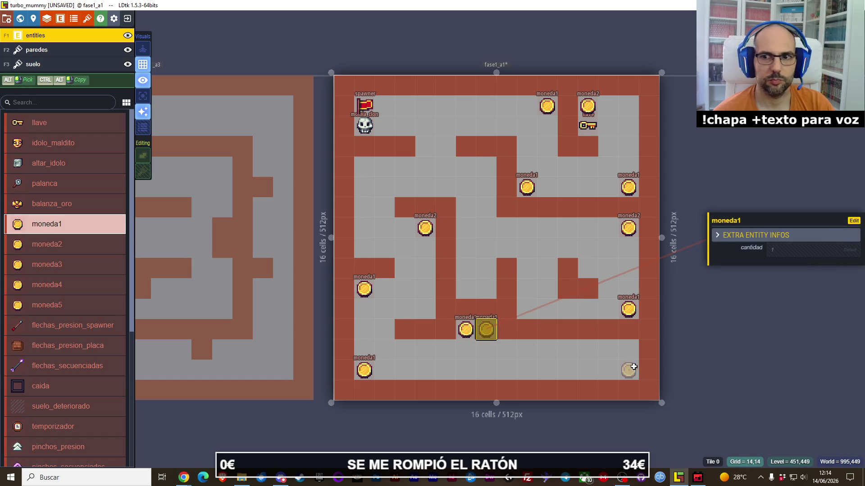
pyautogui.click(628, 370)
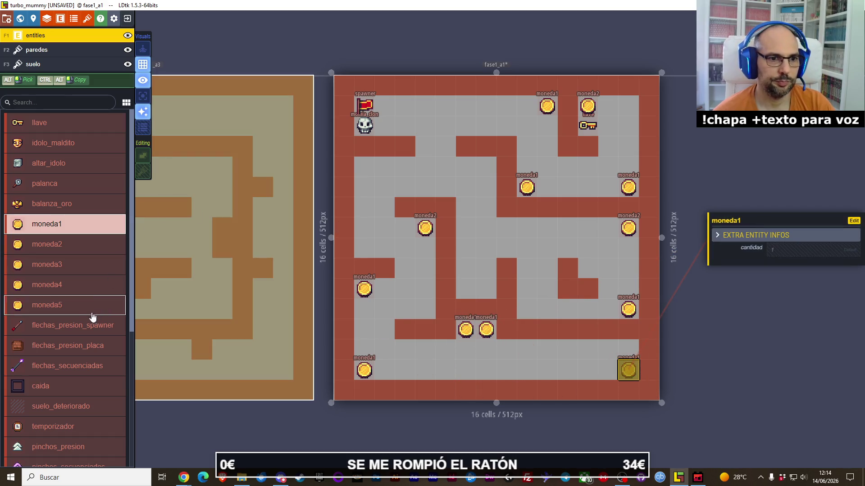
# - Place three pinchos_presion spike traps and a moneda2 coin in the central corridor
pyautogui.scroll(-4, 88, 318)
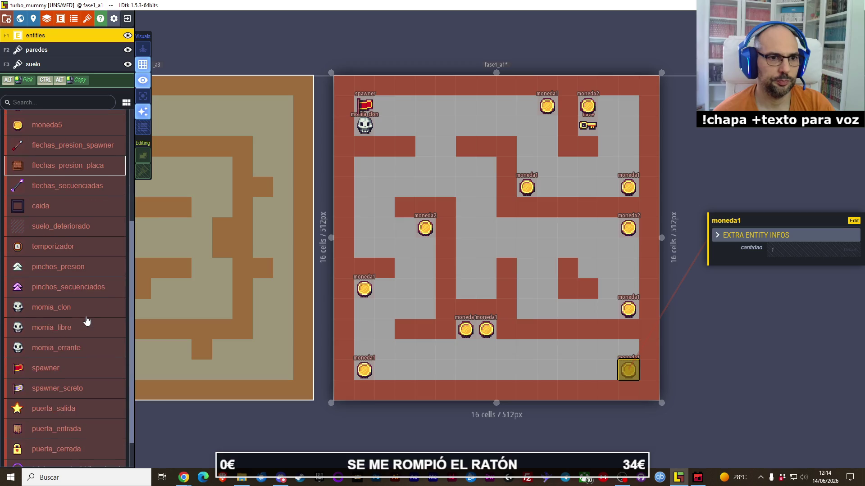
pyautogui.click(85, 276)
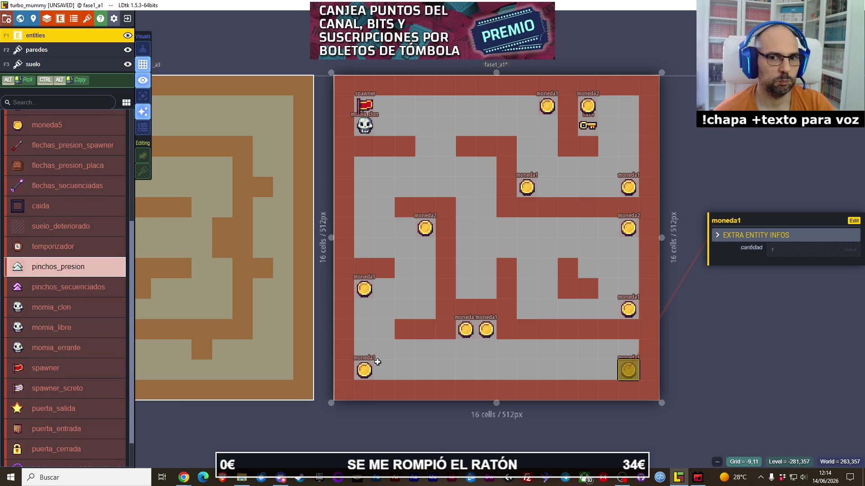
pyautogui.click(471, 357)
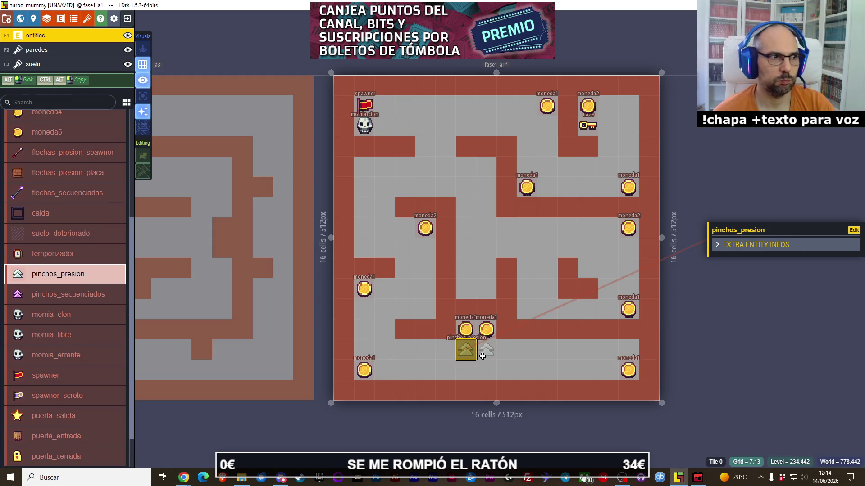
pyautogui.click(486, 355)
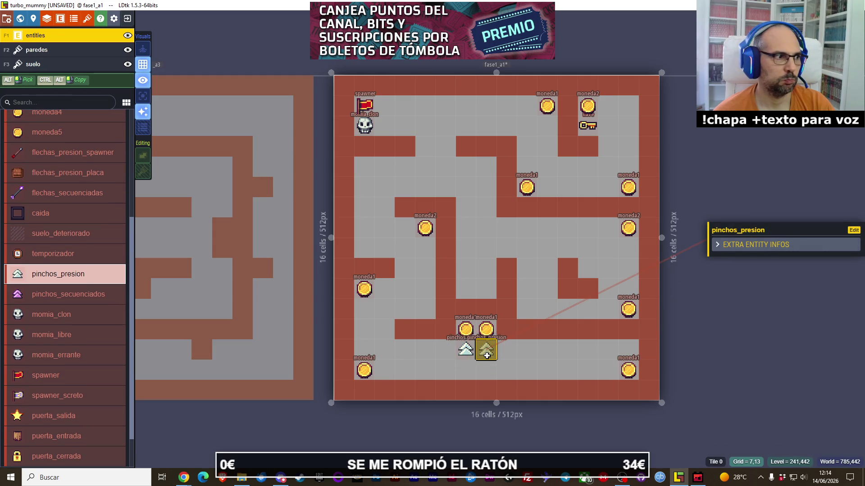
pyautogui.click(405, 269)
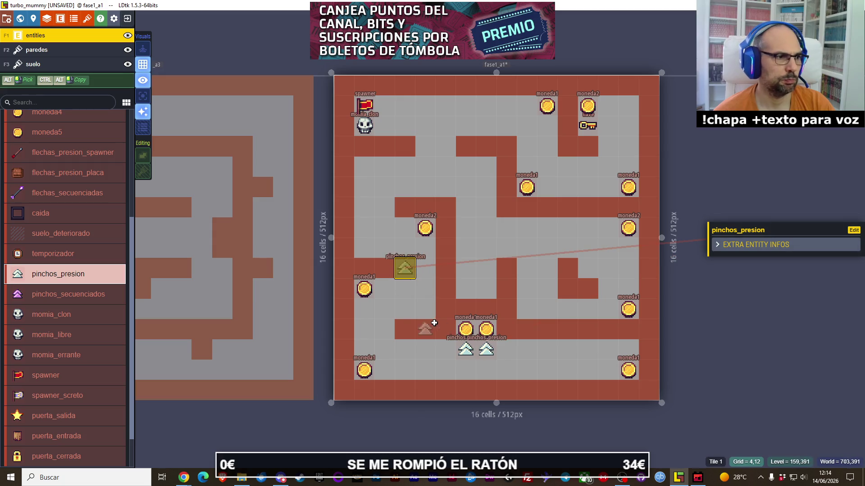
pyautogui.scroll(4, 71, 163)
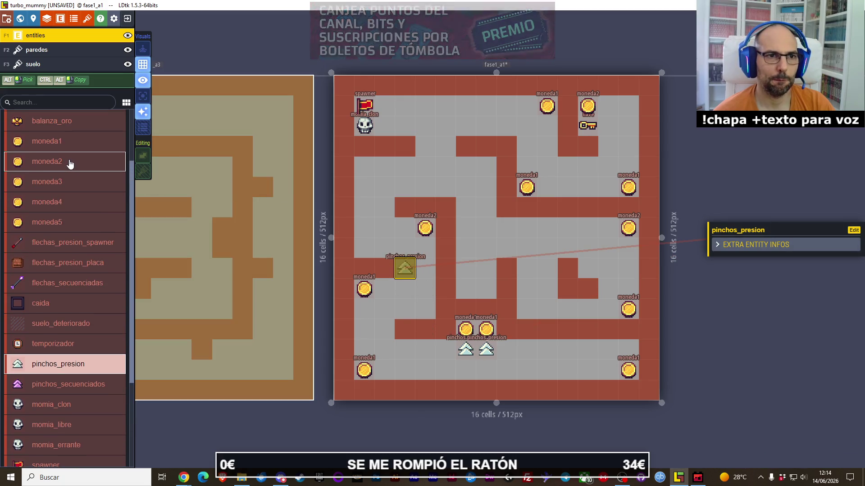
pyautogui.click(71, 163)
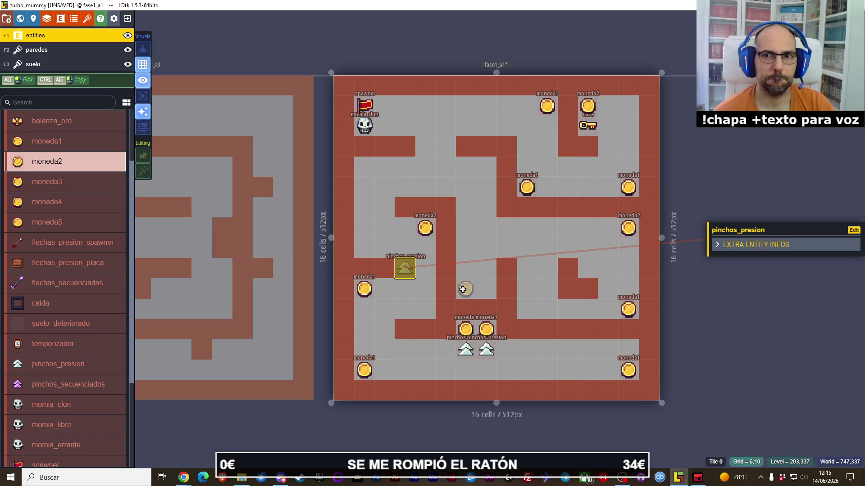
pyautogui.click(462, 289)
# - Place two puerta_cerrada locked doors, one in the lower corridor and one near the top right
pyautogui.scroll(-6, 59, 361)
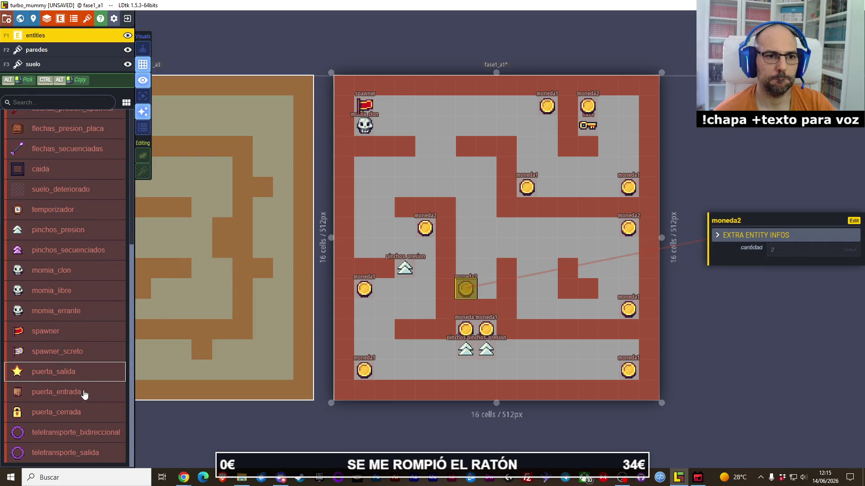
pyautogui.click(84, 413)
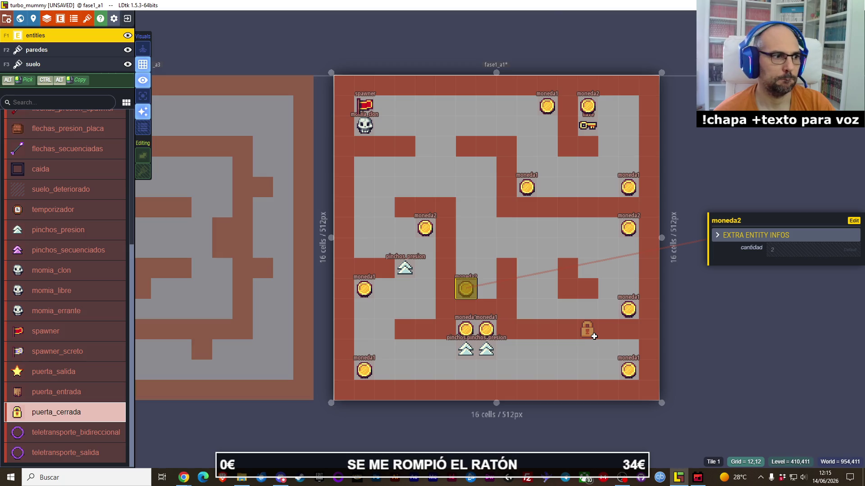
pyautogui.click(594, 336)
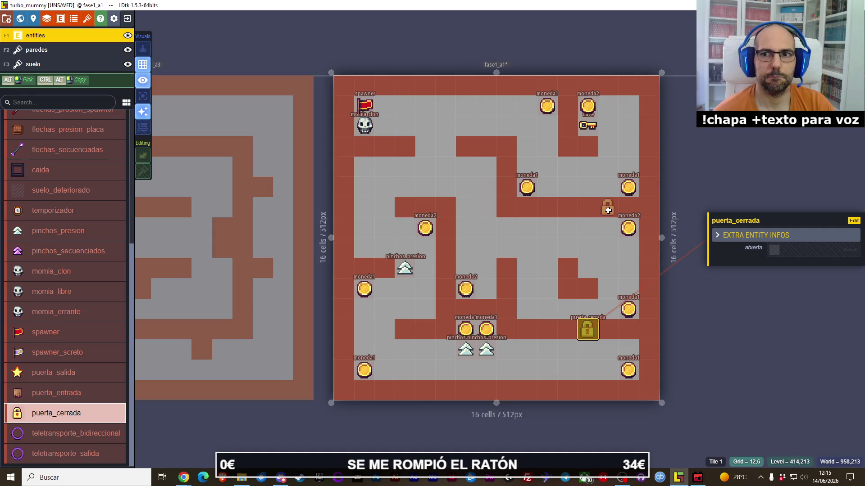
pyautogui.click(608, 209)
pyautogui.moveTo(588, 331); pyautogui.dragTo(530, 334)
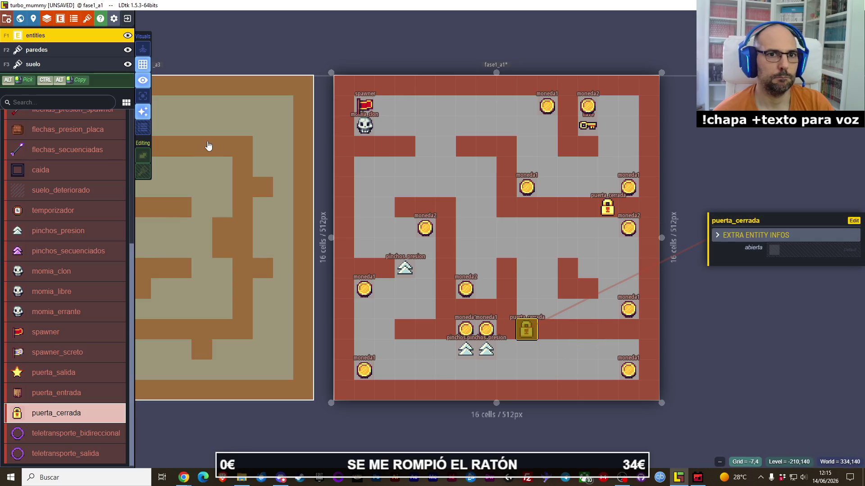
# - Place a llave key beside the central coin and a momia_libre mummy in the right-middle area
pyautogui.scroll(5, 54, 351)
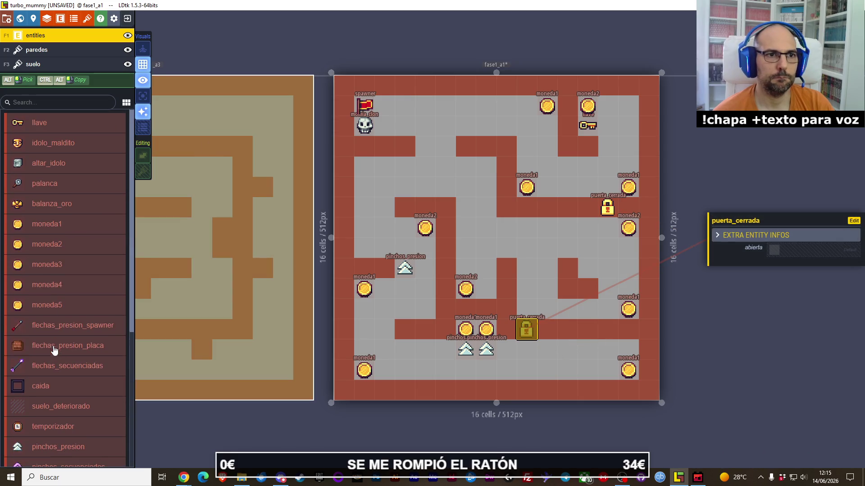
pyautogui.click(42, 128)
pyautogui.click(487, 288)
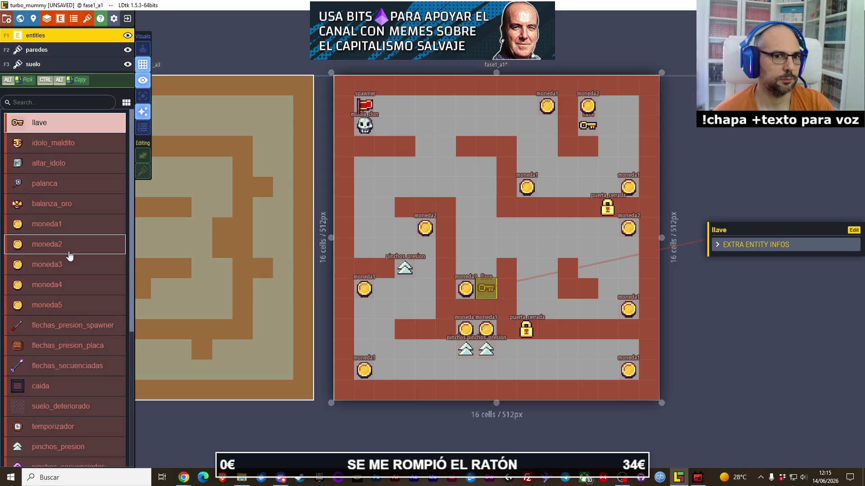
pyautogui.scroll(-5, 72, 280)
pyautogui.click(74, 312)
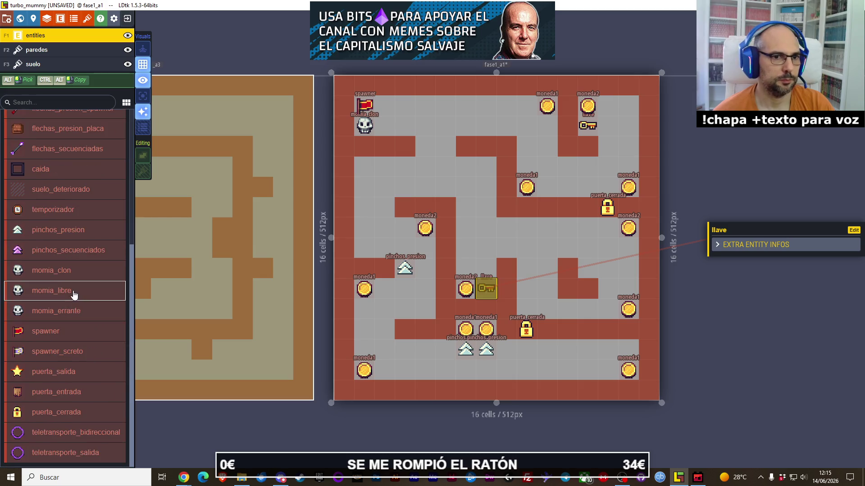
pyautogui.click(72, 292)
pyautogui.click(587, 269)
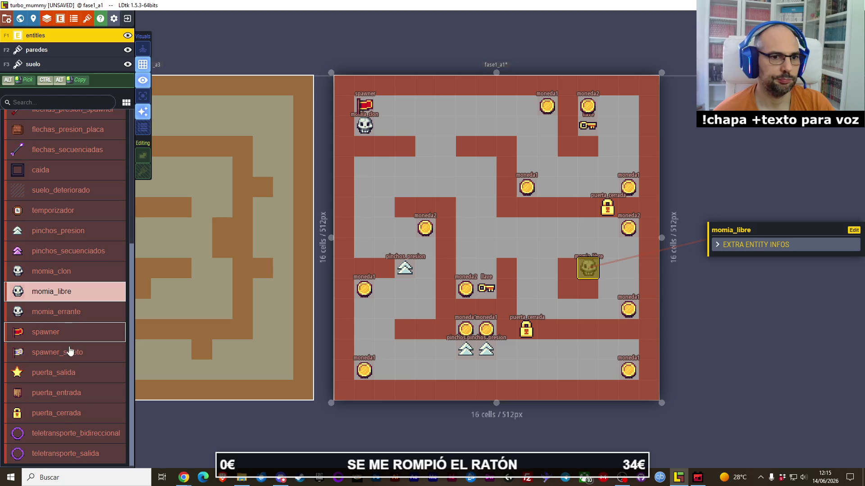
pyautogui.click(70, 372)
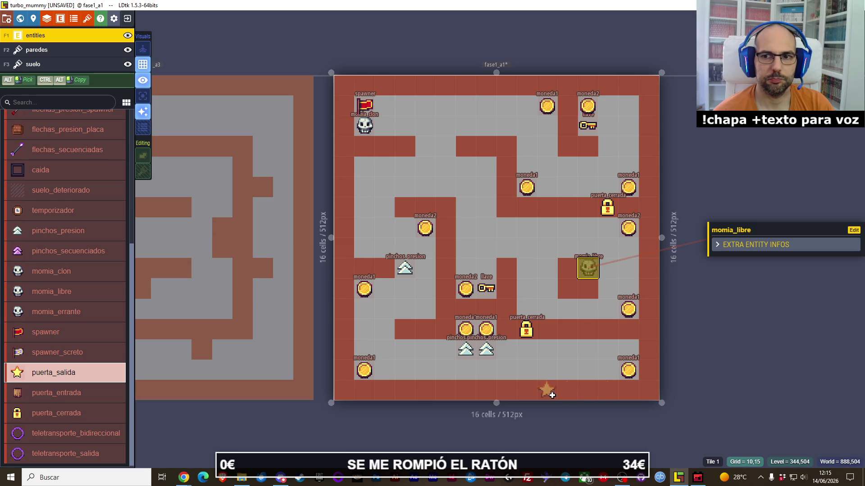
# - Place the puerta_salida exit star in the bottom wall and two suelo_deteriorado tiles near the bottom-right corner
pyautogui.click(553, 396)
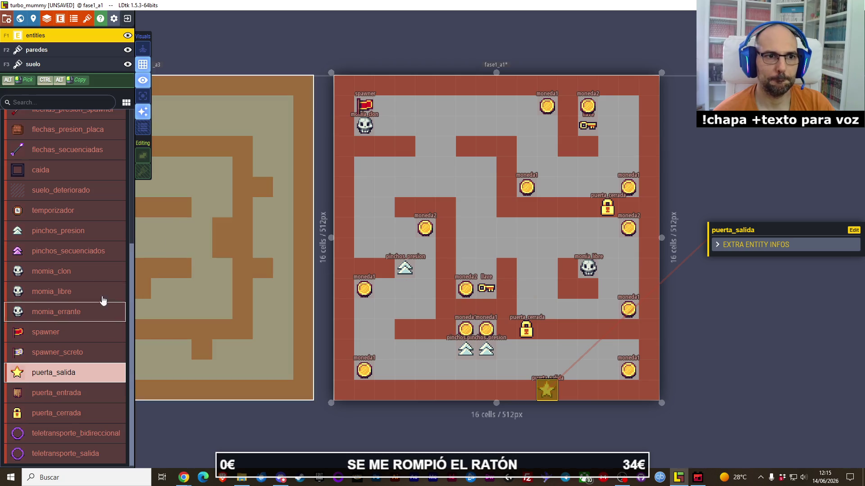
pyautogui.click(49, 190)
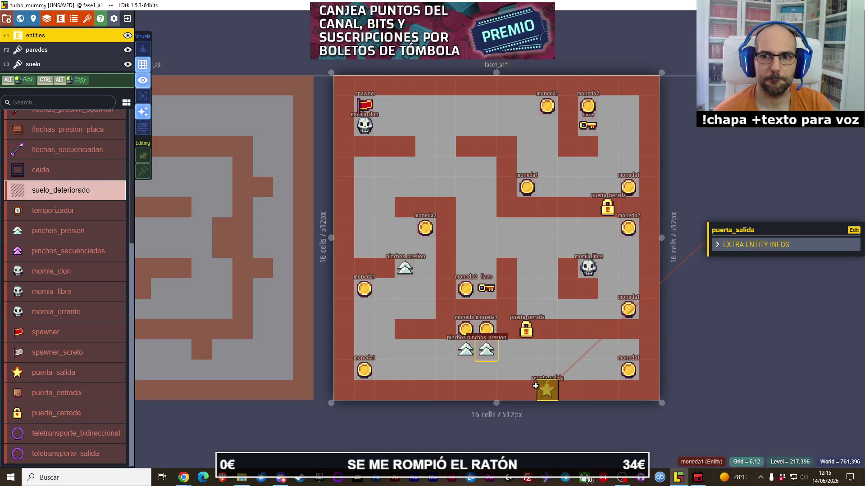
pyautogui.click(606, 370)
pyautogui.click(608, 350)
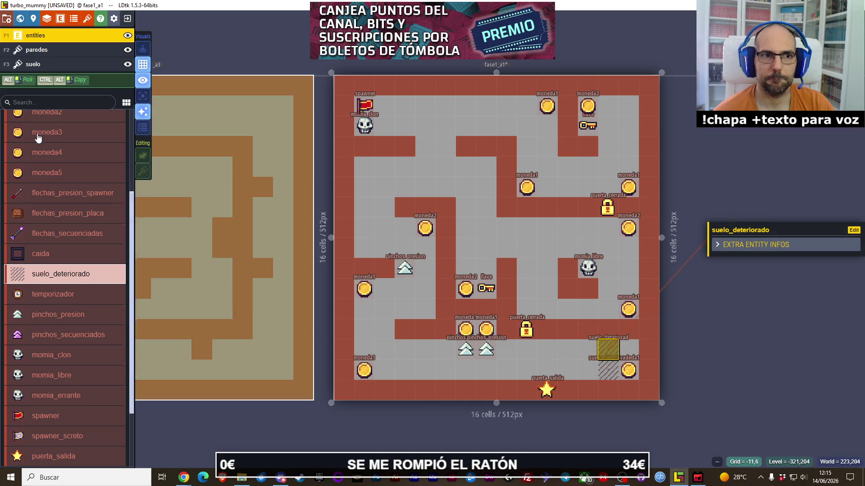
pyautogui.scroll(3, 39, 138)
# - Add a moneda1 coin on the cracked floor, plus a flechas_presion spawner and pressure plate at bottom-left
pyautogui.click(63, 224)
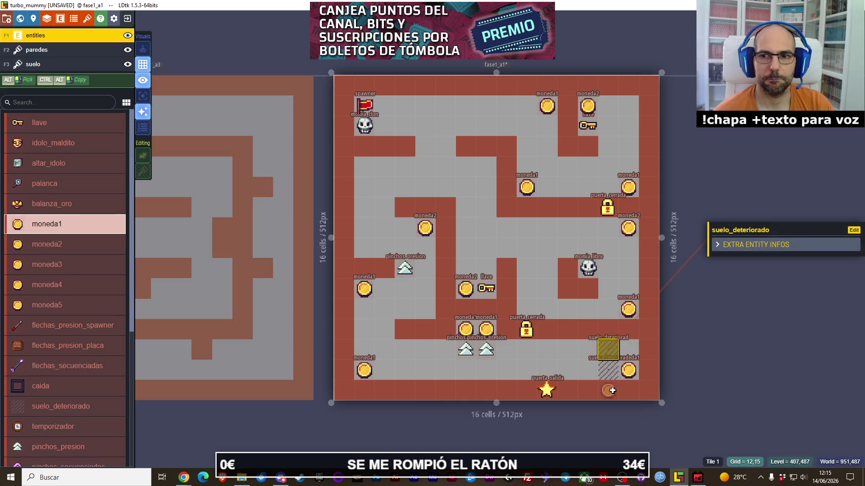
pyautogui.click(628, 350)
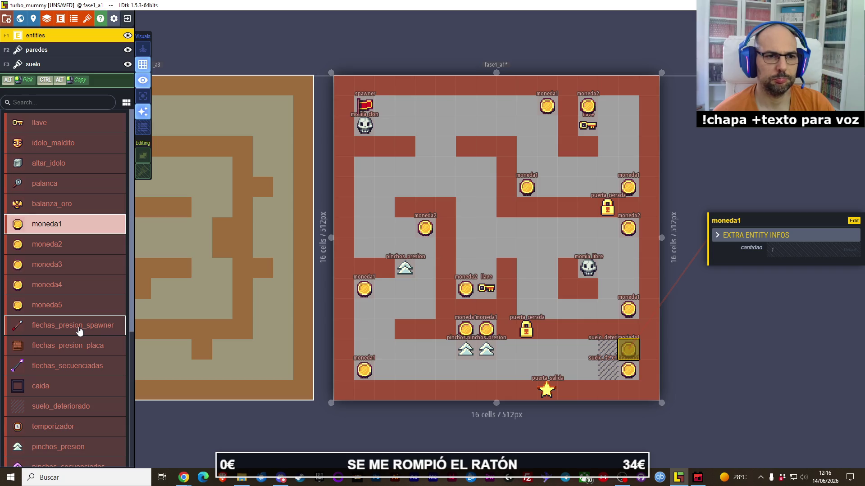
pyautogui.click(78, 328)
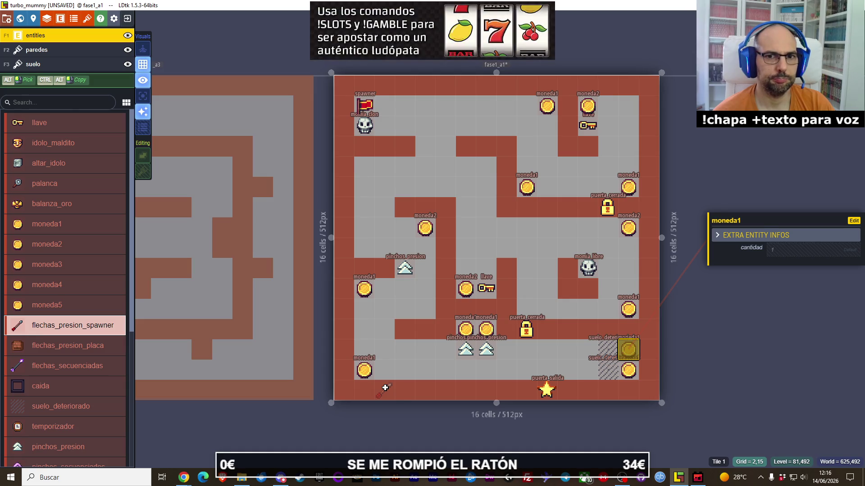
pyautogui.click(385, 389)
pyautogui.scroll(-1, 72, 300)
pyautogui.click(72, 297)
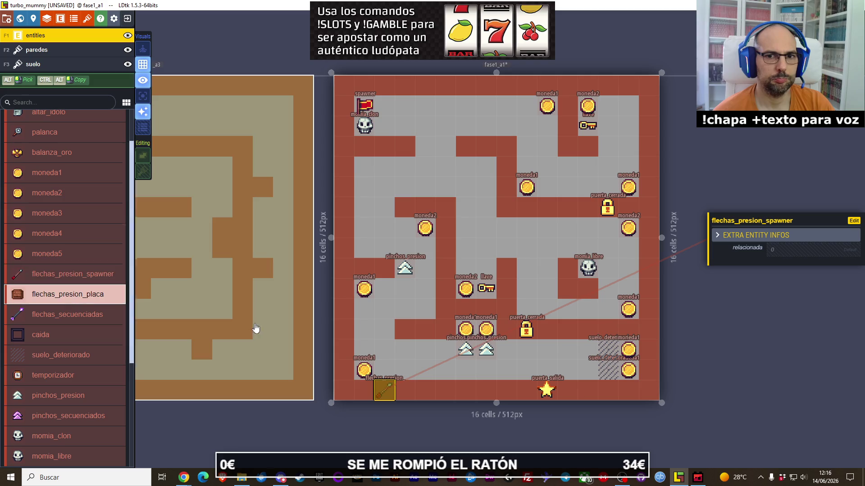
pyautogui.click(384, 330)
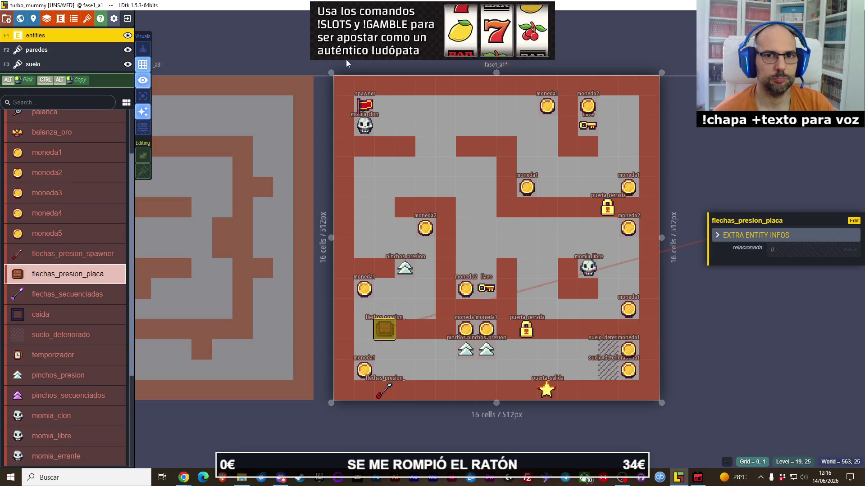
# - Place a moneda1 coin in the upper-left corridor and two suelo_deteriorado tiles in the top corridor
pyautogui.click(47, 152)
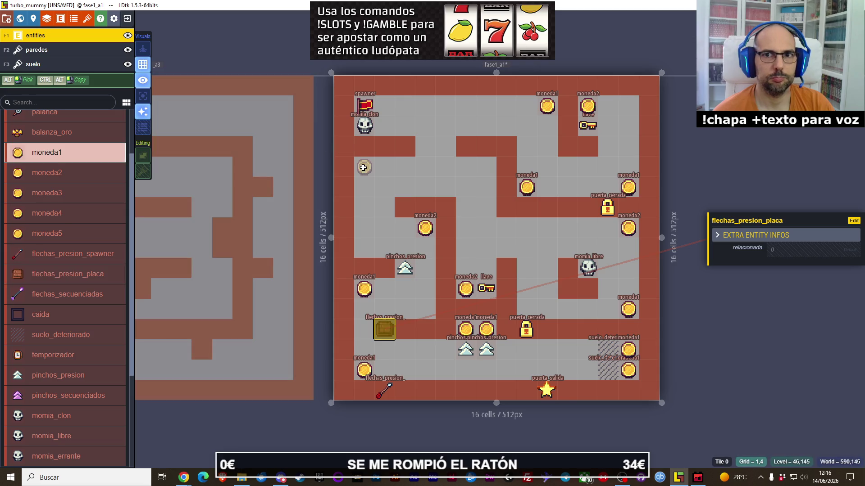
pyautogui.click(363, 168)
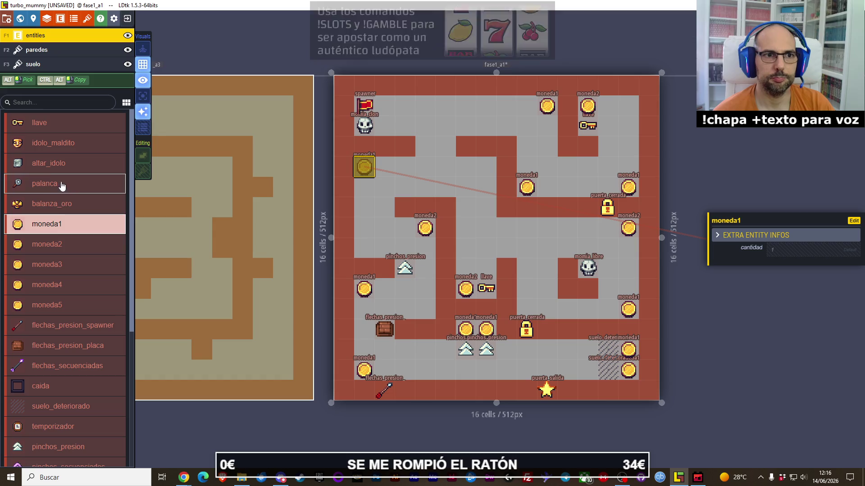
pyautogui.click(53, 405)
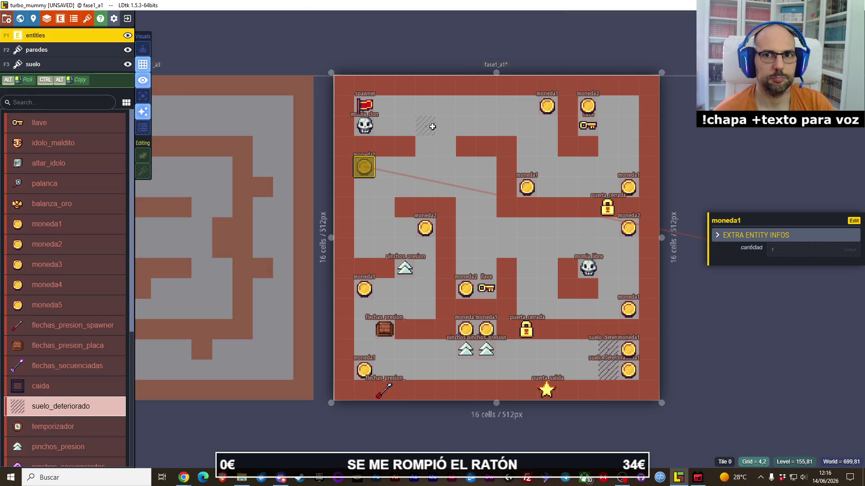
pyautogui.click(427, 145)
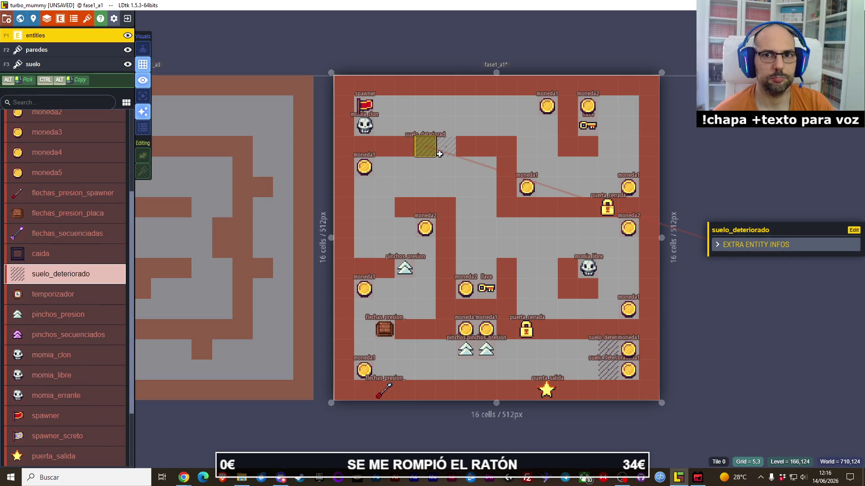
pyautogui.click(447, 146)
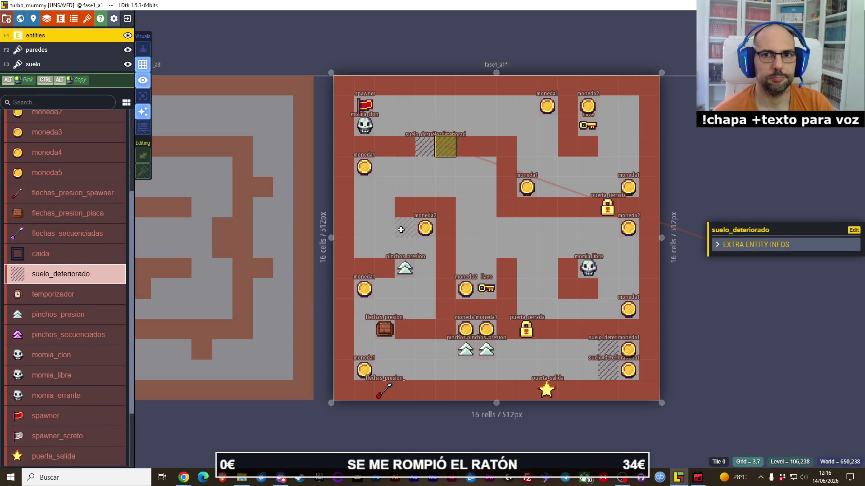
pyautogui.scroll(-1, 401, 230)
pyautogui.scroll(-1, 400, 230)
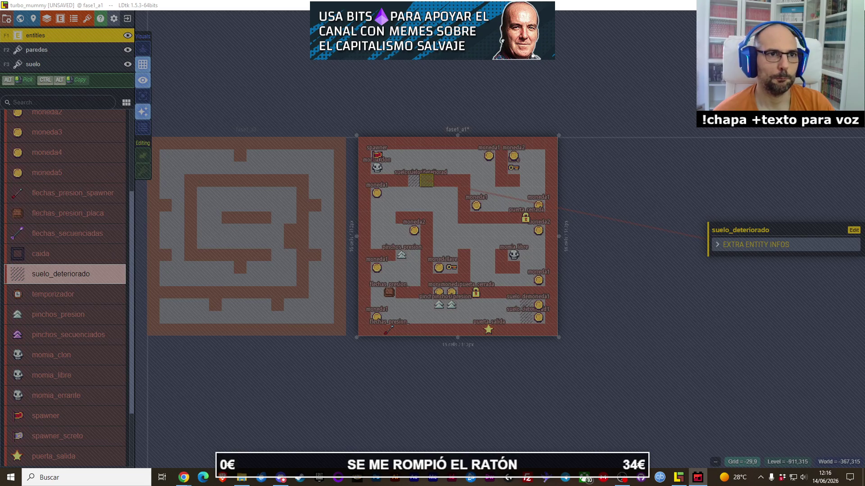
# - Open fase1_a1's level properties, then close them again
pyautogui.click(238, 76)
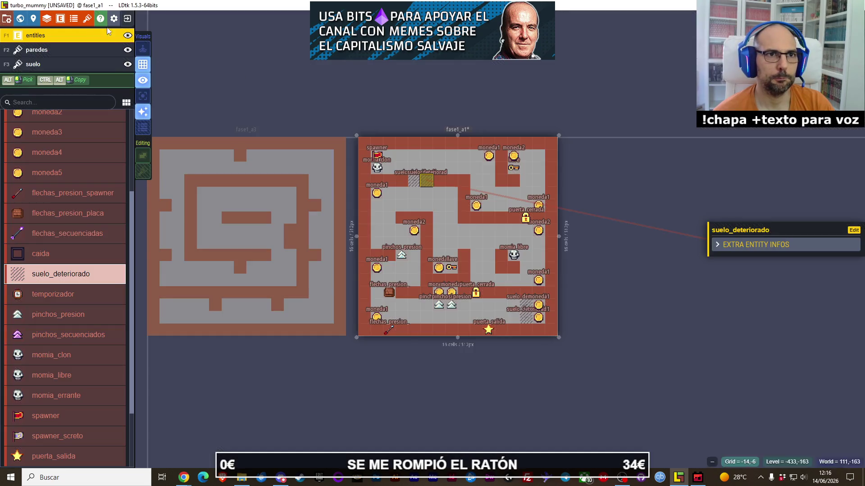
pyautogui.click(33, 21)
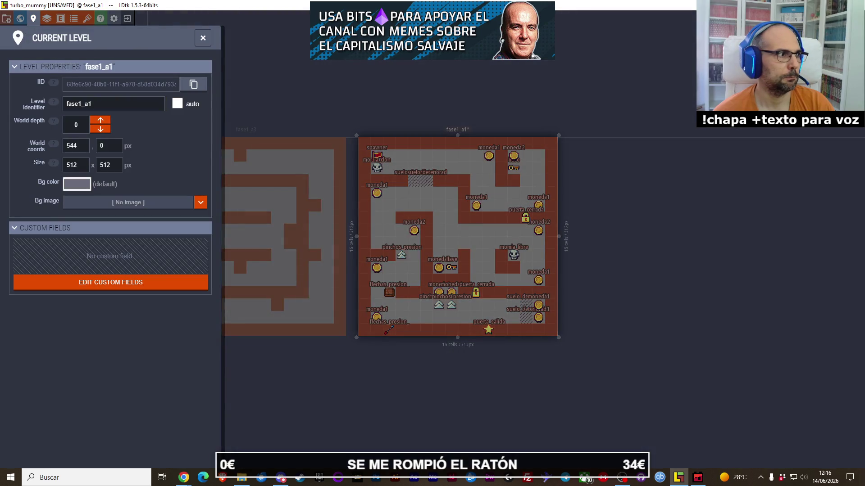
pyautogui.hotkey('alt', 'Tab')
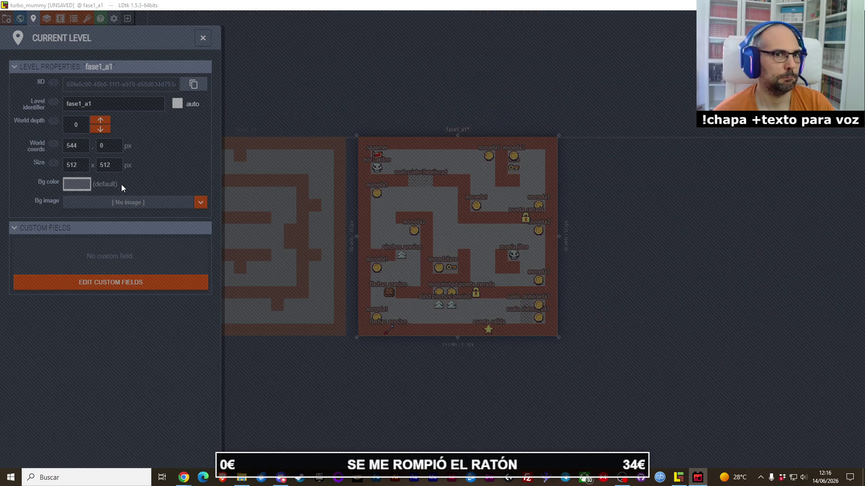
pyautogui.click(259, 42)
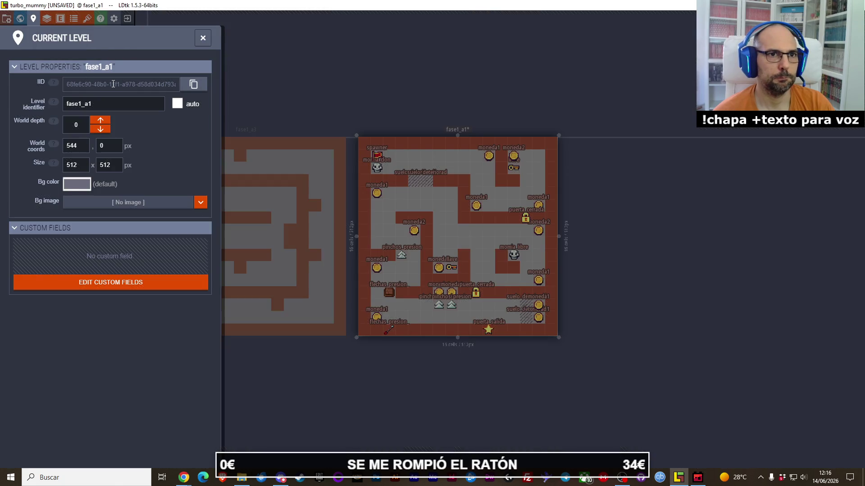
pyautogui.click(202, 38)
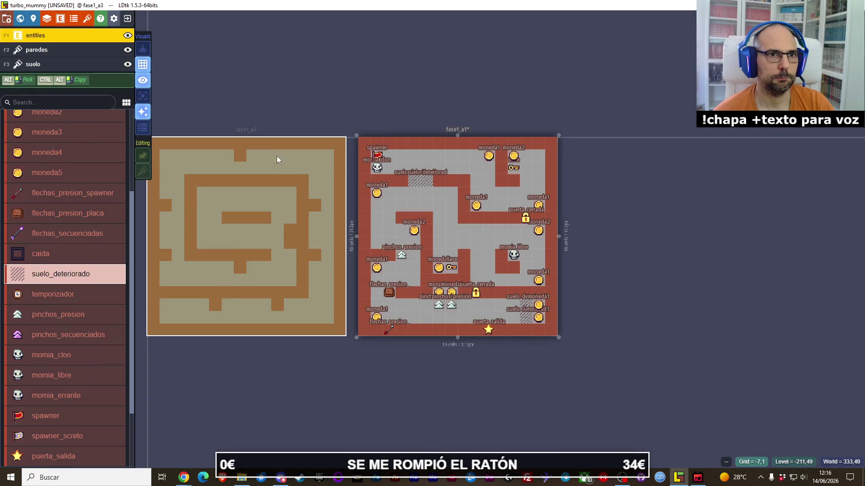
# - Make fase1_a3 the active level and reopen its properties to show its world coordinates and size
pyautogui.click(277, 156)
pyautogui.click(33, 18)
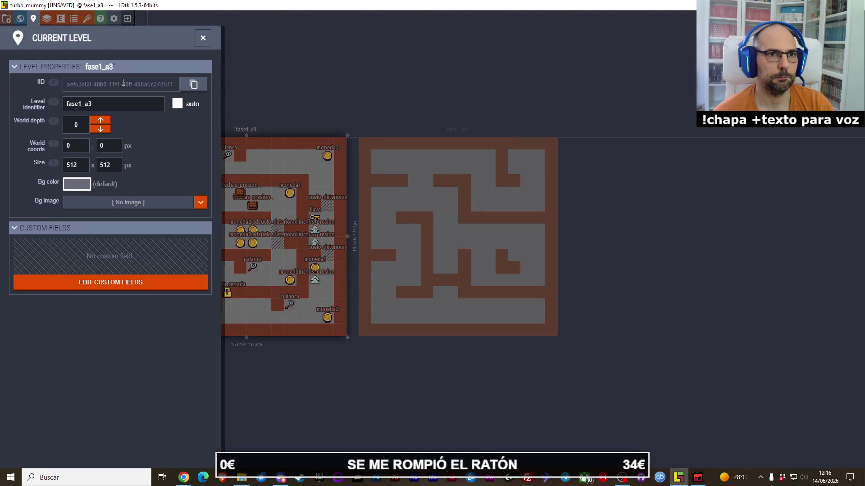
pyautogui.click(203, 38)
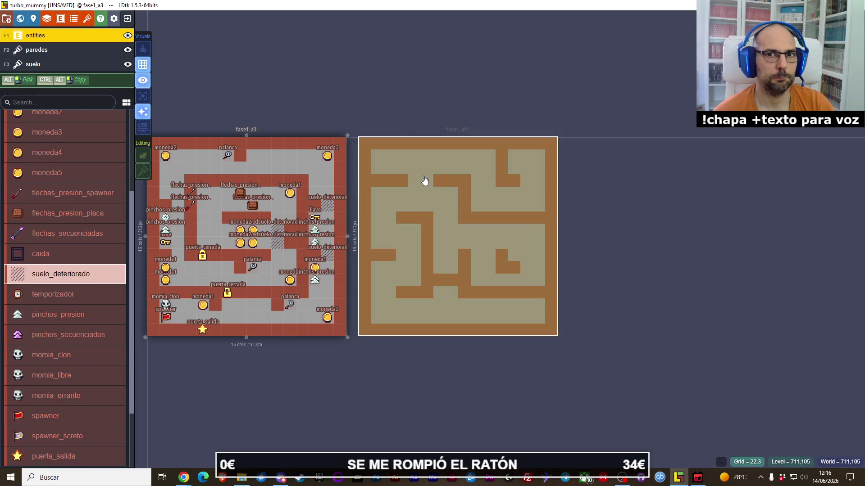
pyautogui.click(407, 158)
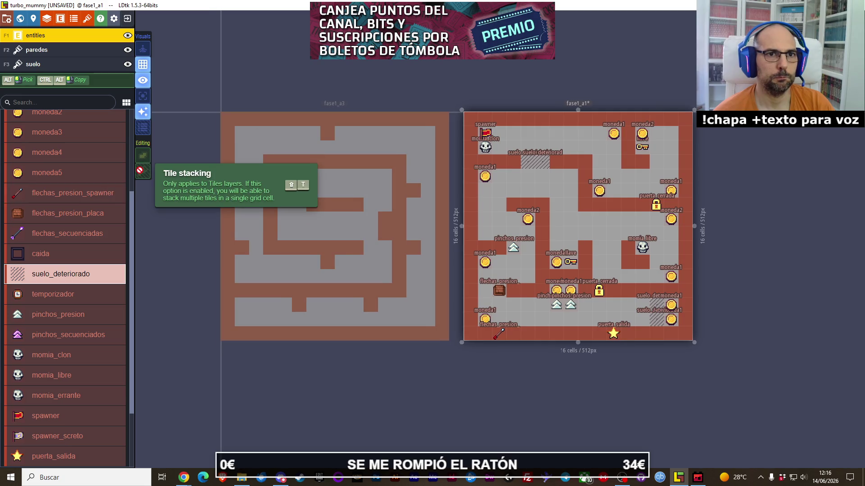
pyautogui.click(293, 163)
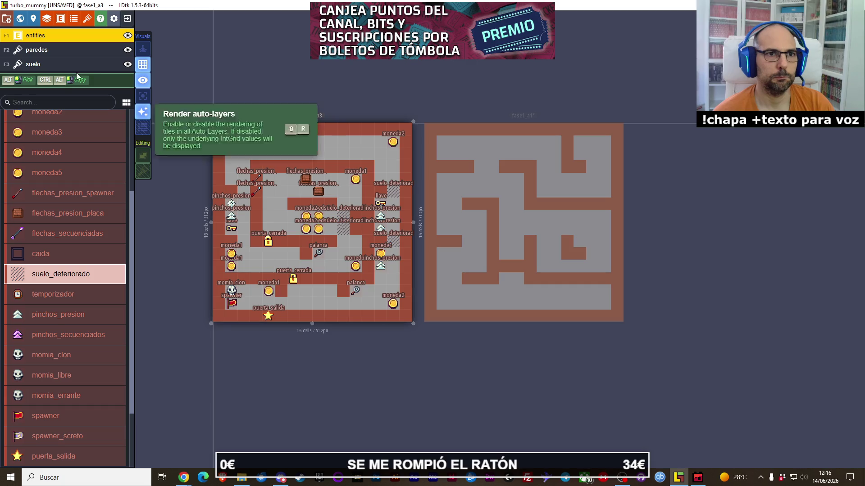
pyautogui.click(33, 18)
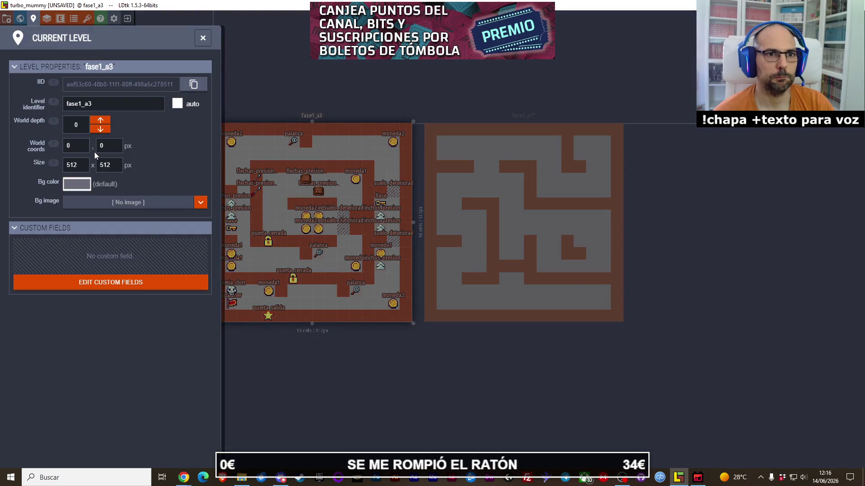
pyautogui.click(74, 164)
# - Set fase1_a3's world X coordinate to 512
pyautogui.doubleClick(69, 147)
pyautogui.write('512')
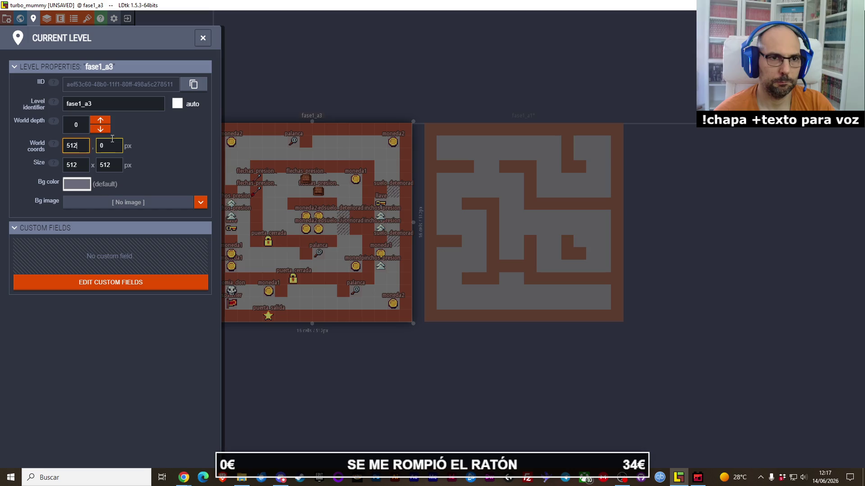
pyautogui.press('Tab')
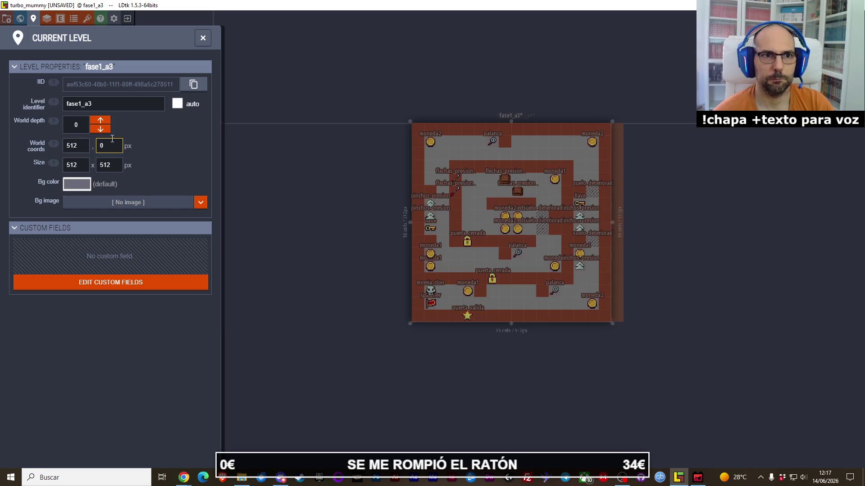
pyautogui.click(80, 149)
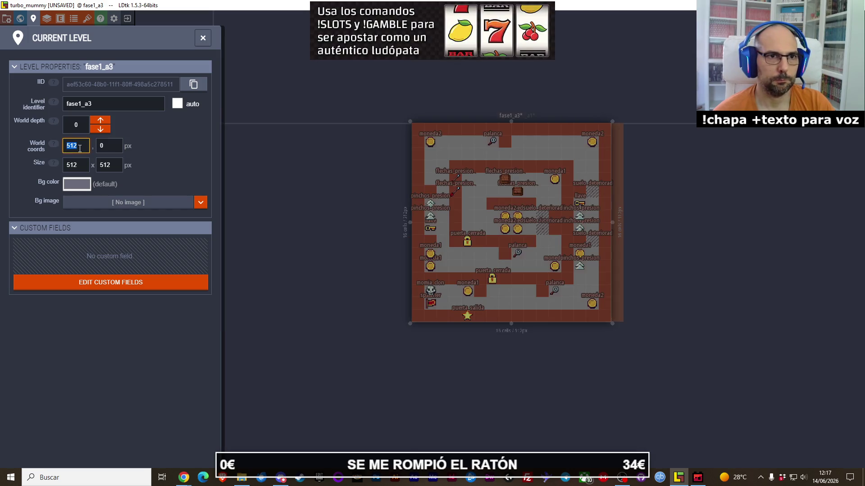
pyautogui.click(264, 75)
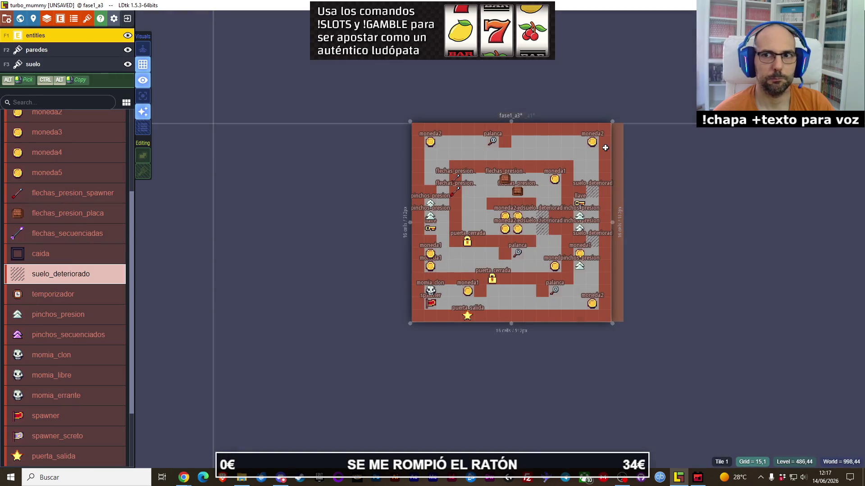
# - Select fase1_a1 and set its world X coordinate to 0
pyautogui.click(615, 158)
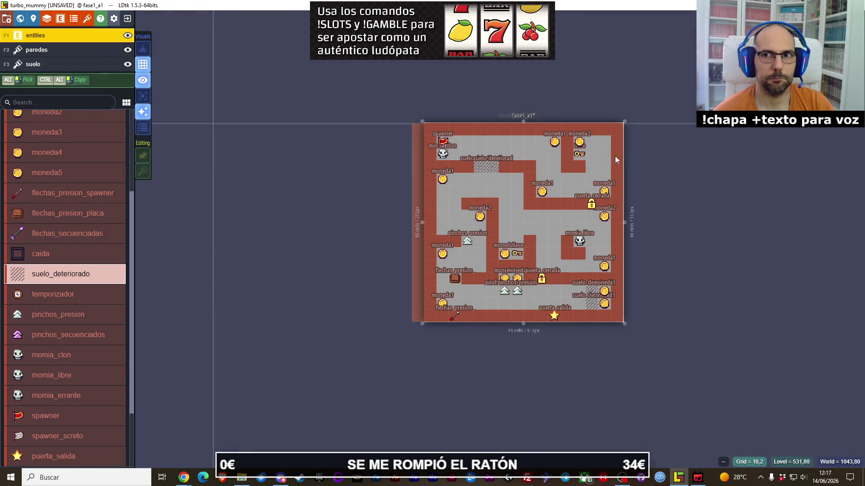
pyautogui.click(33, 19)
pyautogui.click(75, 143)
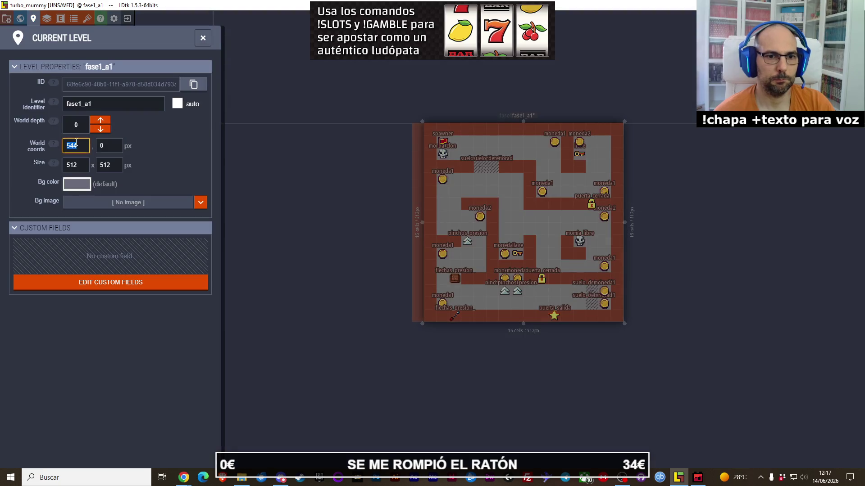
pyautogui.write('0')
pyautogui.press('Return')
pyautogui.click(325, 82)
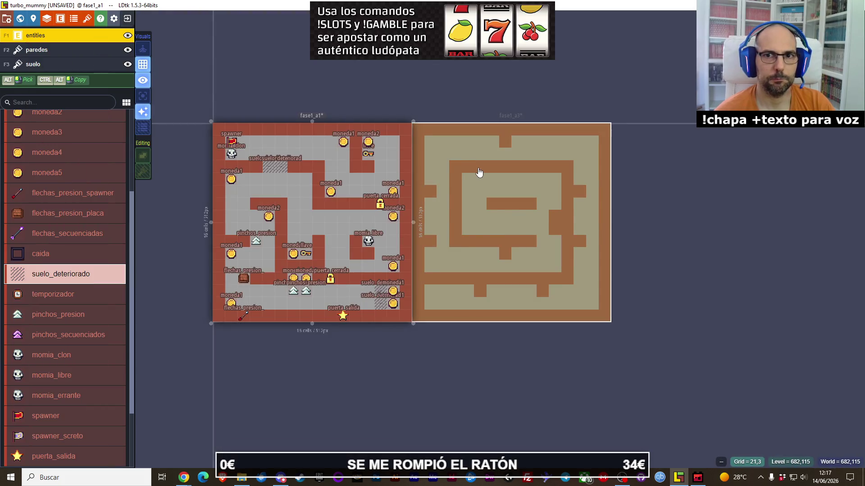
# - Check both levels side by side in the world overview, then reopen fase1_a3 for editing
pyautogui.click(480, 172)
pyautogui.click(34, 19)
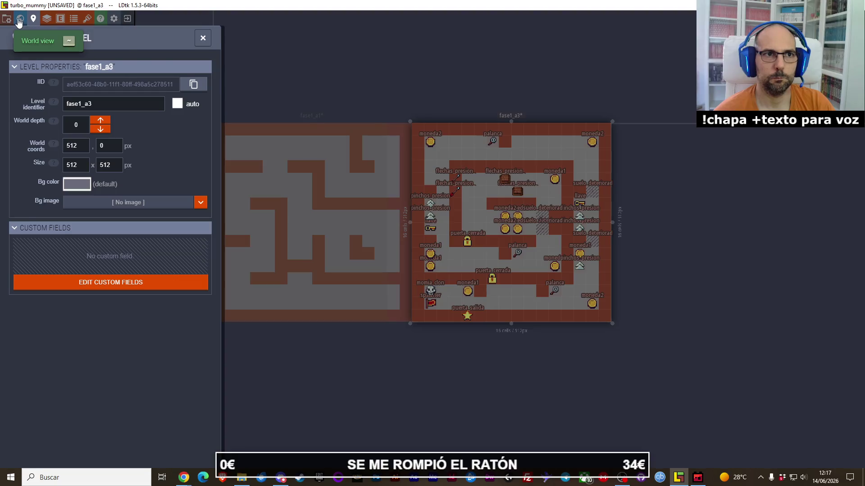
pyautogui.click(20, 19)
pyautogui.doubleClick(506, 203)
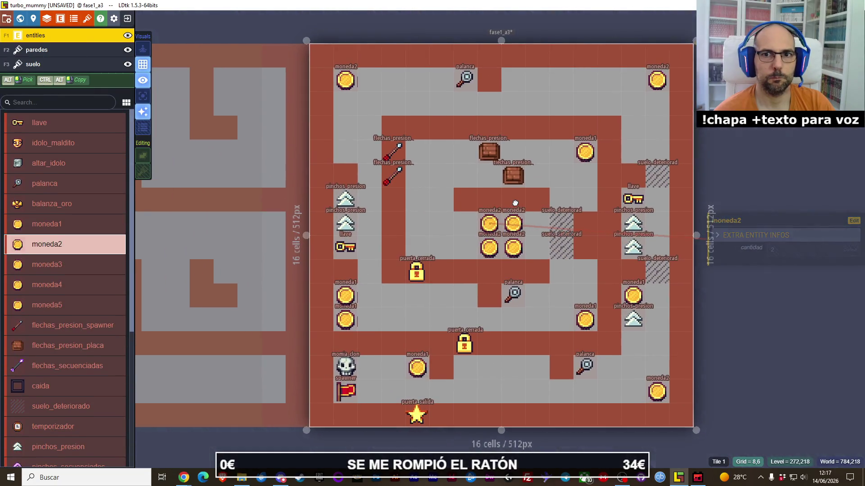
pyautogui.press('w')
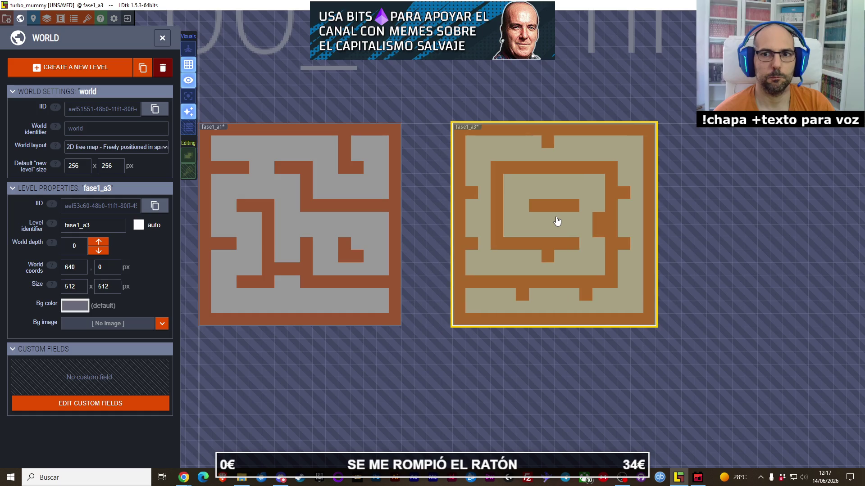
pyautogui.doubleClick(556, 222)
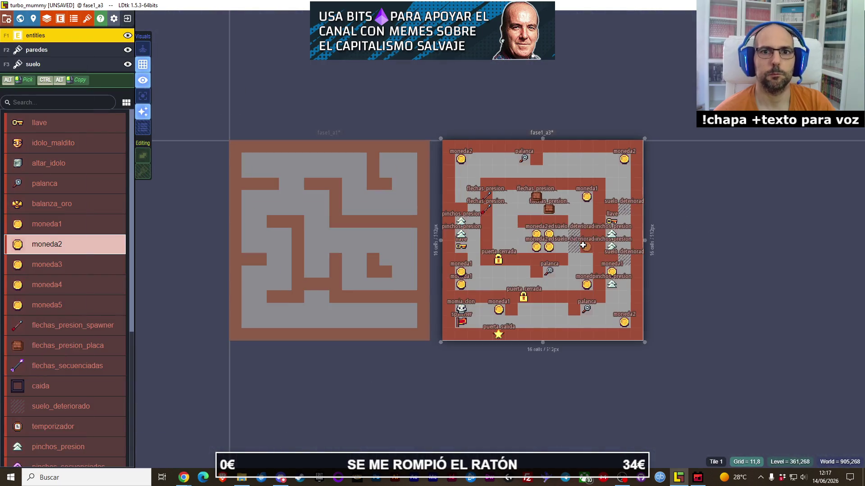
pyautogui.scroll(-3, 662, 242)
pyautogui.moveTo(712, 232); pyautogui.dragTo(500, 242)
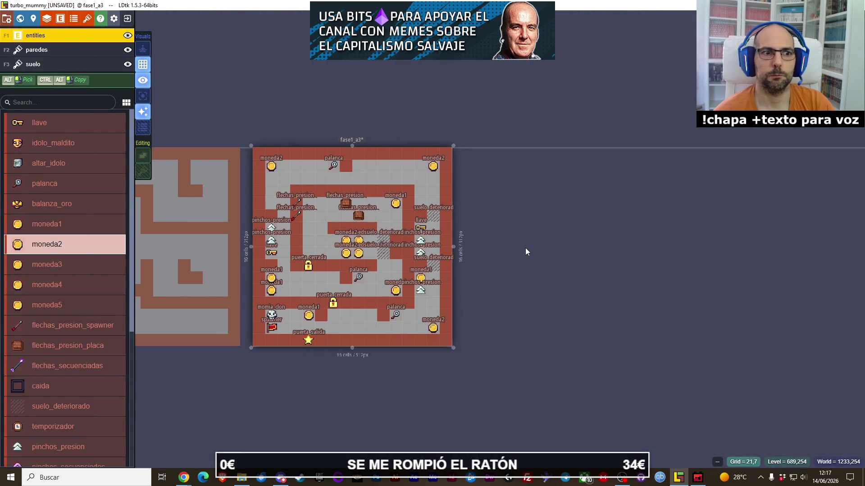
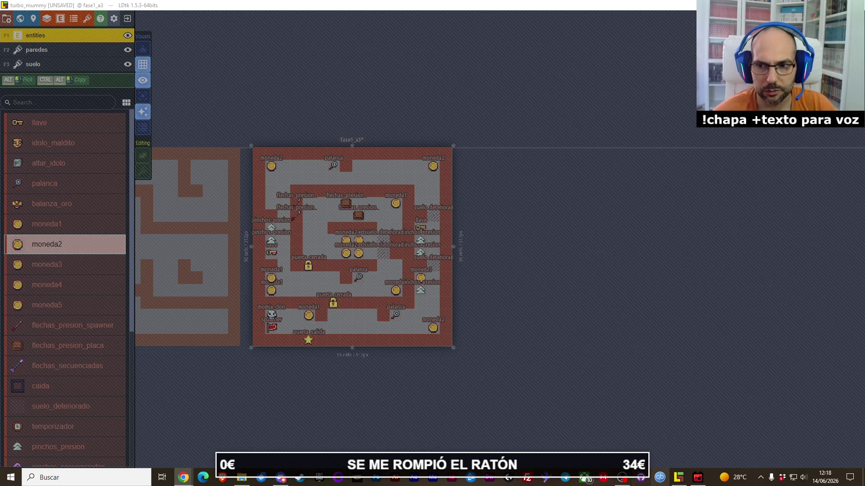
# - In the world overview, move level fase1_a3 further right to world x 1184
pyautogui.click(679, 479)
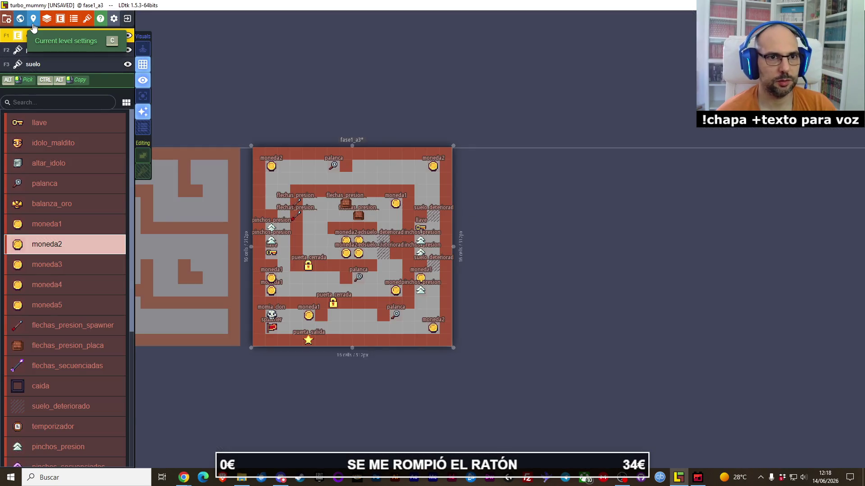
pyautogui.click(20, 19)
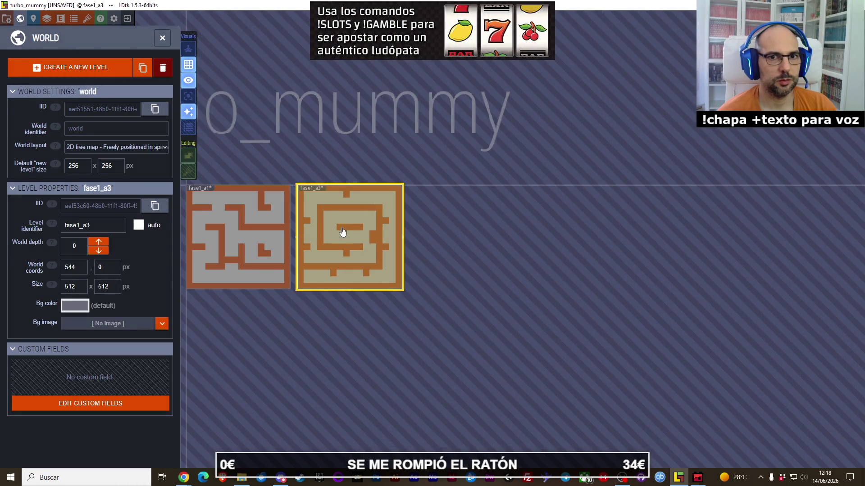
pyautogui.moveTo(343, 231); pyautogui.dragTo(474, 232)
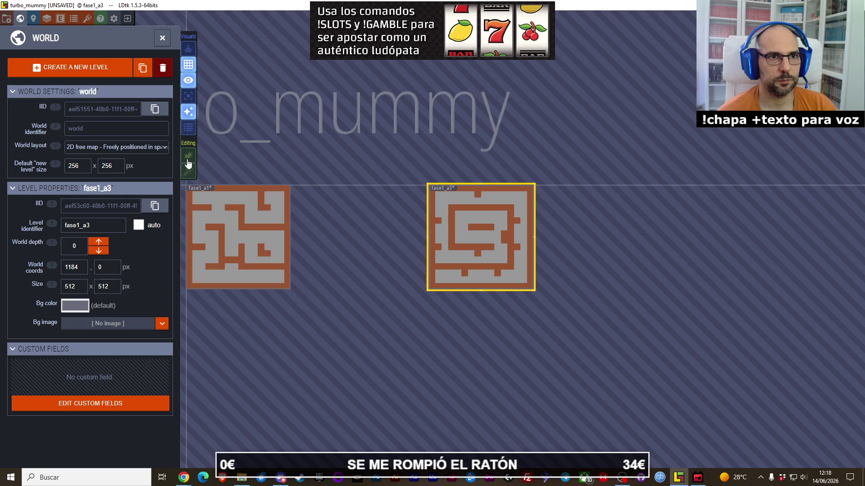
# - Reopen fase1_a3, close its layer settings, and start adding a new level
pyautogui.click(32, 22)
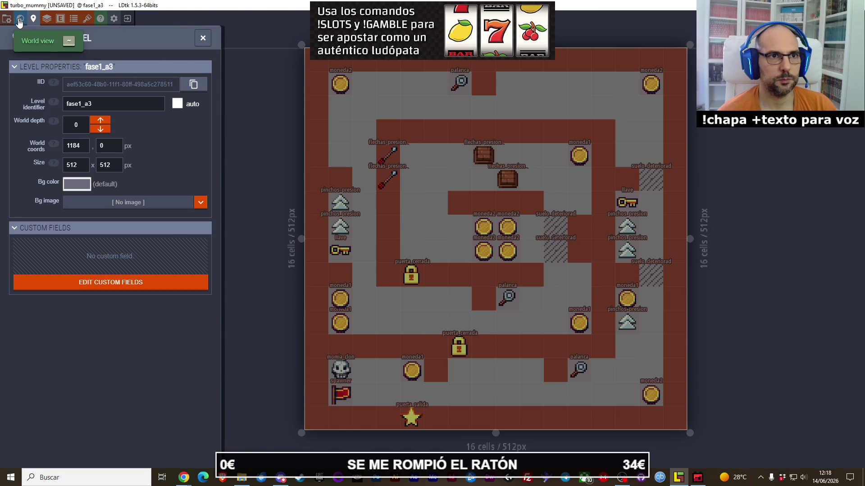
pyautogui.click(20, 18)
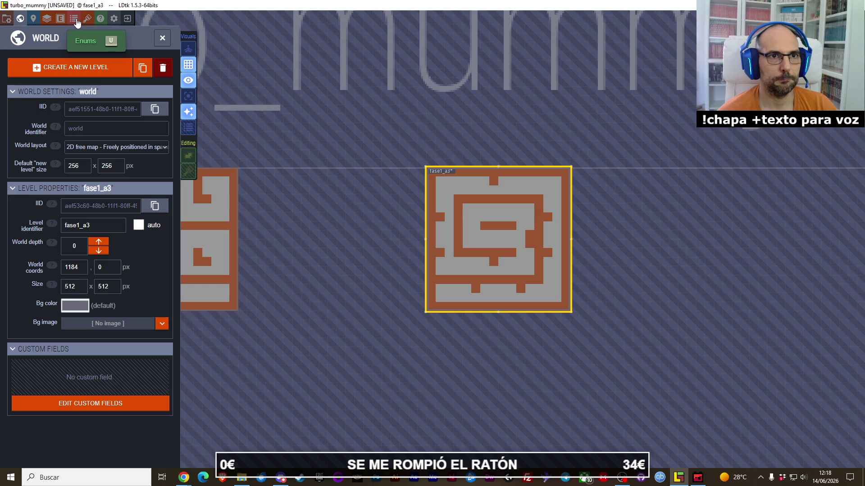
pyautogui.click(40, 18)
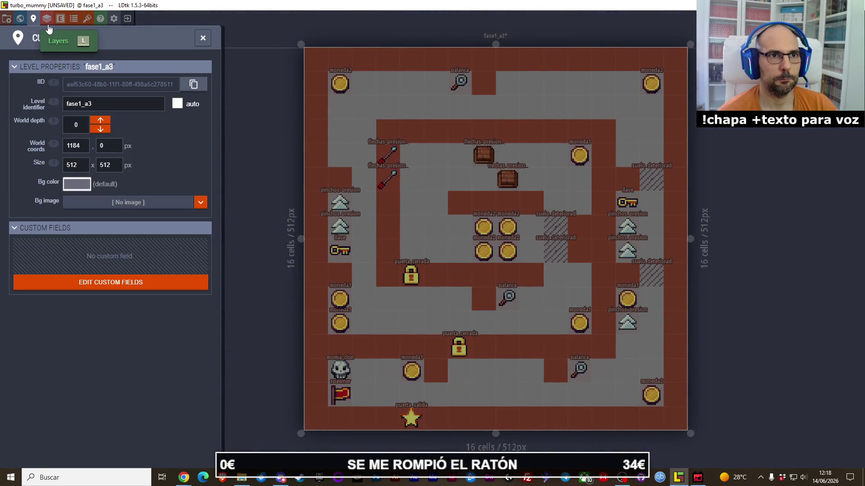
pyautogui.click(46, 18)
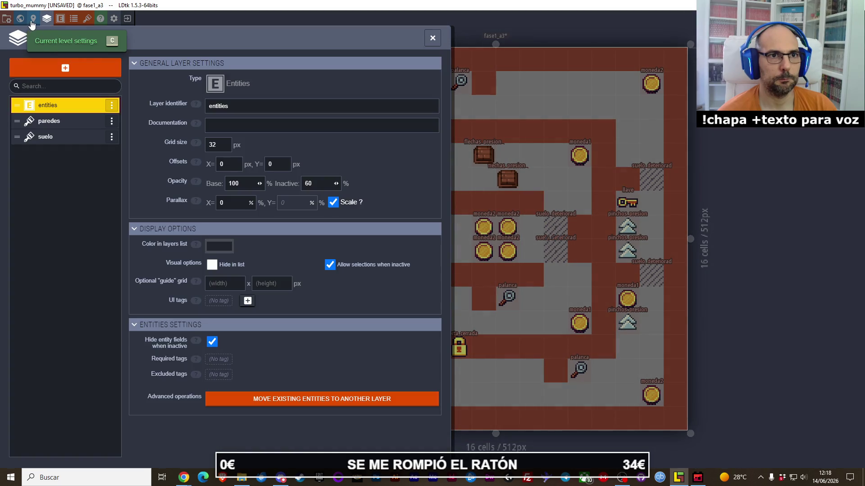
pyautogui.press('Escape')
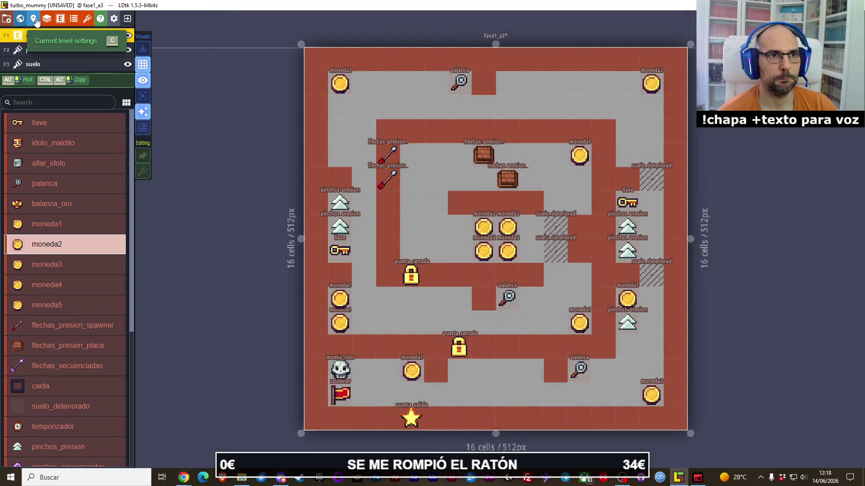
pyautogui.press('w')
pyautogui.click(53, 72)
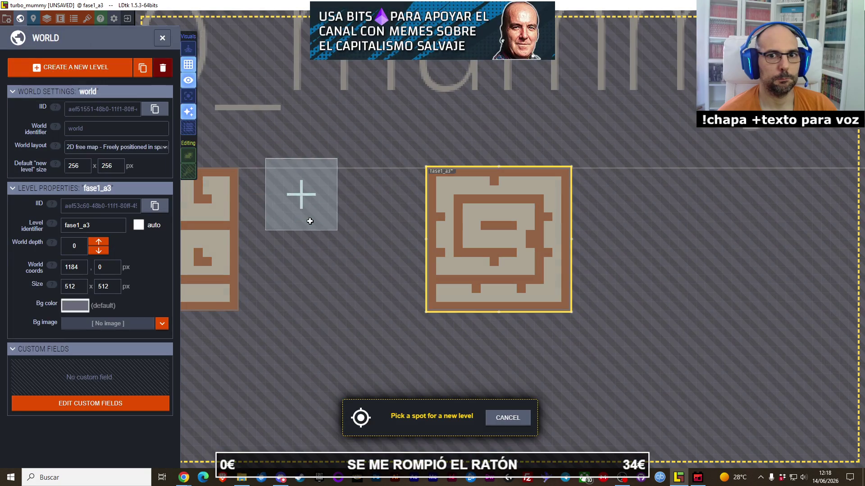
# - Place a new level beside fase1_a1 and size it to 512×512 px
pyautogui.click(289, 202)
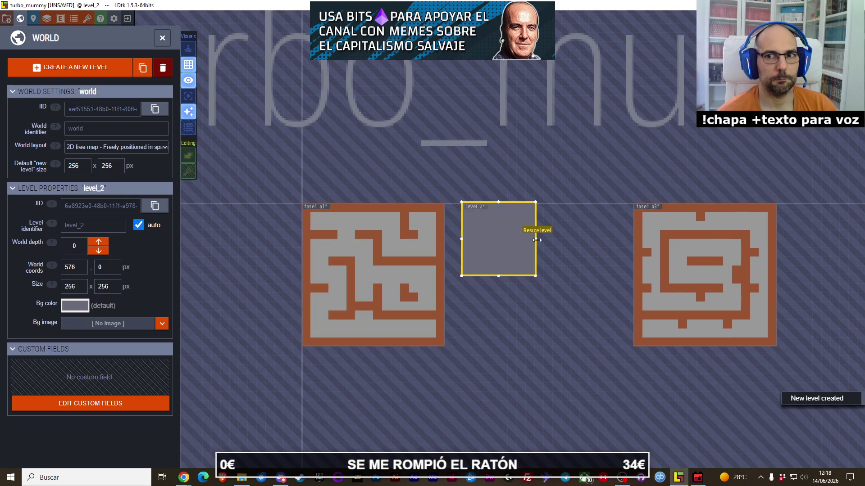
pyautogui.moveTo(537, 240); pyautogui.dragTo(608, 239)
pyautogui.moveTo(536, 275); pyautogui.dragTo(530, 350)
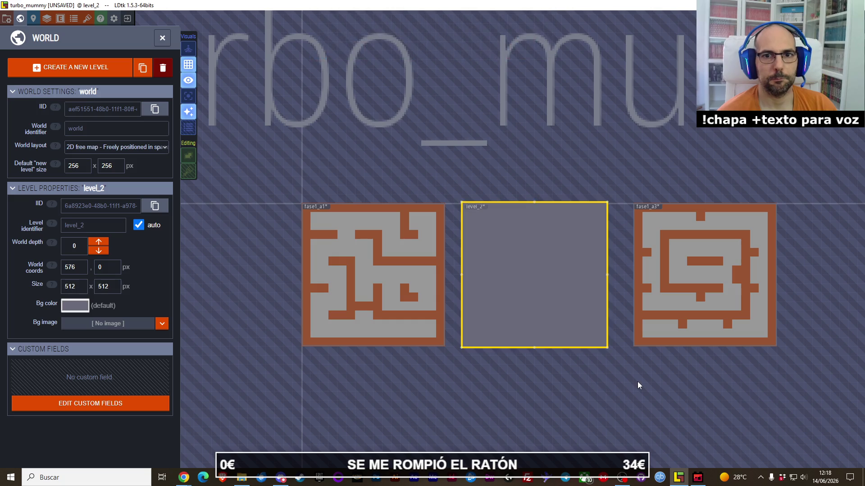
# - Position level_2 at world 576, 0 and fase1_a3 right beside it at 1152, 0
pyautogui.moveTo(671, 285)
pyautogui.mouseDown()
pyautogui.moveTo(667, 280)
pyautogui.moveTo(707, 276)
pyautogui.mouseUp()
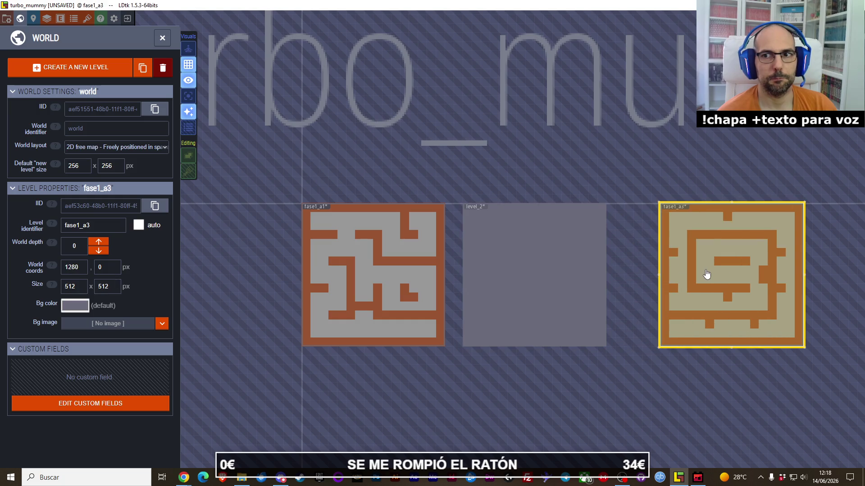
pyautogui.scroll(3, 703, 282)
pyautogui.moveTo(531, 254)
pyautogui.mouseDown()
pyautogui.moveTo(559, 218)
pyautogui.moveTo(516, 218)
pyautogui.mouseUp()
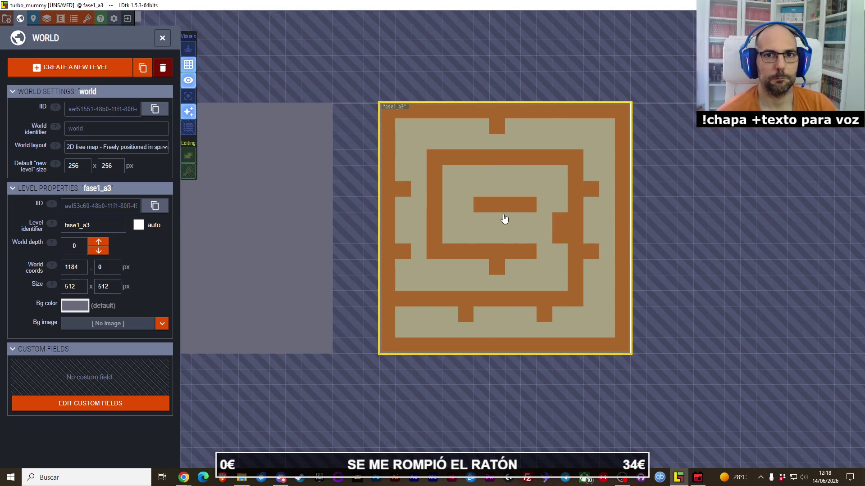
pyautogui.scroll(-2, 456, 225)
pyautogui.moveTo(457, 225)
pyautogui.mouseDown()
pyautogui.moveTo(425, 228)
pyautogui.moveTo(442, 212)
pyautogui.moveTo(432, 210)
pyautogui.moveTo(519, 213)
pyautogui.moveTo(500, 203)
pyautogui.moveTo(539, 202)
pyautogui.mouseUp()
pyautogui.moveTo(288, 196)
pyautogui.mouseDown()
pyautogui.moveTo(320, 198)
pyautogui.moveTo(302, 200)
pyautogui.moveTo(316, 200)
pyautogui.moveTo(302, 221)
pyautogui.mouseUp()
pyautogui.moveTo(473, 228)
pyautogui.mouseDown()
pyautogui.moveTo(500, 230)
pyautogui.moveTo(468, 230)
pyautogui.mouseUp()
# - Select level_2 to view its properties, with all three levels in view
pyautogui.click(322, 289)
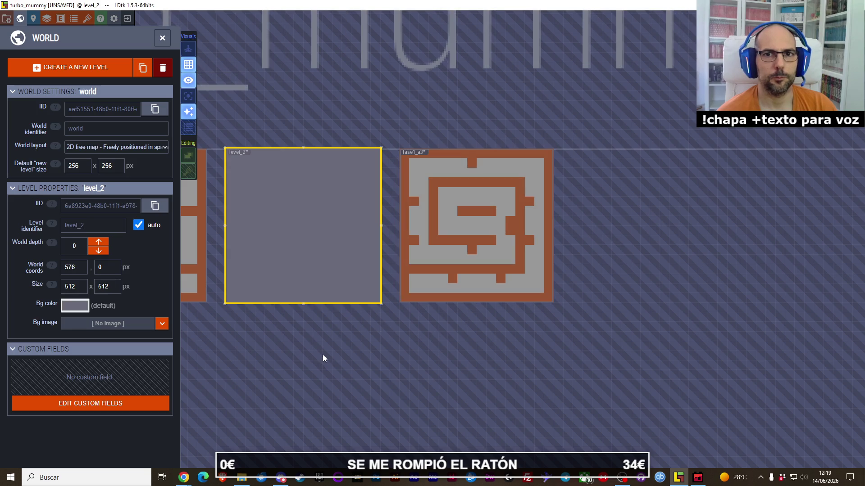
pyautogui.scroll(3, 461, 211)
pyautogui.scroll(-3, 454, 204)
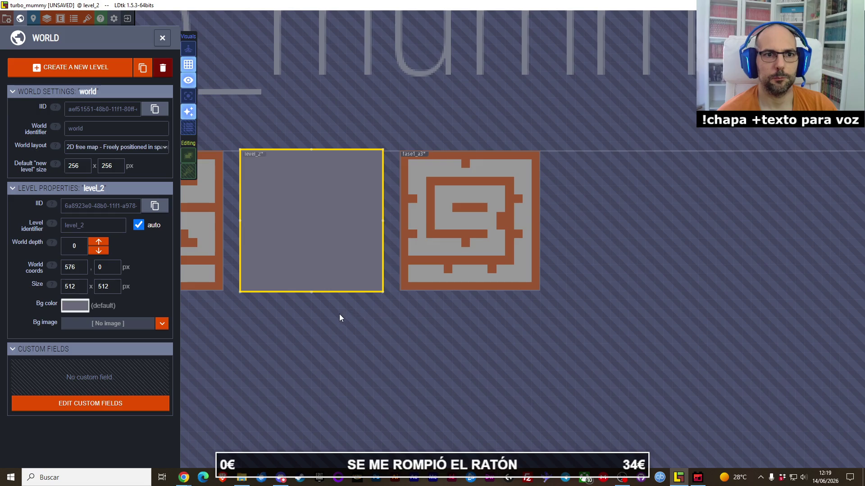
pyautogui.moveTo(340, 315); pyautogui.dragTo(425, 313)
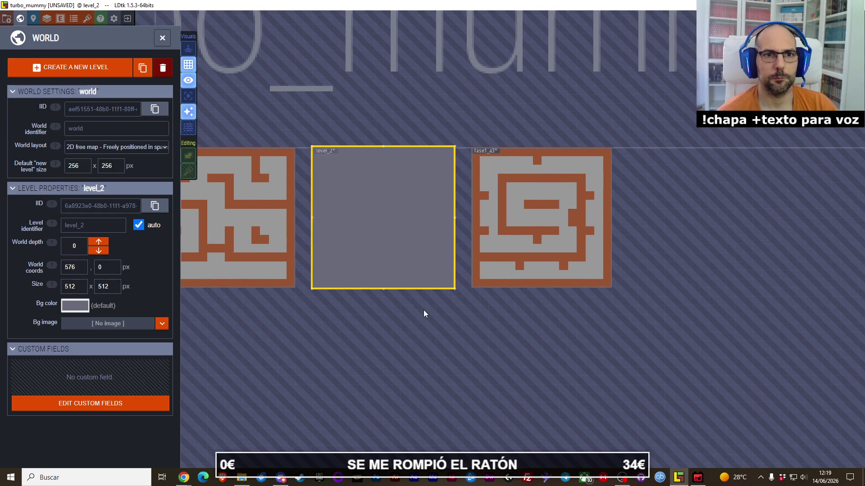
# - Keep the Free map world layout and rename level_2 to fase1_a2 with auto-naming off
pyautogui.click(90, 147)
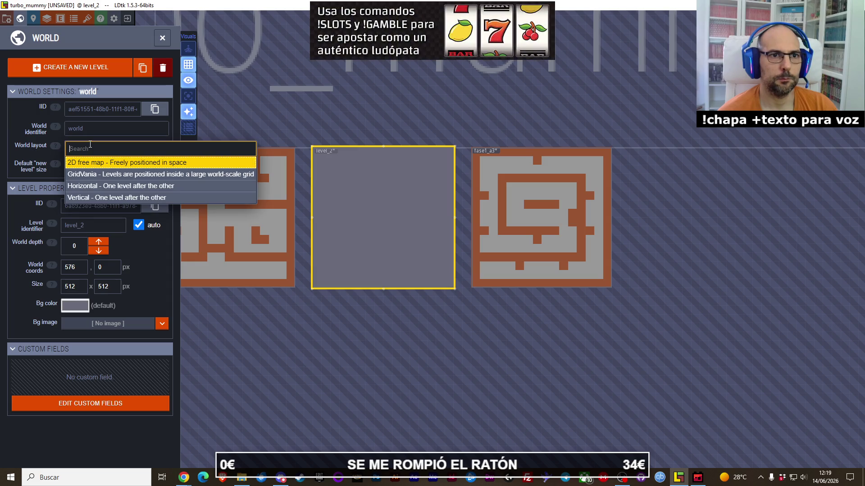
pyautogui.click(88, 127)
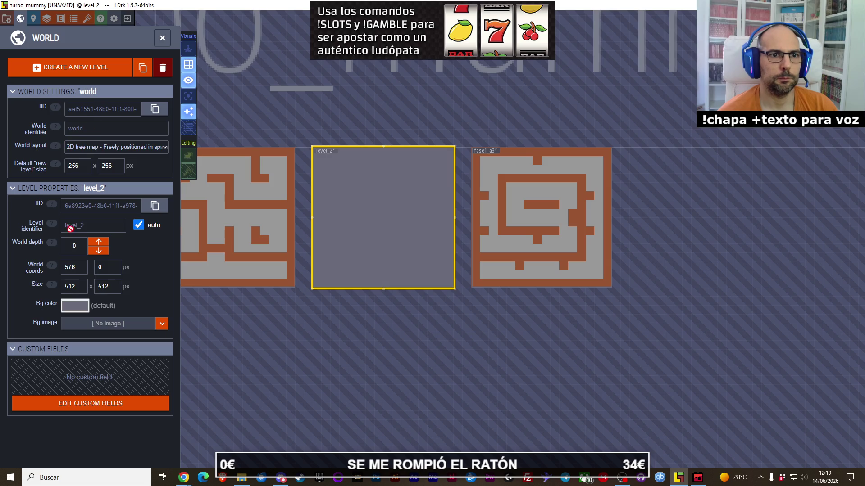
pyautogui.click(138, 225)
pyautogui.click(100, 227)
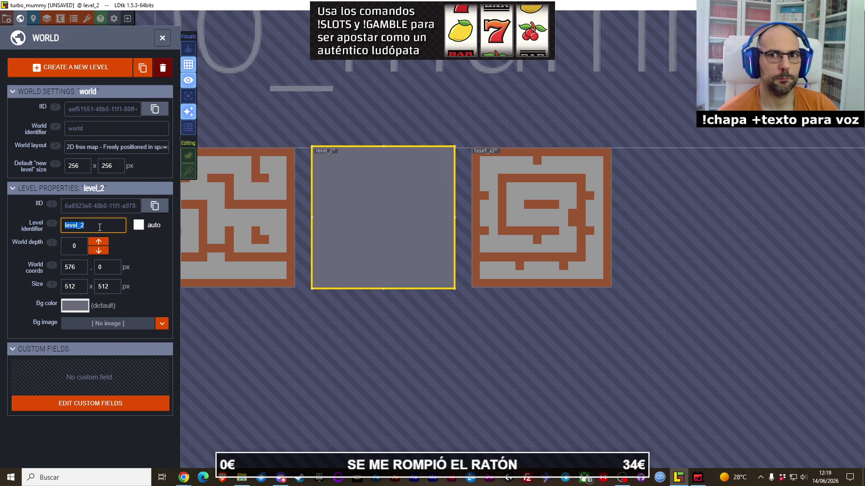
pyautogui.moveTo(304, 113); pyautogui.dragTo(391, 116)
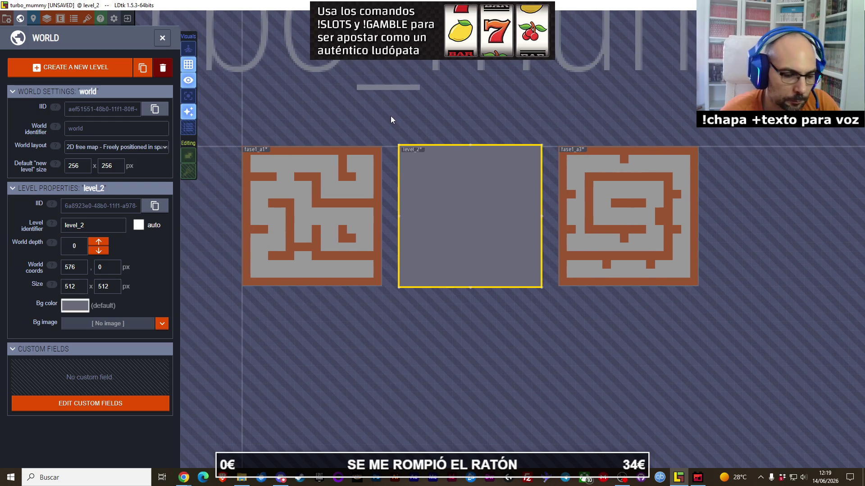
pyautogui.click(104, 224)
pyautogui.write('fase1_a2')
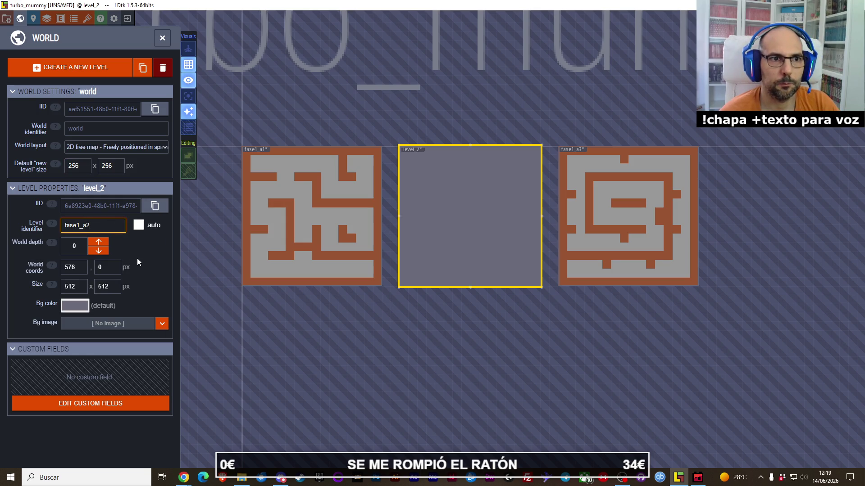
pyautogui.press('Return')
# - Set the default new level size to 512 × 512 px
pyautogui.click(82, 169)
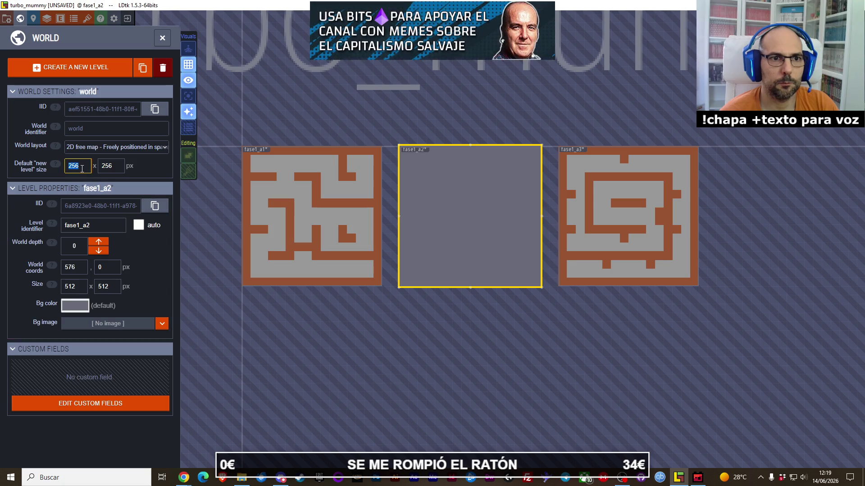
pyautogui.press('Tab')
pyautogui.write('512')
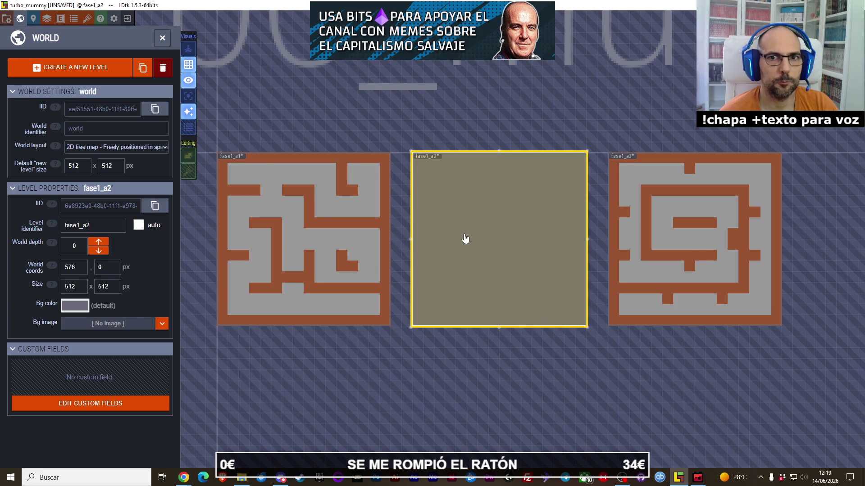
pyautogui.scroll(-1, 480, 242)
pyautogui.moveTo(534, 126); pyautogui.dragTo(469, 103)
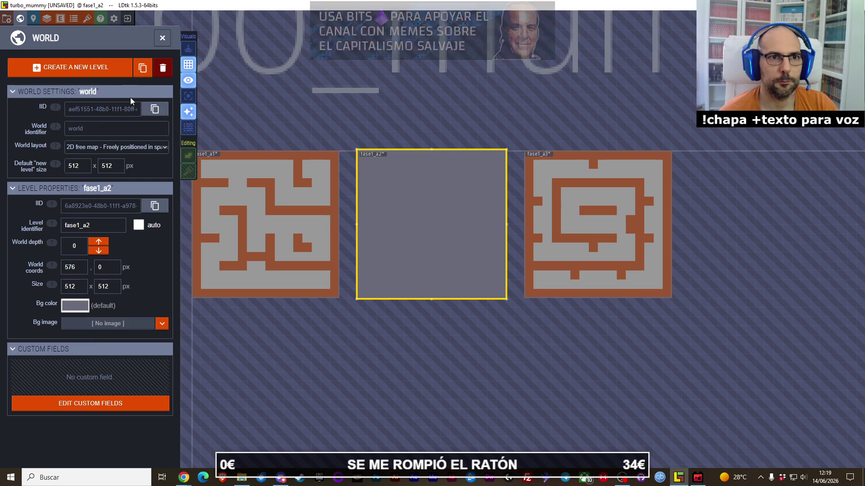
# - Give fase1_a2's suelo layer the suelo_paredes tileset and cover the level with grey floor
pyautogui.click(34, 21)
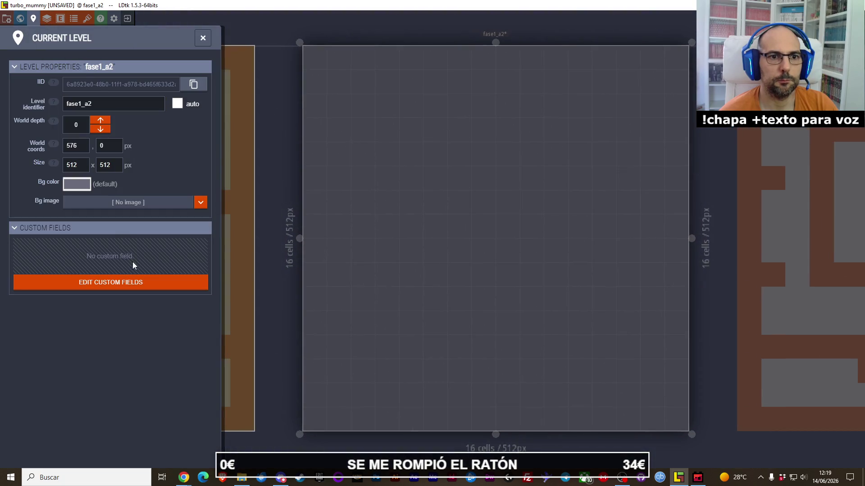
pyautogui.click(391, 205)
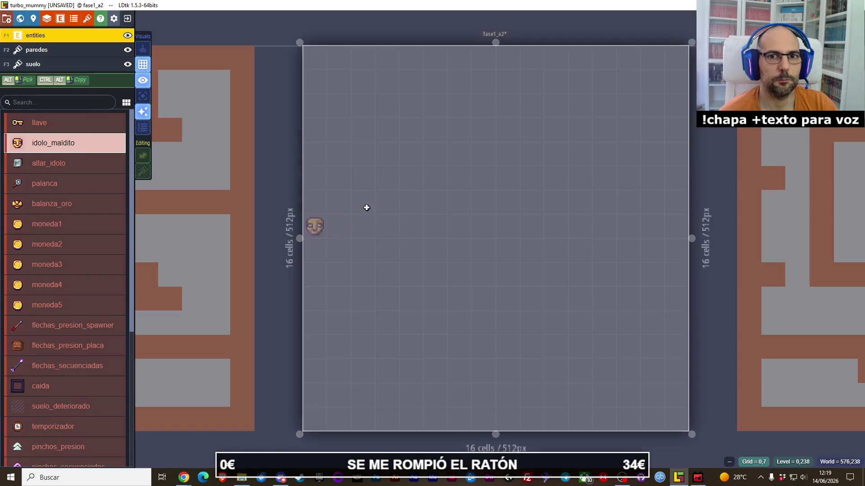
pyautogui.click(52, 49)
pyautogui.click(57, 64)
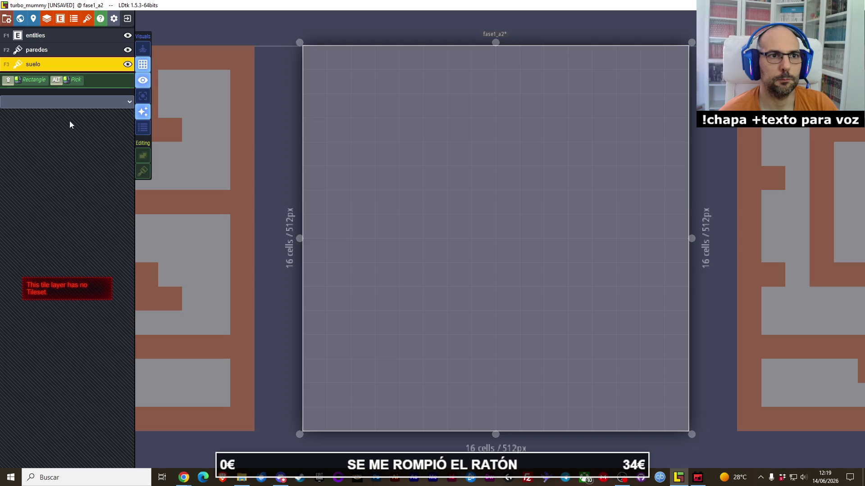
pyautogui.click(68, 101)
pyautogui.click(68, 113)
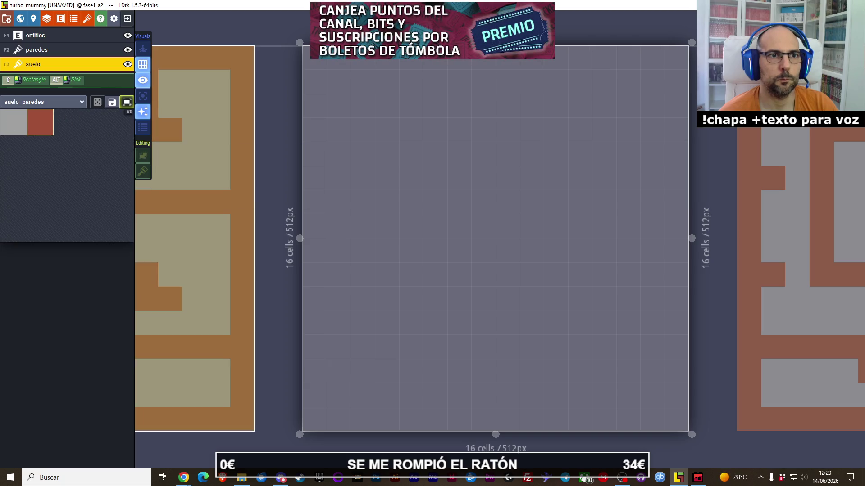
pyautogui.click(24, 117)
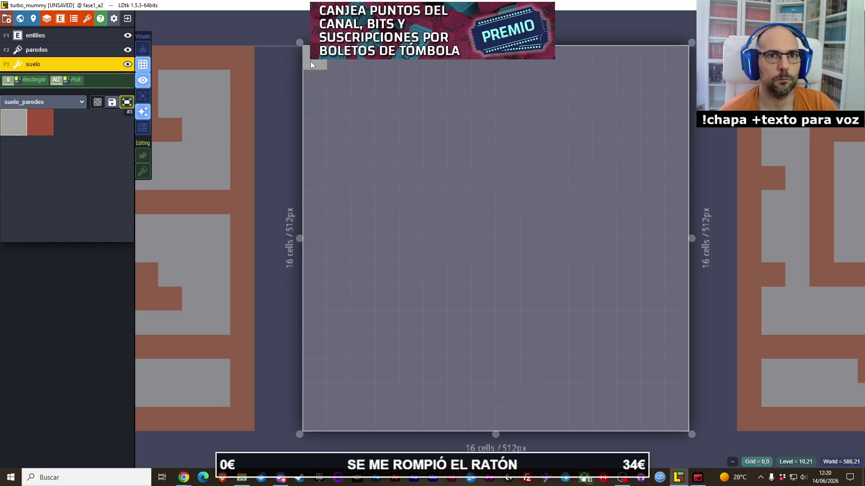
pyautogui.moveTo(310, 61)
pyautogui.mouseDown()
pyautogui.moveTo(670, 396)
pyautogui.moveTo(676, 417)
pyautogui.mouseUp()
# - Paint red walls along the top and right edges on the paredes layer
pyautogui.click(38, 50)
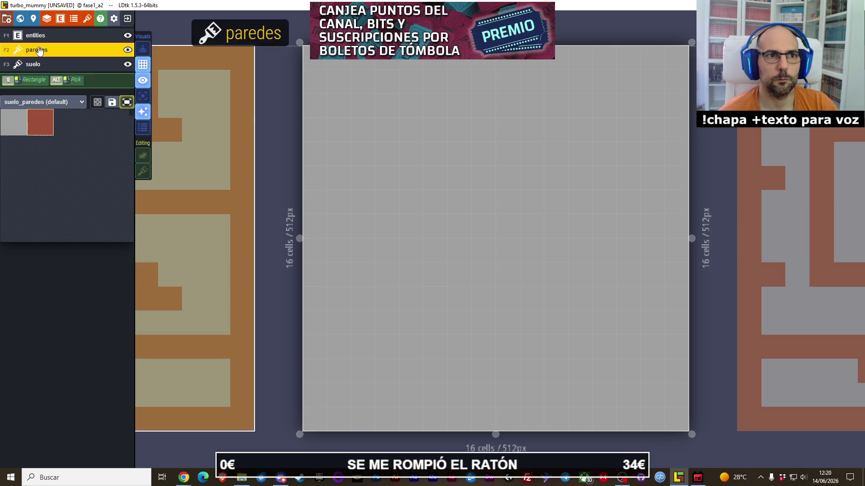
pyautogui.moveTo(311, 55)
pyautogui.mouseDown()
pyautogui.moveTo(639, 76)
pyautogui.moveTo(622, 97)
pyautogui.moveTo(307, 58)
pyautogui.moveTo(684, 73)
pyautogui.moveTo(680, 155)
pyautogui.mouseUp()
pyautogui.hotkey('ctrl', 'z')
pyautogui.moveTo(680, 306)
pyautogui.mouseDown()
pyautogui.moveTo(688, 195)
pyautogui.moveTo(685, 429)
pyautogui.moveTo(315, 420)
pyautogui.moveTo(323, 259)
pyautogui.moveTo(315, 78)
pyautogui.mouseUp()
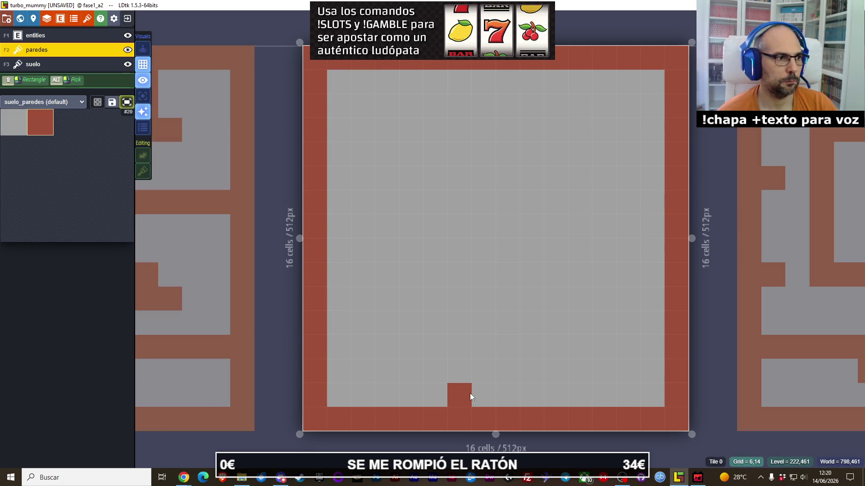
# - Paint the lower maze walls: a bottom block, an L-shape, a row 10 bar and column 6
pyautogui.moveTo(374, 379); pyautogui.dragTo(387, 377)
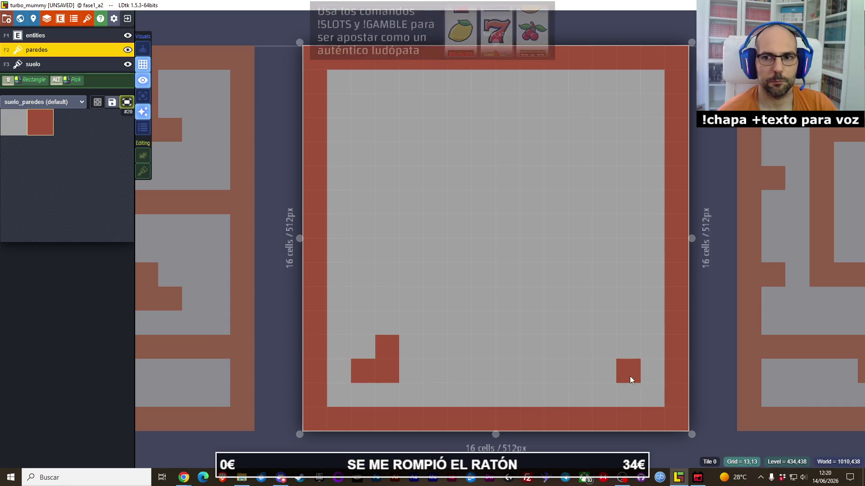
pyautogui.moveTo(630, 376); pyautogui.dragTo(610, 352)
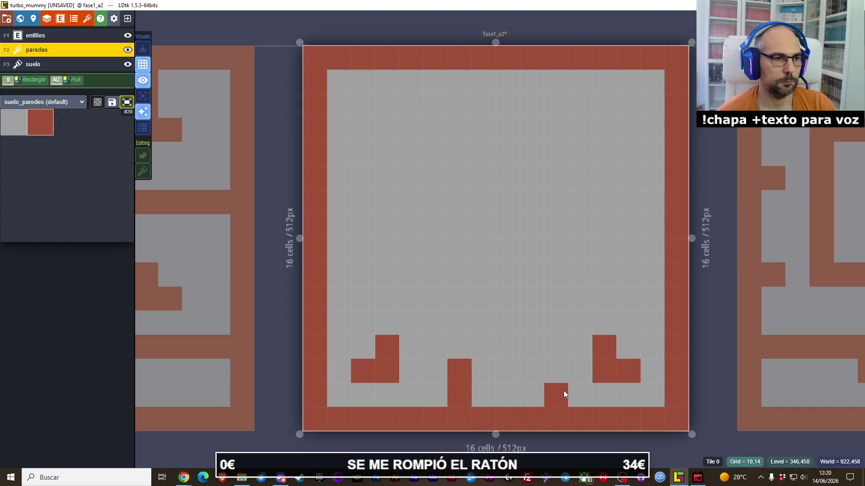
pyautogui.moveTo(564, 391)
pyautogui.mouseDown()
pyautogui.moveTo(563, 248)
pyautogui.moveTo(552, 371)
pyautogui.moveTo(563, 312)
pyautogui.mouseUp()
pyautogui.hotkey('ctrl', 'z')
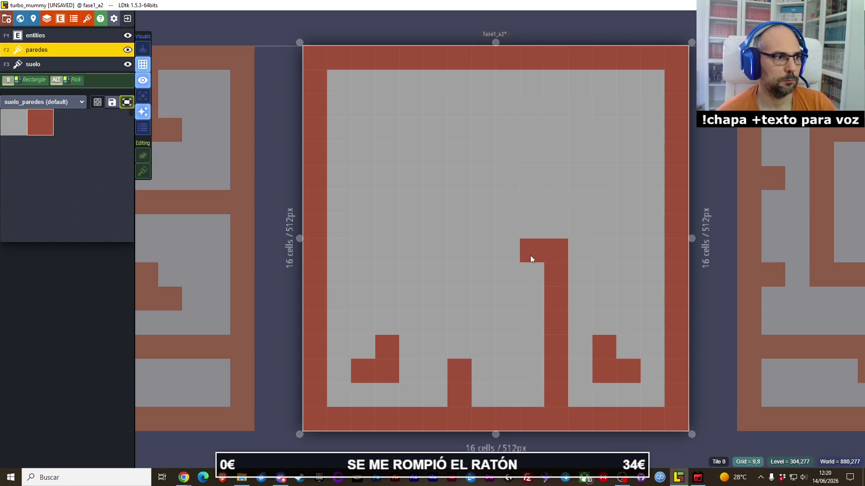
pyautogui.moveTo(465, 295); pyautogui.dragTo(531, 296)
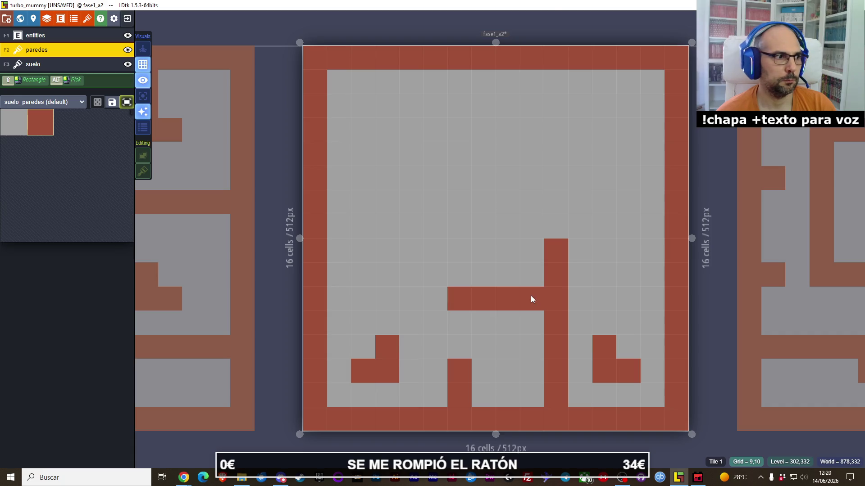
pyautogui.moveTo(462, 256); pyautogui.dragTo(457, 228)
pyautogui.click(568, 231)
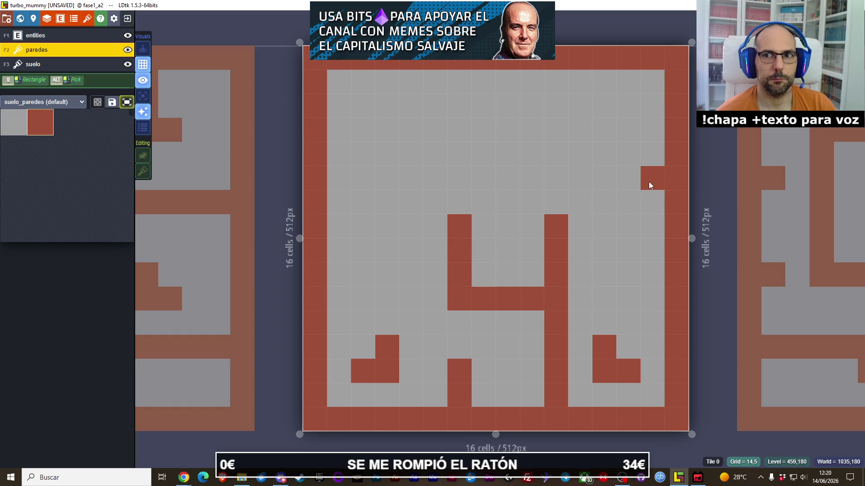
# - Add wall bars on the right in rows 5 and 8 and a row 7 bar from the left border
pyautogui.moveTo(648, 182); pyautogui.dragTo(612, 183)
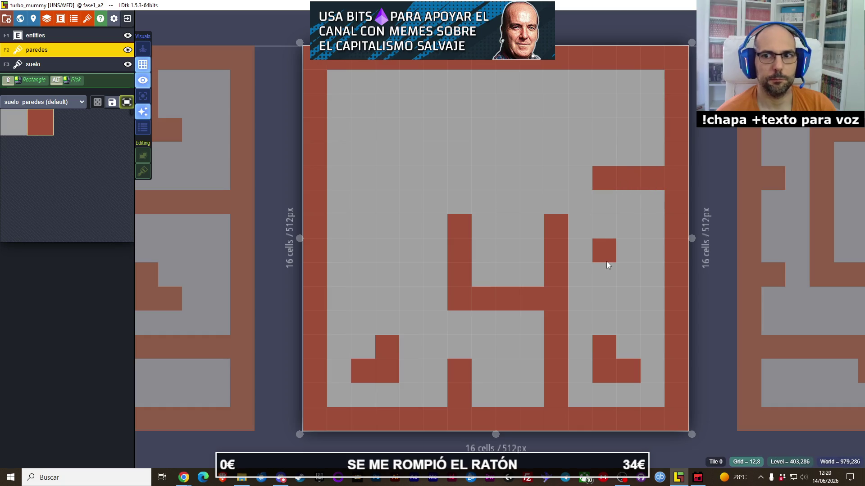
pyautogui.moveTo(610, 259); pyautogui.dragTo(637, 258)
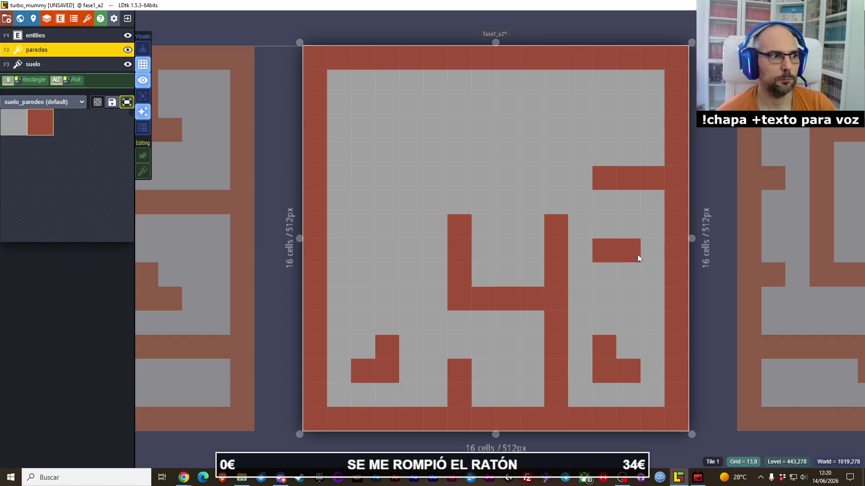
pyautogui.click(652, 251)
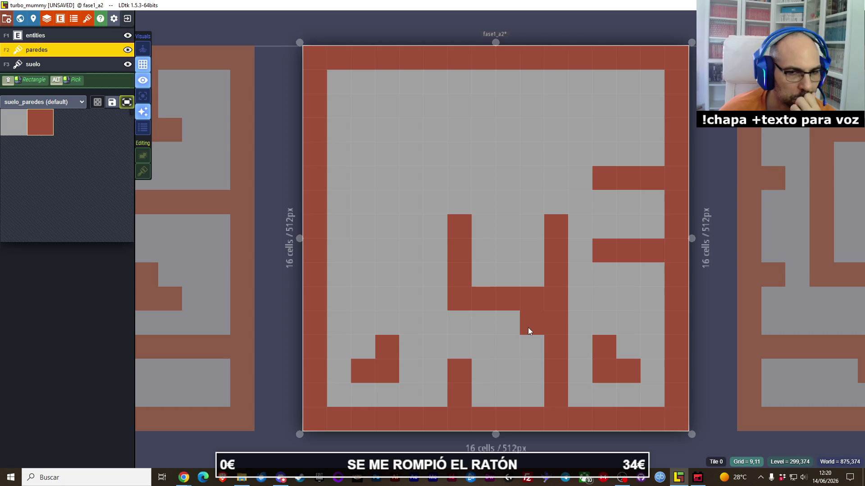
pyautogui.moveTo(562, 388)
pyautogui.mouseDown()
pyautogui.moveTo(565, 266)
pyautogui.moveTo(558, 243)
pyautogui.moveTo(531, 261)
pyautogui.moveTo(534, 380)
pyautogui.moveTo(533, 244)
pyautogui.mouseUp()
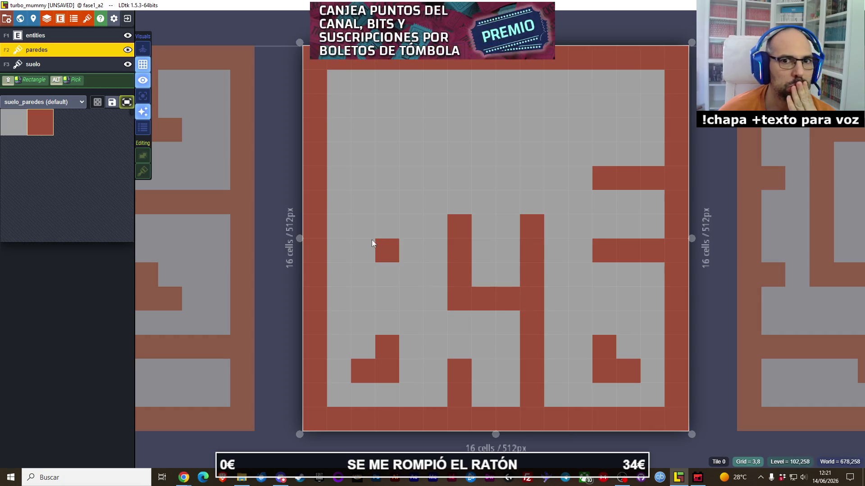
pyautogui.moveTo(339, 224); pyautogui.dragTo(393, 224)
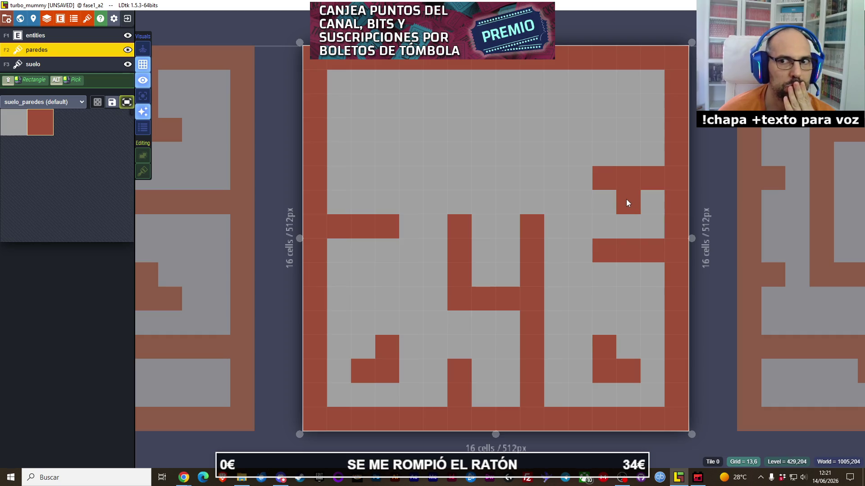
# - Rework the right-side wall bars, moving them down to rows 6 and 9
pyautogui.rightClick(602, 184)
pyautogui.rightClick(658, 182)
pyautogui.moveTo(655, 205); pyautogui.dragTo(601, 203)
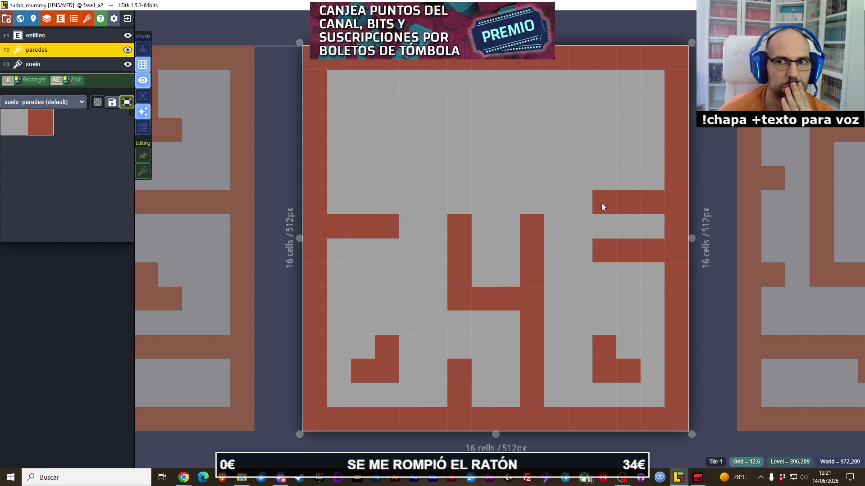
pyautogui.rightClick(604, 250)
pyautogui.rightClick(628, 251)
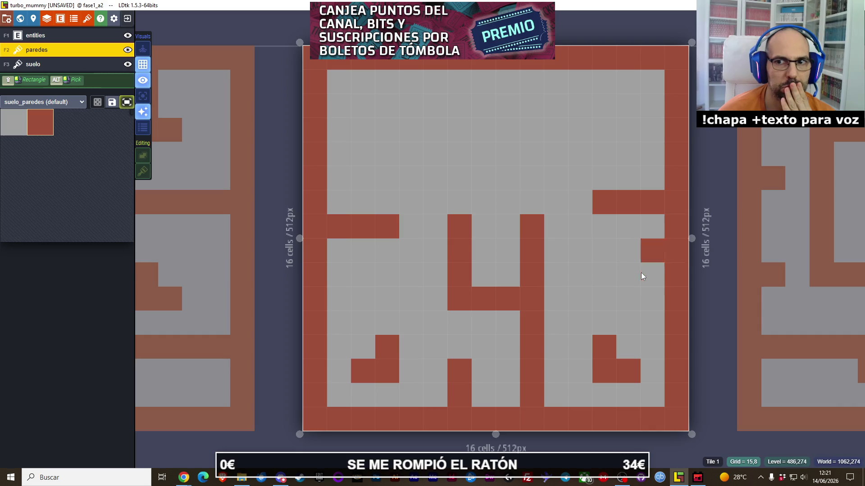
pyautogui.rightClick(653, 250)
pyautogui.moveTo(653, 275); pyautogui.dragTo(603, 274)
# - Build the upper-left walls: a cell below the top border and a row 3 bar across columns 3–7
pyautogui.click(362, 178)
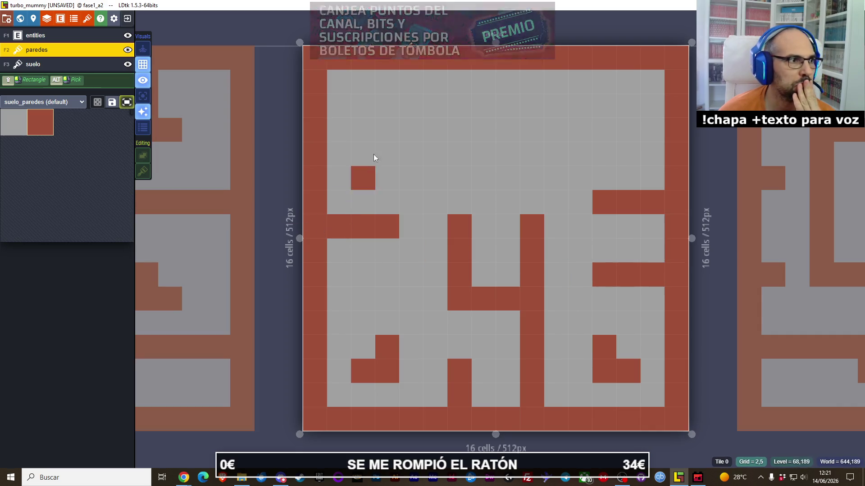
pyautogui.hotkey('ctrl', 'z')
pyautogui.click(431, 97)
pyautogui.click(391, 154)
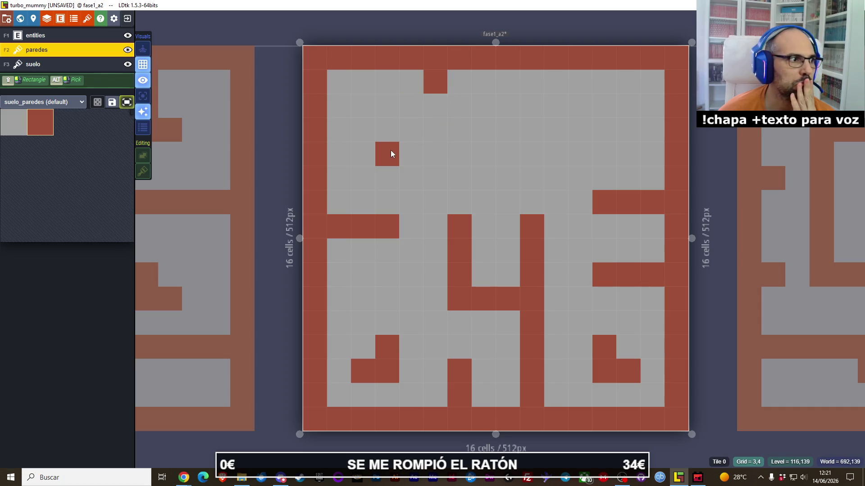
pyautogui.moveTo(390, 133); pyautogui.dragTo(492, 132)
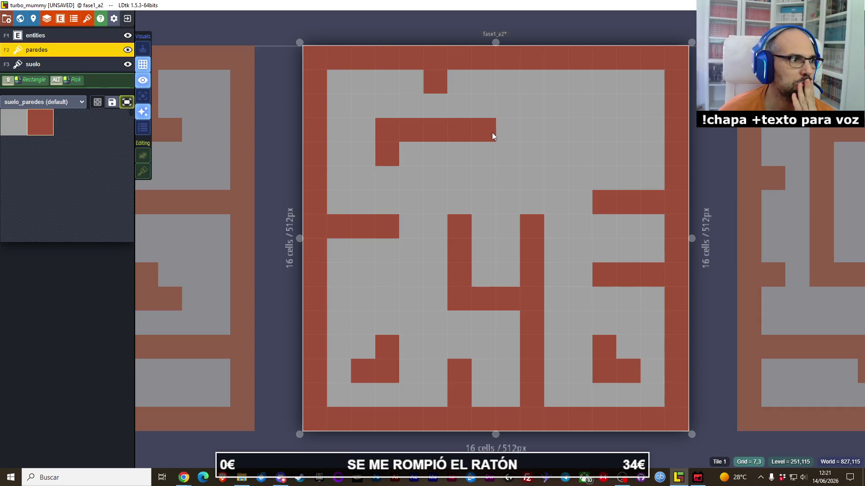
pyautogui.click(464, 153)
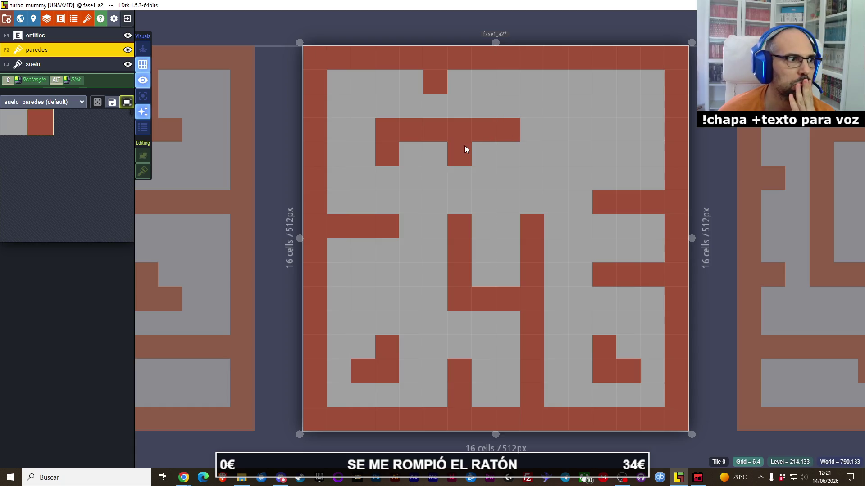
# - Add a column 11 wall hanging from the top border, then clear stray cells
pyautogui.click(586, 97)
pyautogui.click(601, 125)
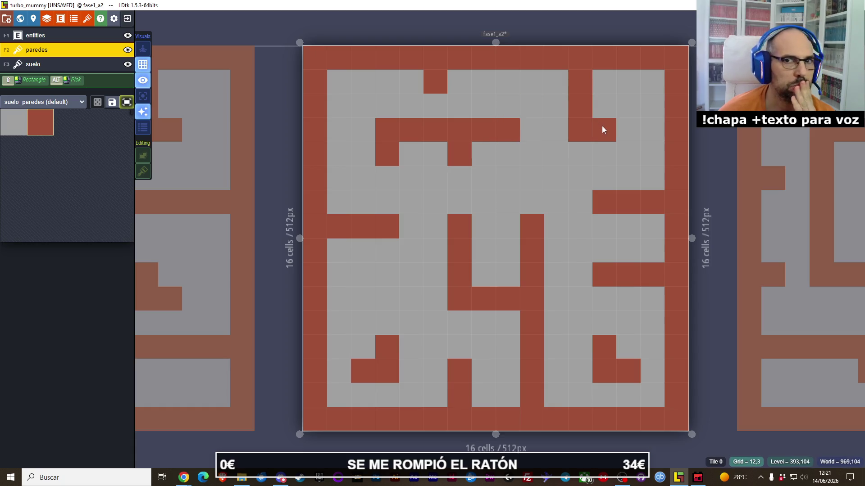
pyautogui.click(571, 145)
pyautogui.rightClick(569, 145)
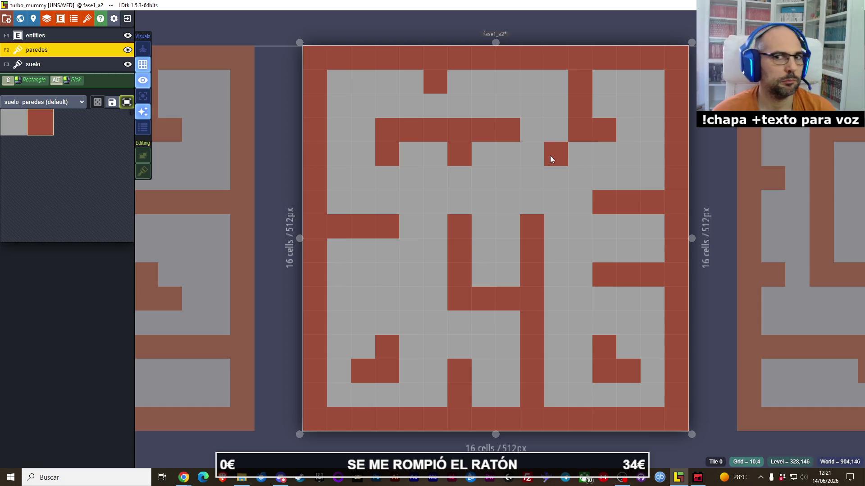
pyautogui.click(508, 220)
pyautogui.rightClick(515, 218)
pyautogui.moveTo(515, 217); pyautogui.dragTo(461, 199)
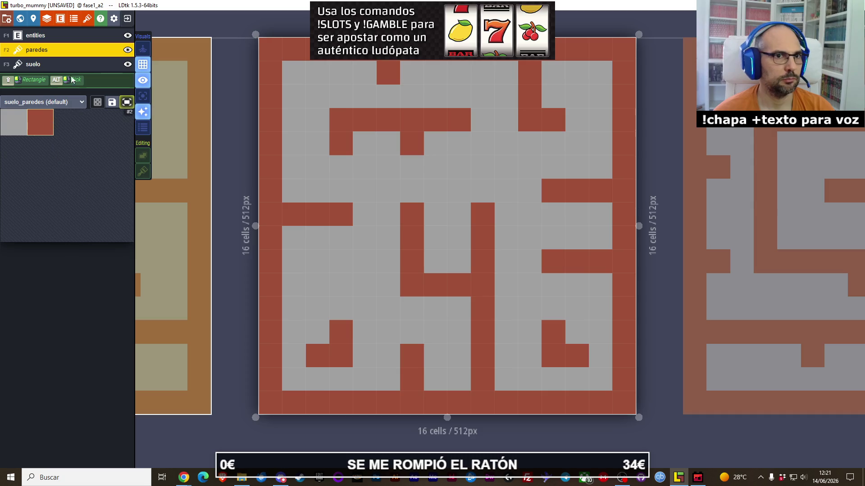
pyautogui.click(81, 35)
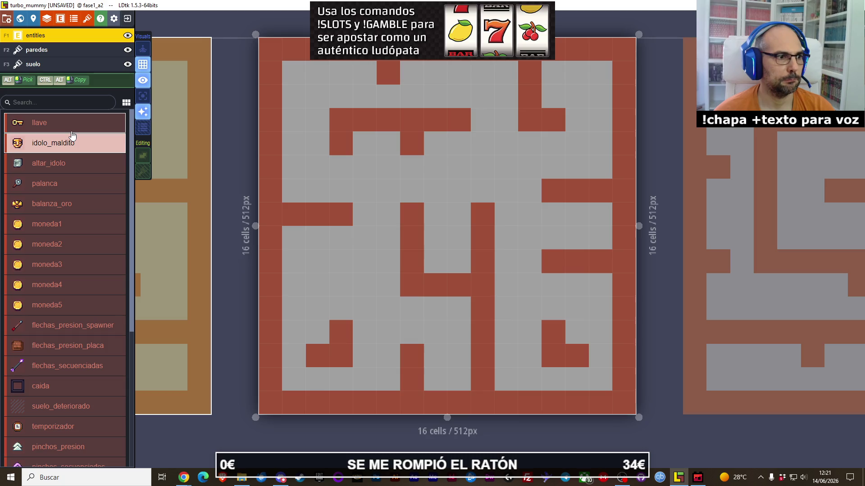
# - Place the llave key in the maze centre and four moneda1 coins around the maze
pyautogui.click(71, 124)
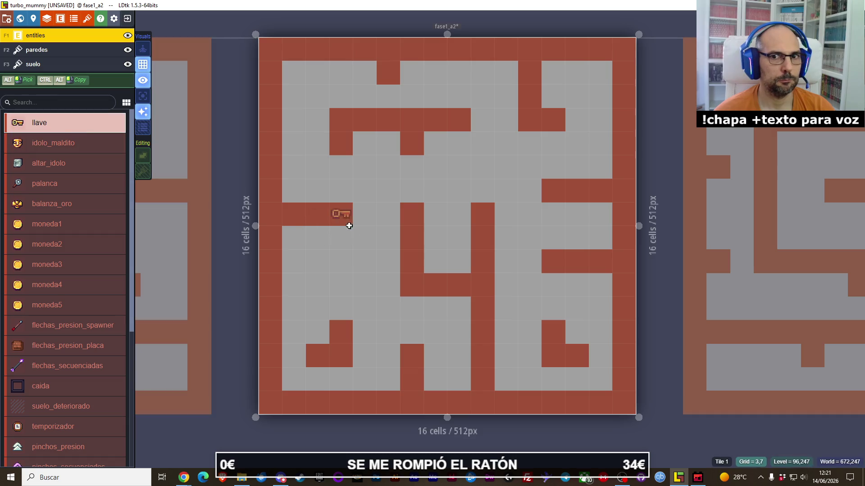
pyautogui.click(444, 259)
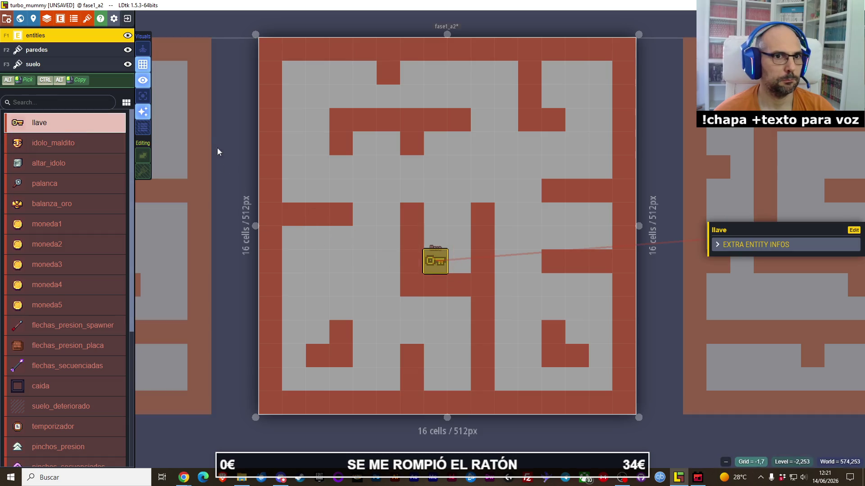
pyautogui.click(84, 224)
pyautogui.click(459, 262)
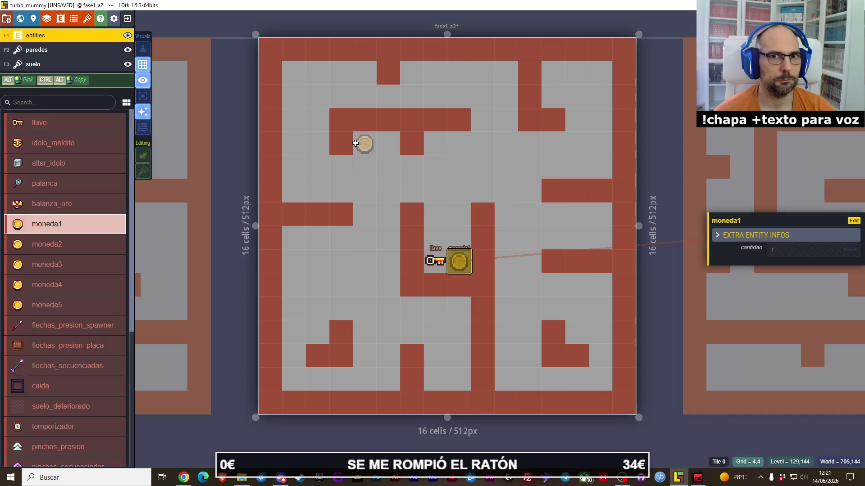
pyautogui.click(364, 143)
pyautogui.click(294, 190)
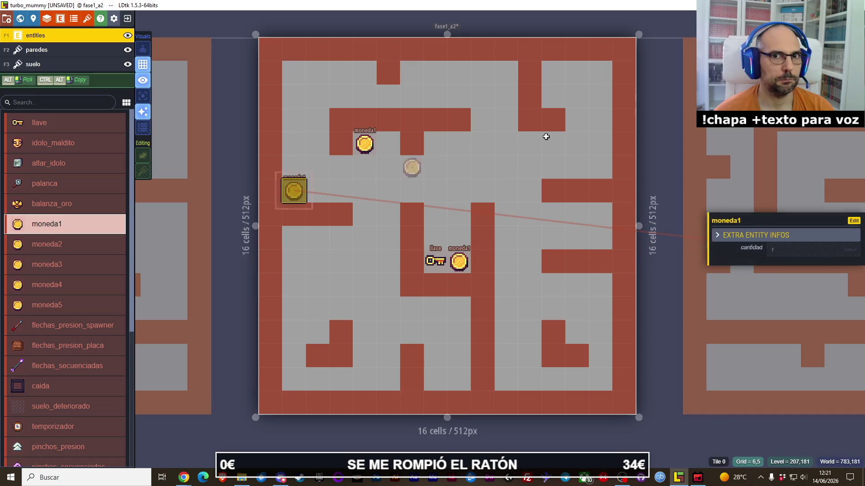
pyautogui.click(600, 73)
# - Add three moneda2 coins on the right side and two more moneda1 coins near the bottom right
pyautogui.click(99, 244)
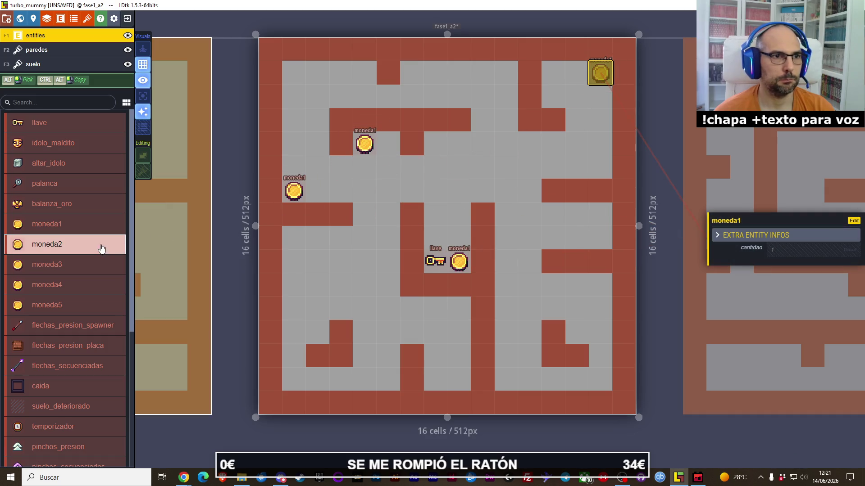
pyautogui.click(561, 77)
pyautogui.click(601, 285)
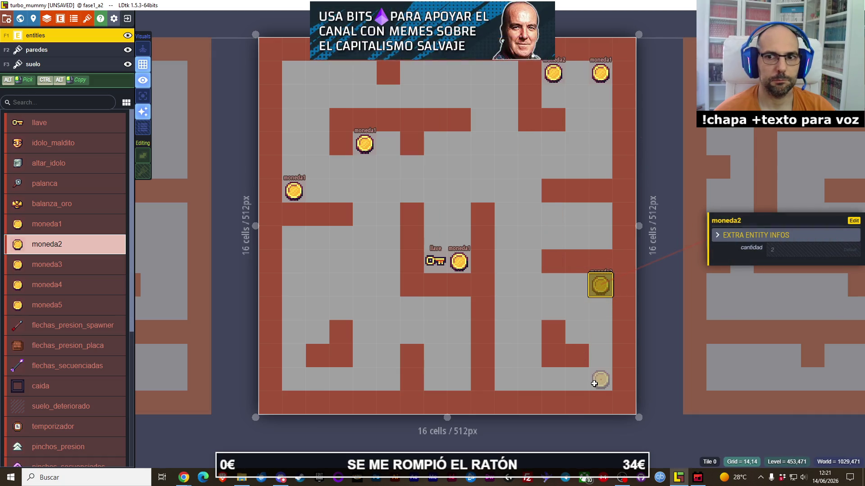
pyautogui.click(595, 383)
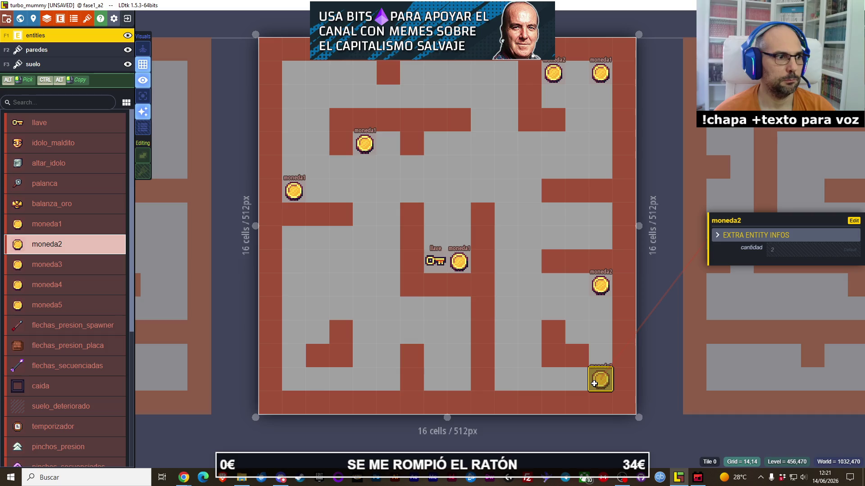
pyautogui.click(56, 225)
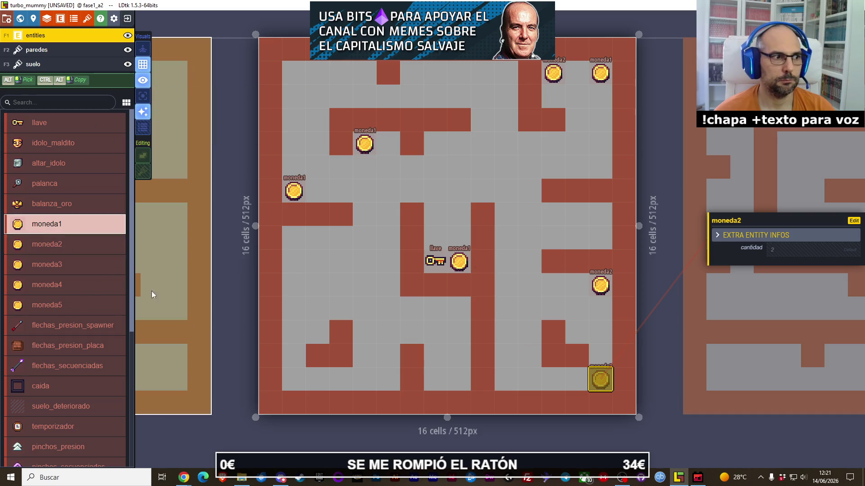
pyautogui.click(560, 380)
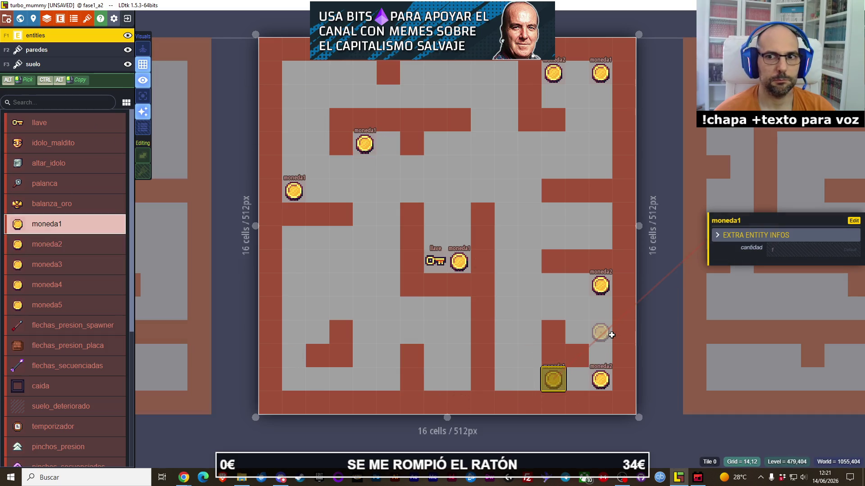
pyautogui.click(601, 332)
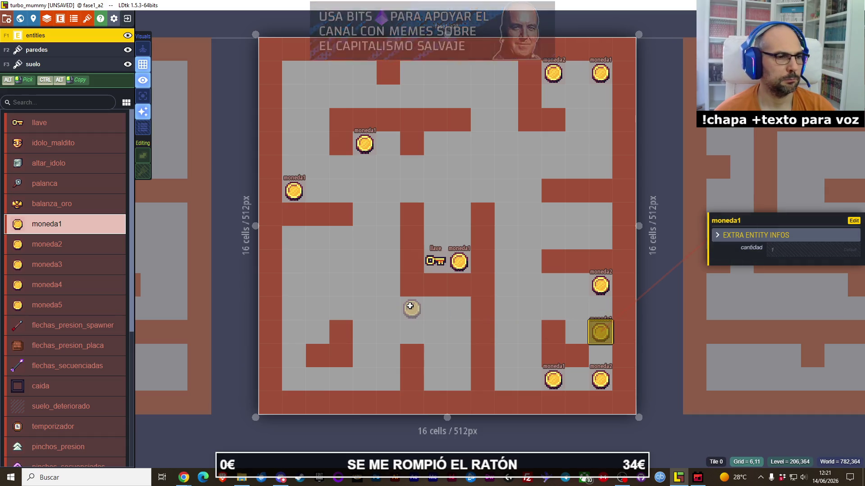
# - Place four suelo_deteriorado tiles: two in the lower left and two right of the key
pyautogui.scroll(-2, 82, 359)
pyautogui.click(83, 359)
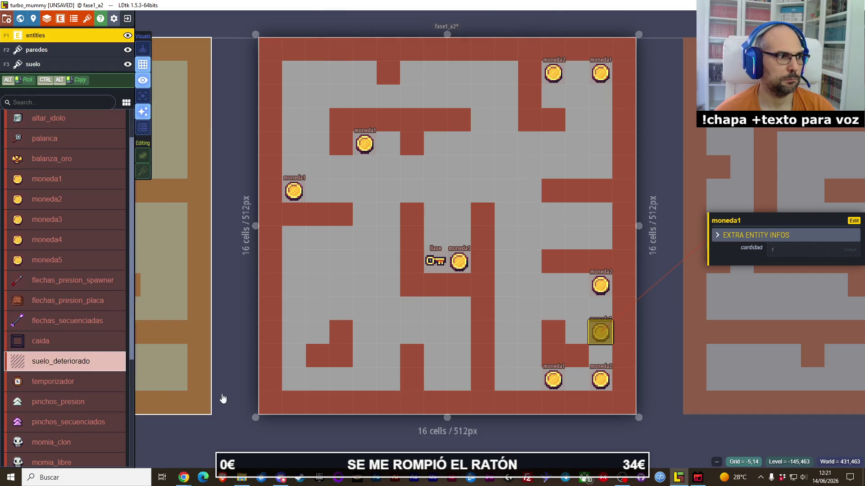
pyautogui.click(296, 336)
pyautogui.click(341, 380)
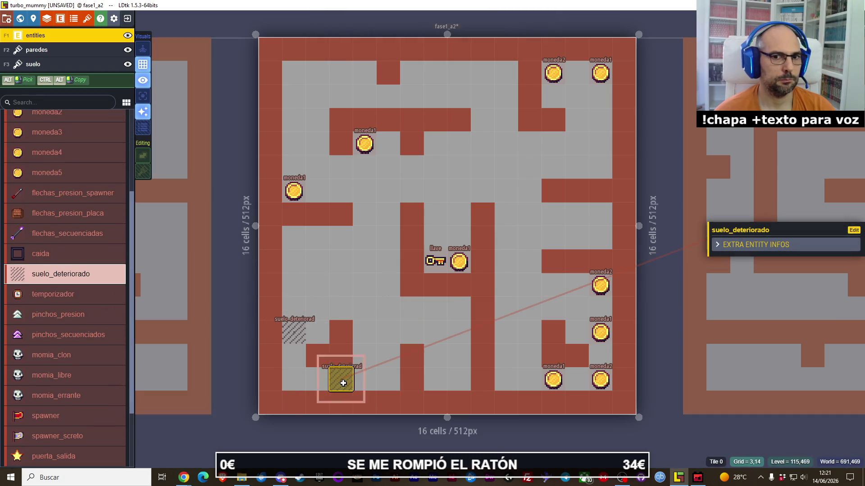
pyautogui.click(506, 262)
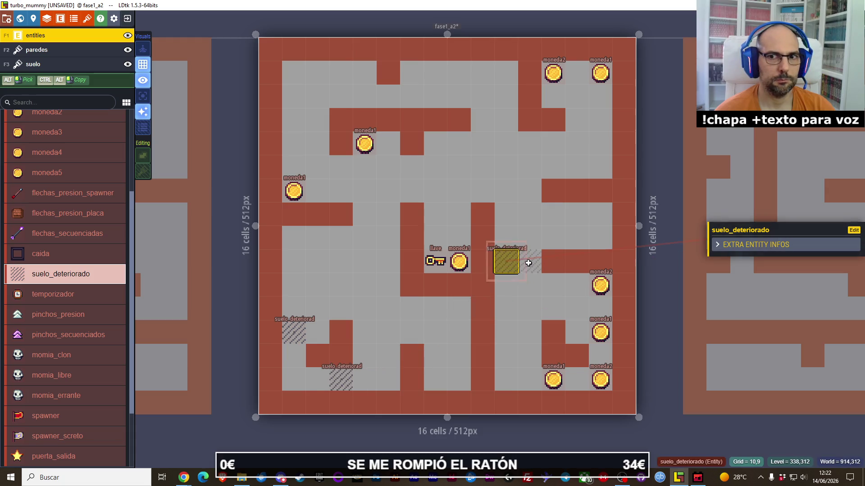
pyautogui.click(530, 261)
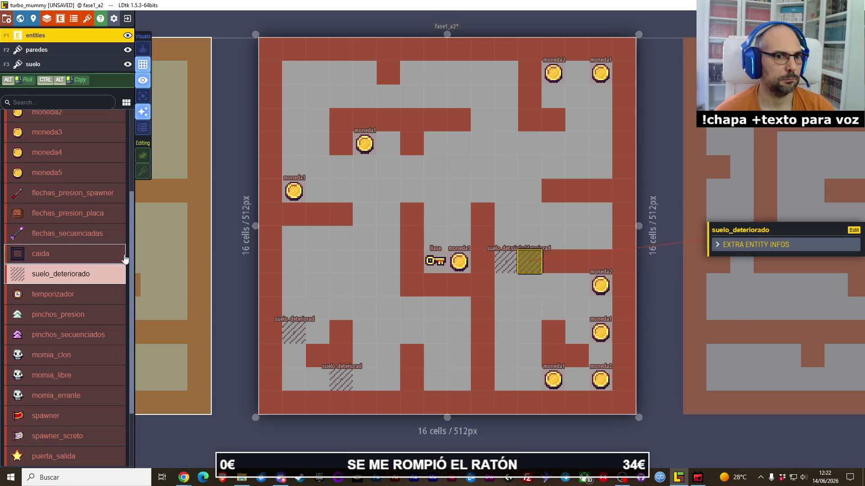
# - Place four pinchos_presion spikes, two near the top-left corner and two above the key
pyautogui.scroll(-3, 74, 303)
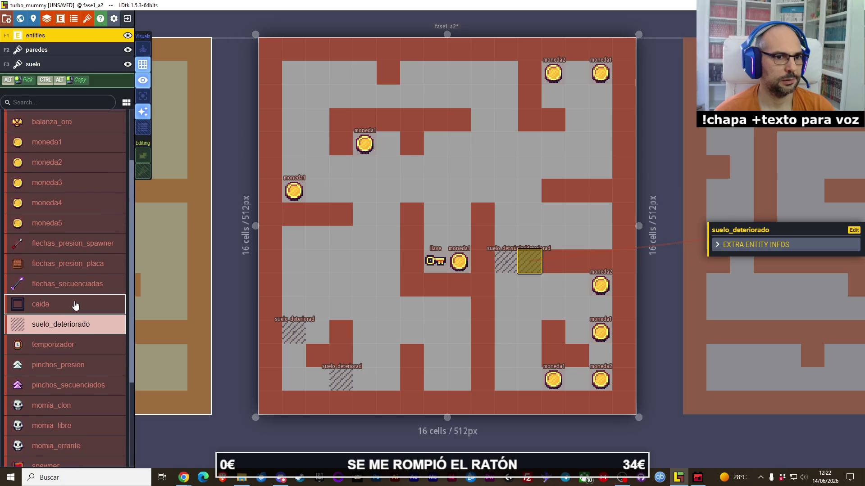
pyautogui.scroll(-3, 74, 304)
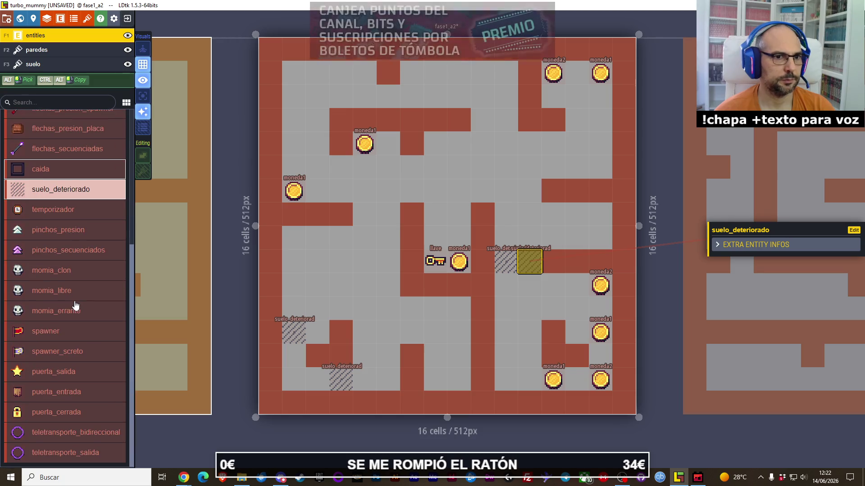
pyautogui.click(64, 231)
pyautogui.click(318, 119)
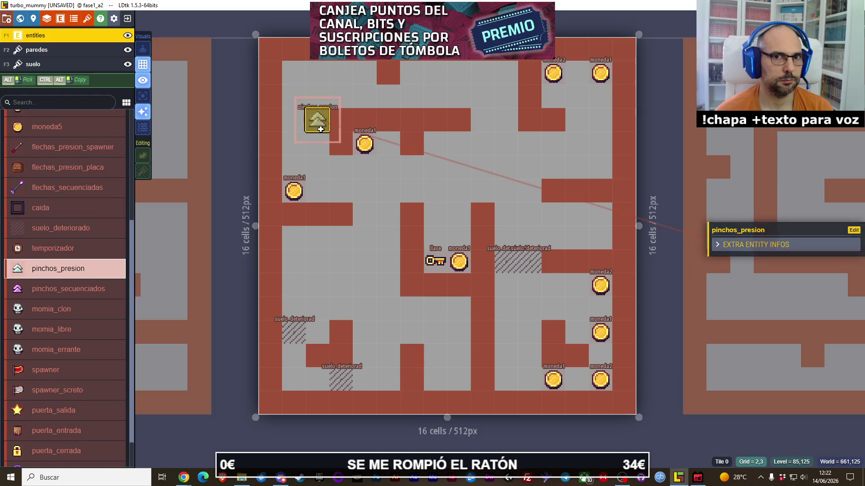
pyautogui.click(296, 144)
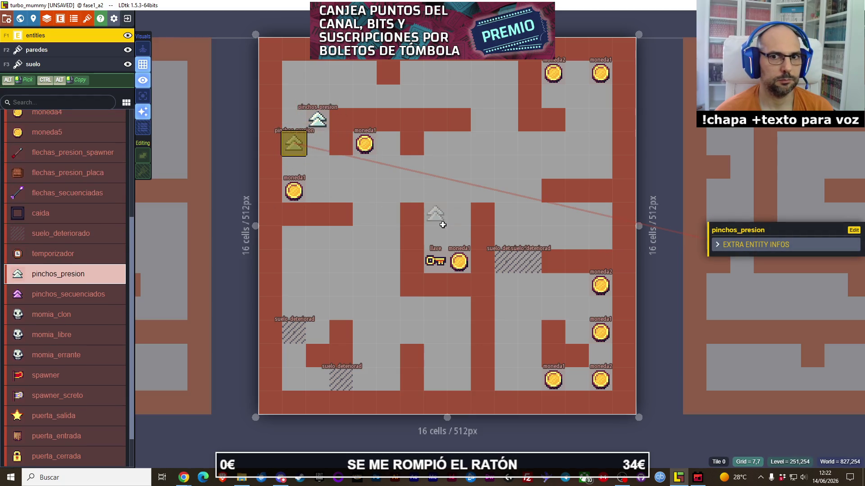
pyautogui.click(436, 217)
pyautogui.click(453, 223)
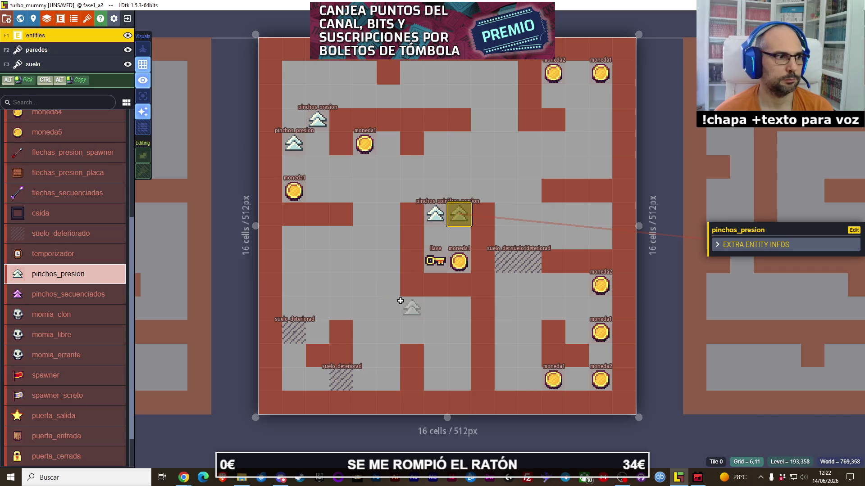
pyautogui.scroll(-2, 53, 356)
pyautogui.click(64, 279)
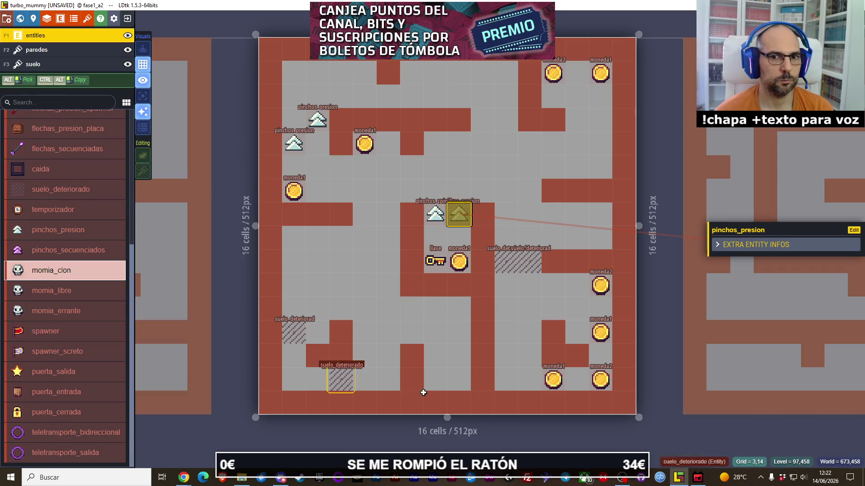
# - Place a momia_clon at the maze bottom and two momia_libre mummies, lower right and top
pyautogui.click(443, 385)
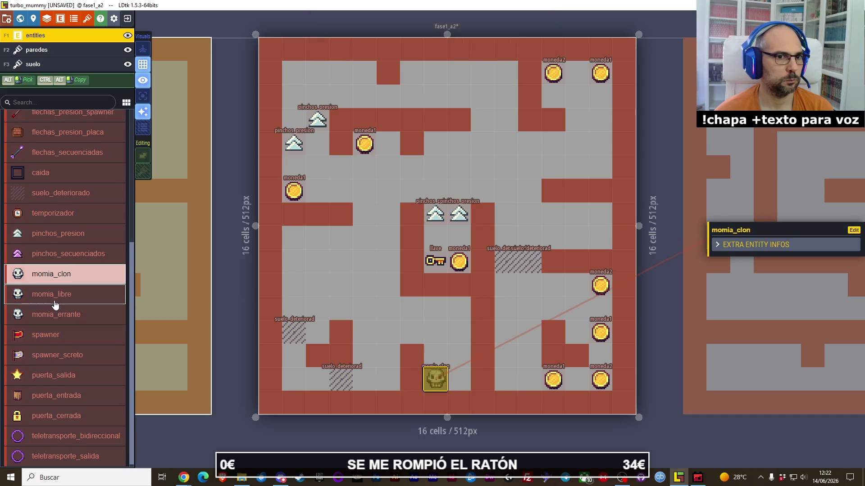
pyautogui.click(55, 302)
pyautogui.click(577, 333)
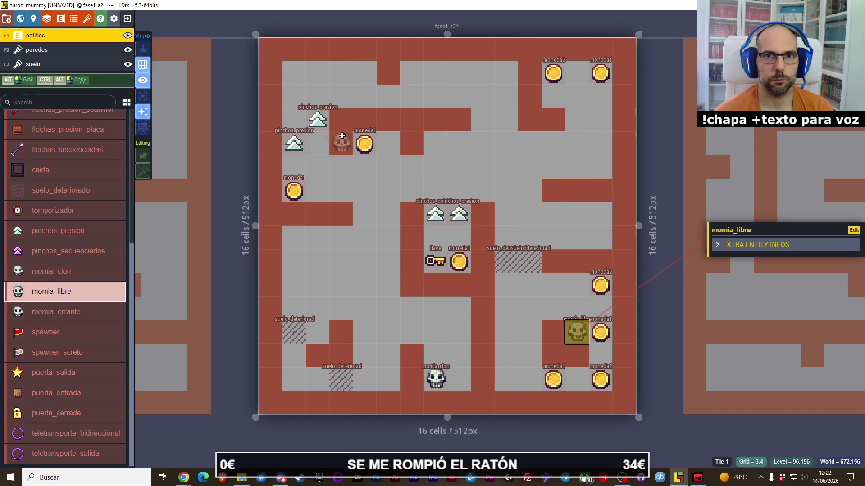
pyautogui.click(368, 80)
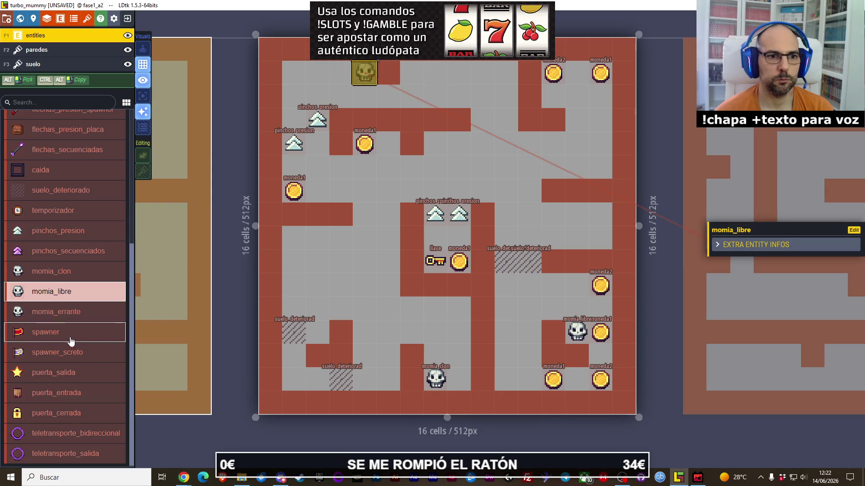
# - Place the altar_idolo in the top-left cell and the idolo_maldito in the bottom-left corner
pyautogui.scroll(1, 81, 303)
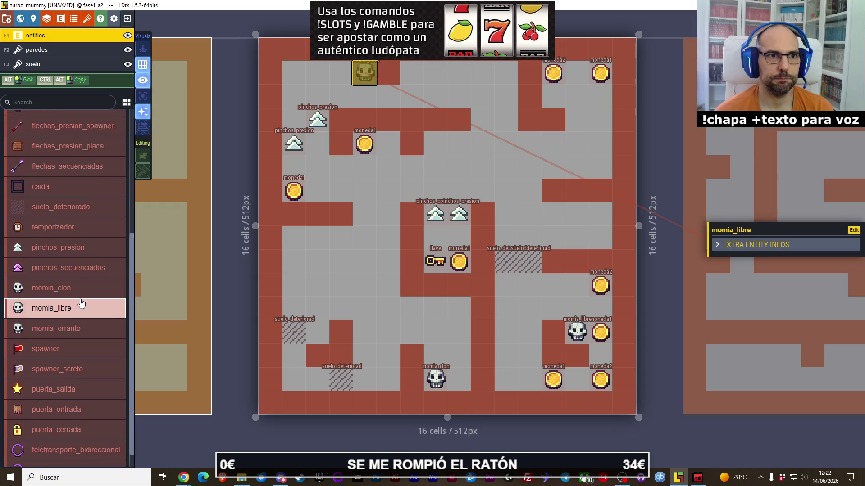
pyautogui.scroll(10, 82, 302)
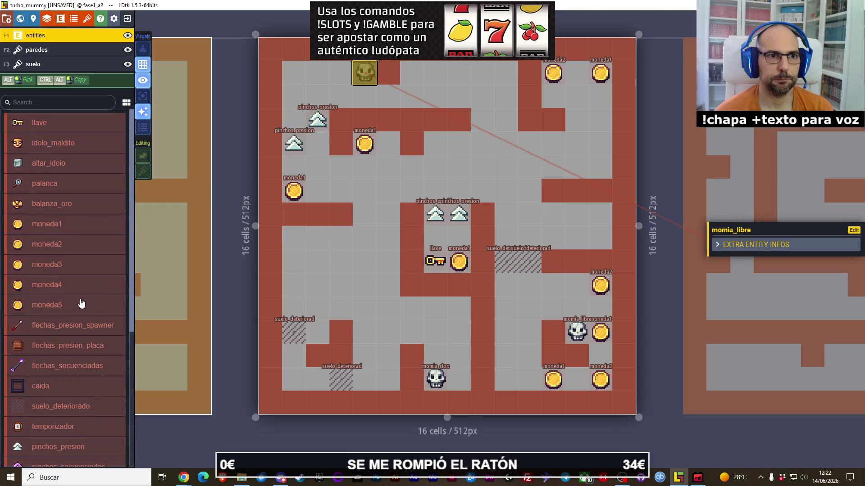
pyautogui.click(80, 162)
pyautogui.click(294, 72)
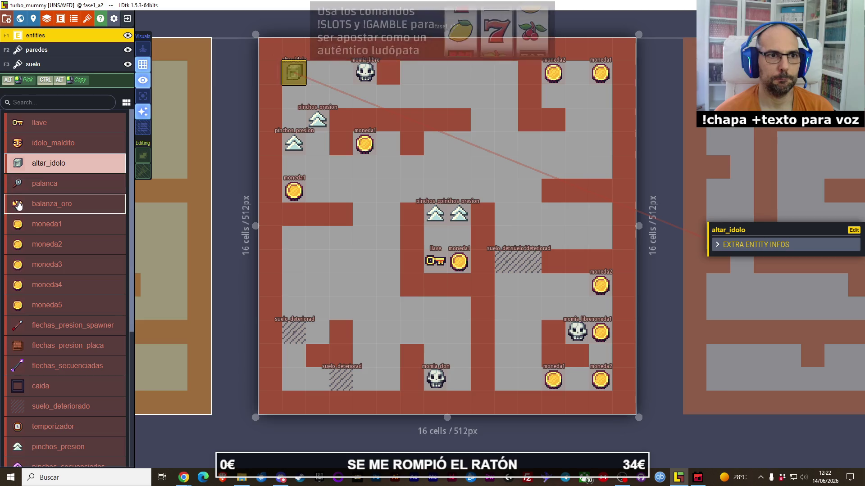
pyautogui.click(53, 143)
pyautogui.click(292, 384)
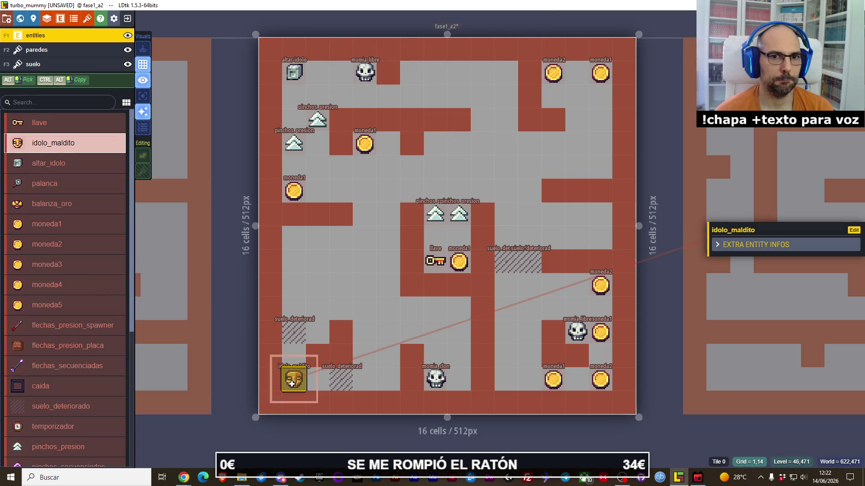
# - Add a moneda1 coin on the left side and a moneda2 coin along the bottom row
pyautogui.click(102, 225)
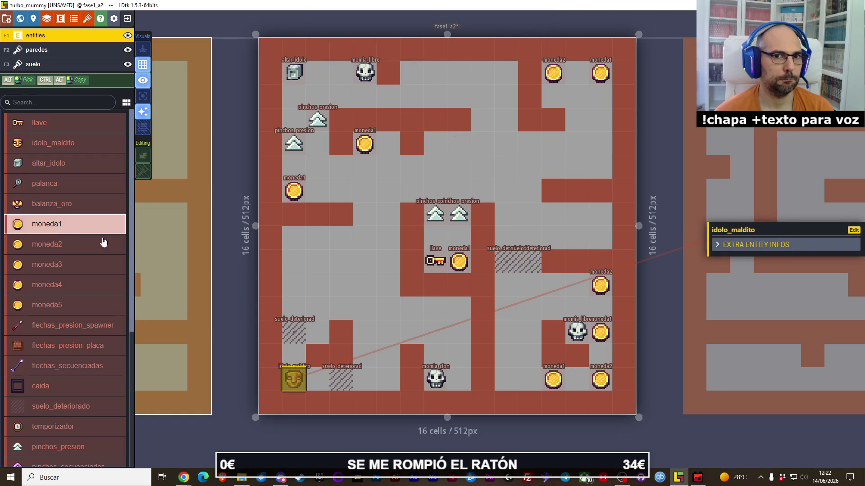
pyautogui.click(290, 239)
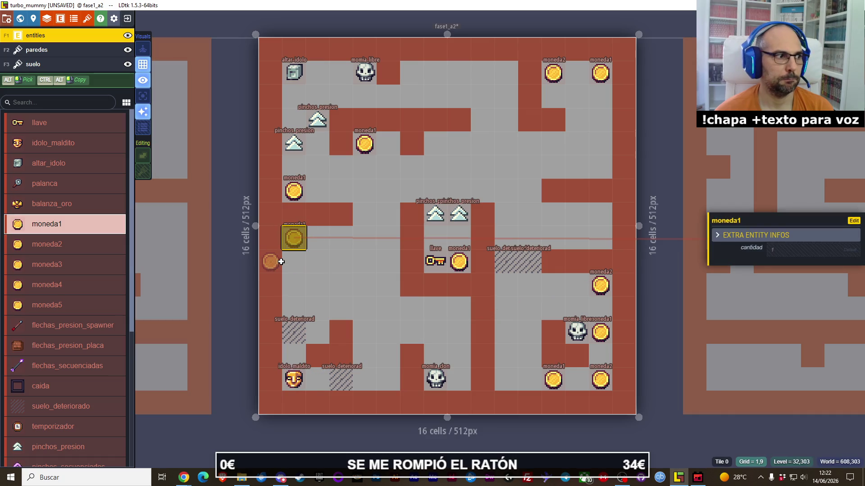
pyautogui.click(54, 246)
pyautogui.click(390, 380)
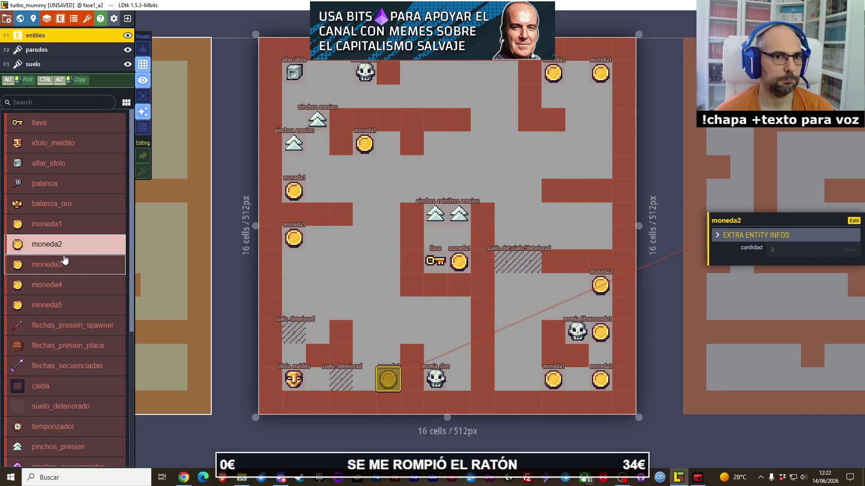
# - Place a spawner by the clone mummy, puerta_entrada in the bottom wall and puerta_salida in the top wall
pyautogui.scroll(-5, 63, 255)
pyautogui.click(54, 332)
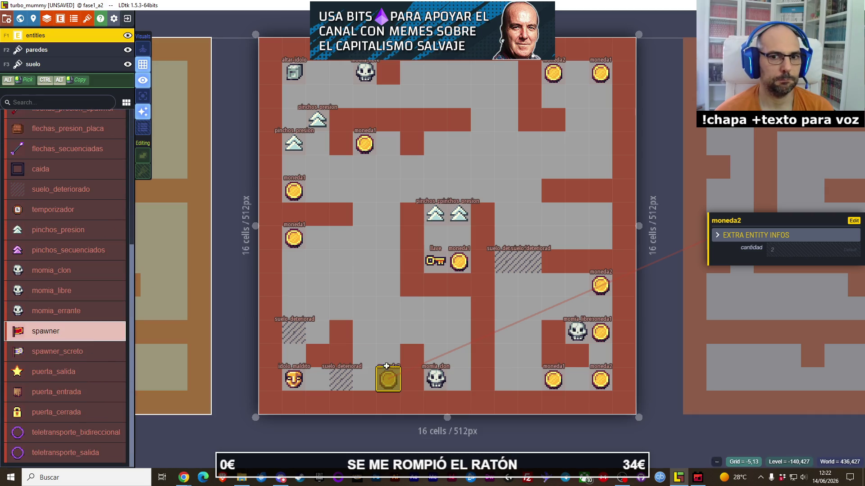
pyautogui.click(459, 380)
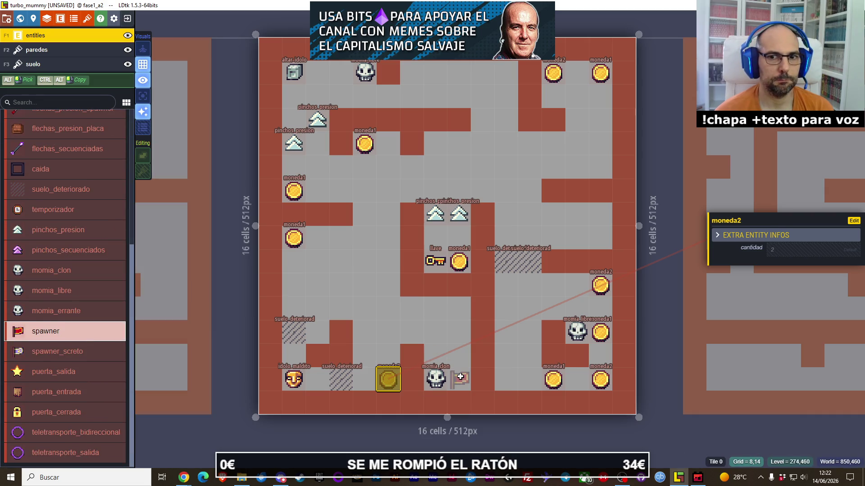
pyautogui.click(58, 393)
pyautogui.click(459, 402)
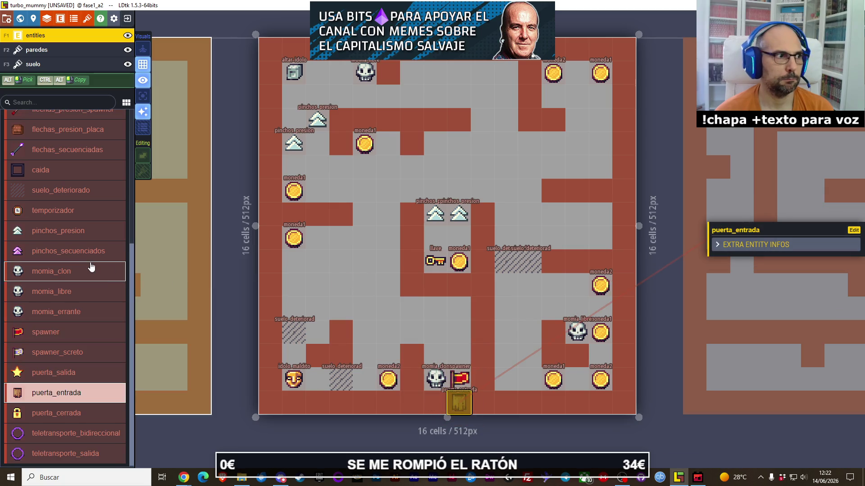
pyautogui.click(86, 372)
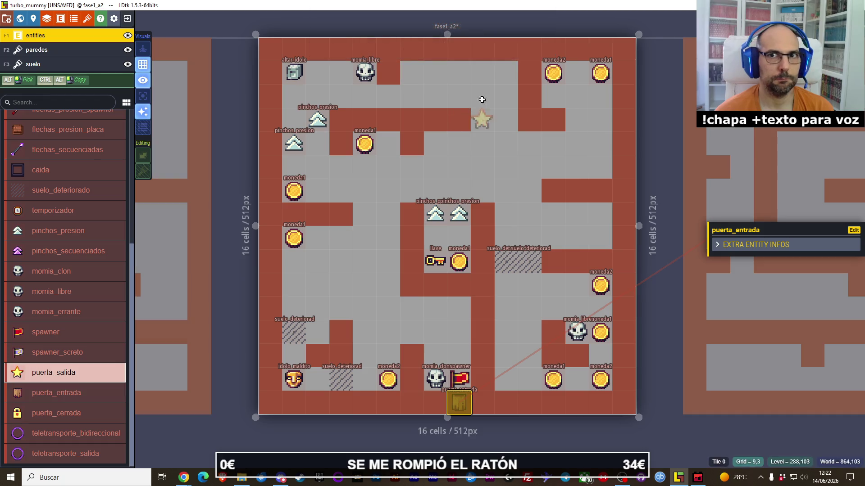
pyautogui.click(505, 49)
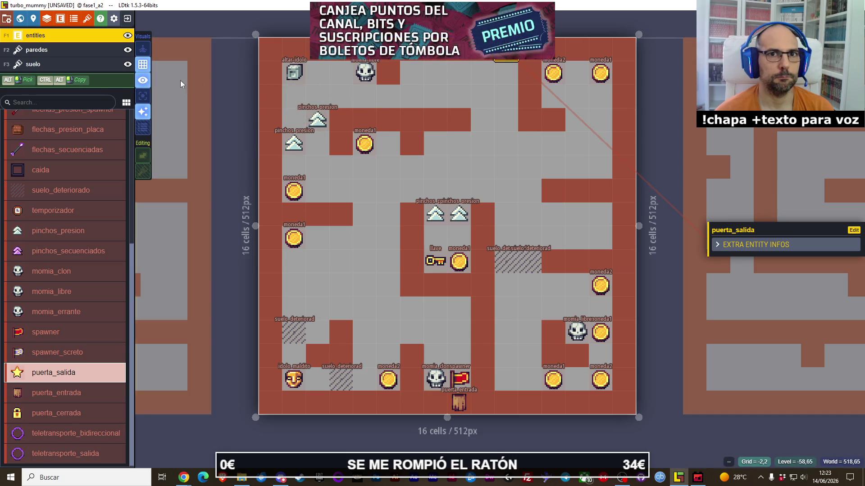
# - Erase a top wall tile, then move the free mummy down and the idol altar beside it
pyautogui.click(68, 51)
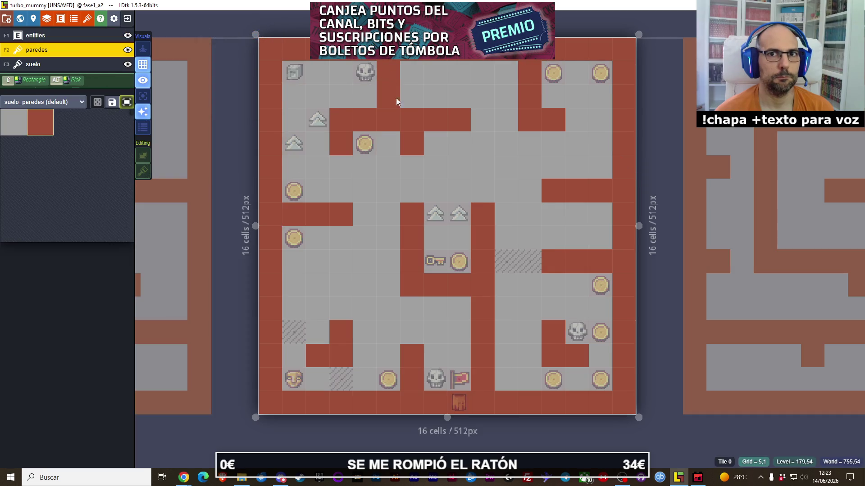
pyautogui.rightClick(387, 72)
pyautogui.click(54, 35)
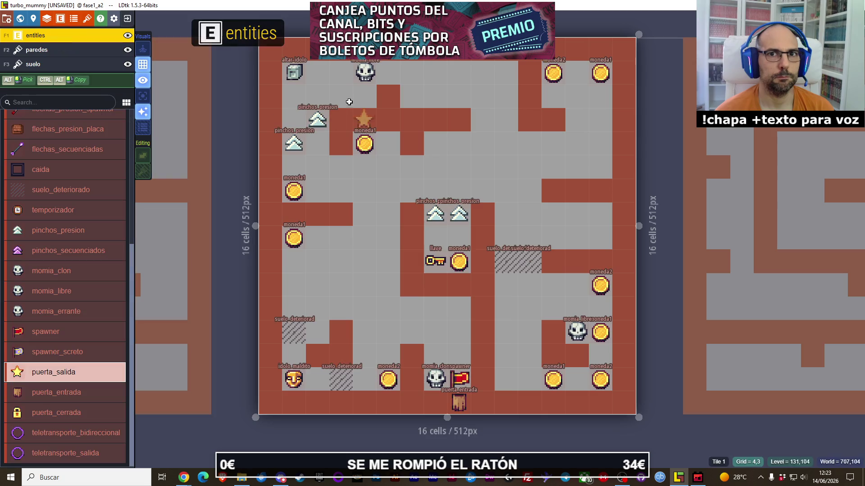
pyautogui.click(365, 73)
pyautogui.moveTo(362, 101); pyautogui.dragTo(363, 97)
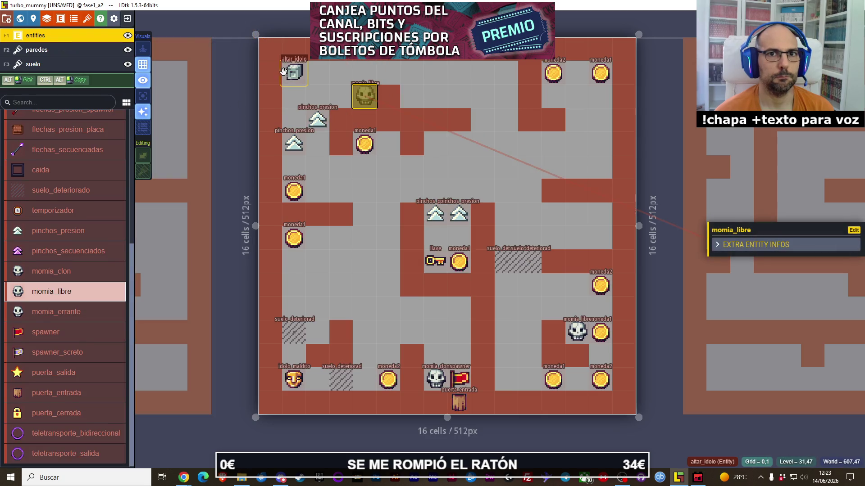
pyautogui.moveTo(294, 72); pyautogui.dragTo(357, 71)
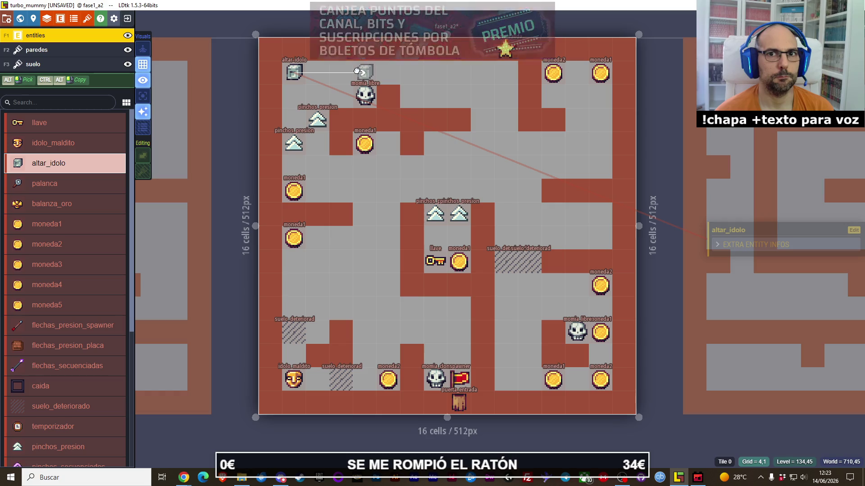
pyautogui.moveTo(356, 71); pyautogui.dragTo(358, 72)
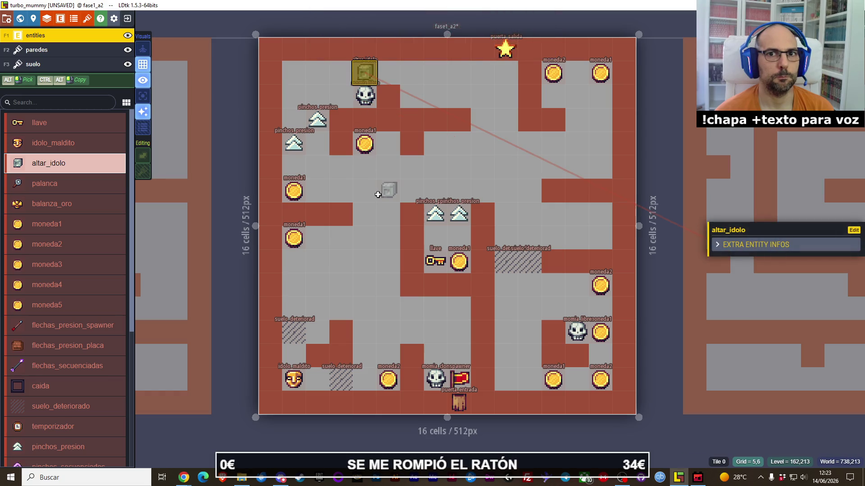
# - Turn the lower wall cell into floor and add a wall cell above the gap
pyautogui.click(66, 54)
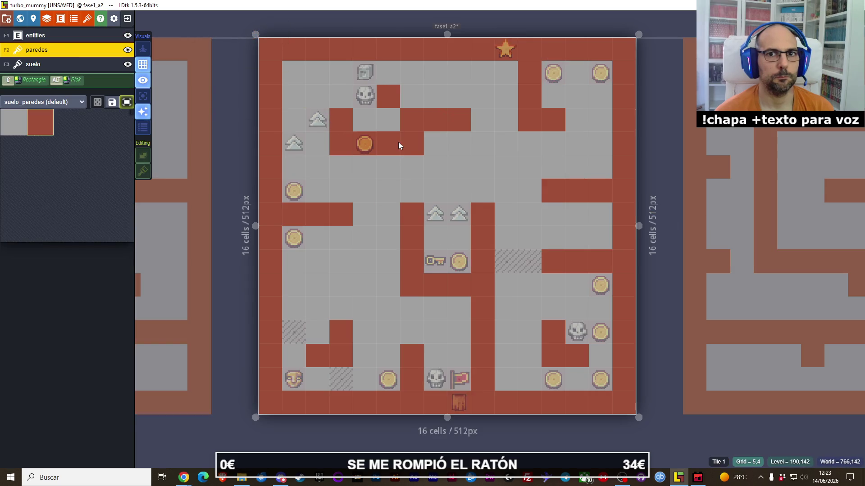
pyautogui.rightClick(390, 120)
pyautogui.click(390, 96)
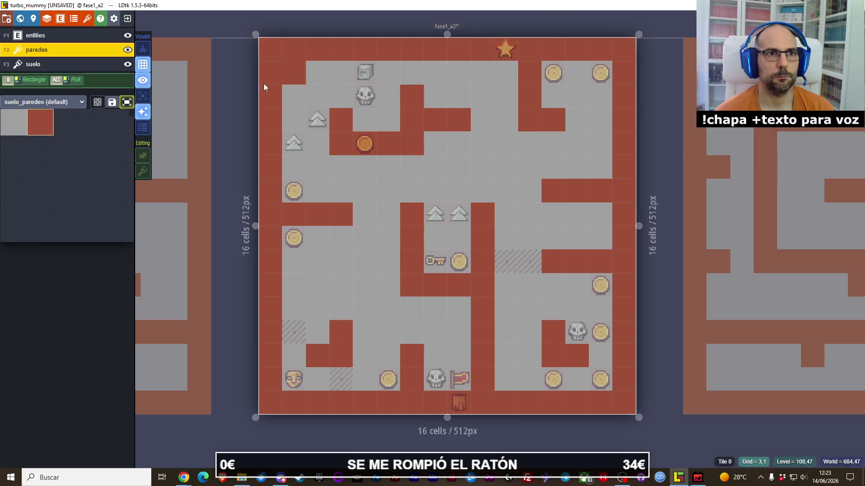
# - Rearrange the free mummy and idol altar around the new opening
pyautogui.press('F1')
pyautogui.moveTo(366, 95); pyautogui.dragTo(389, 119)
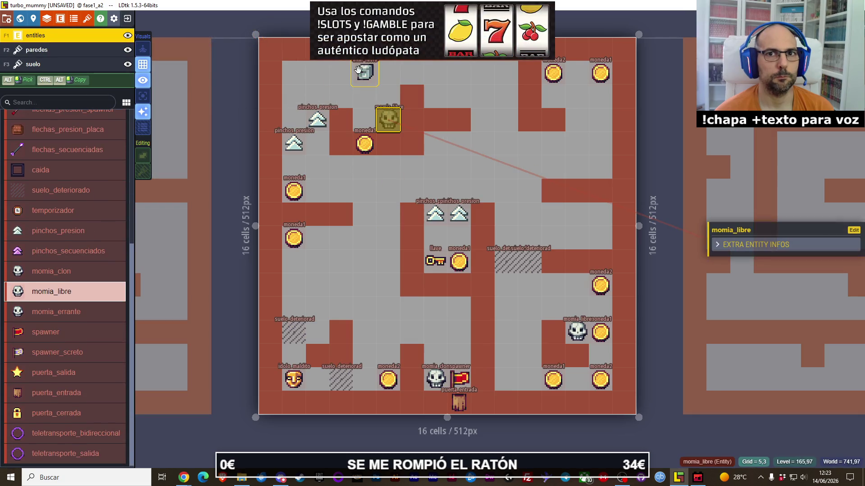
pyautogui.click(365, 72)
pyautogui.moveTo(381, 73); pyautogui.dragTo(382, 74)
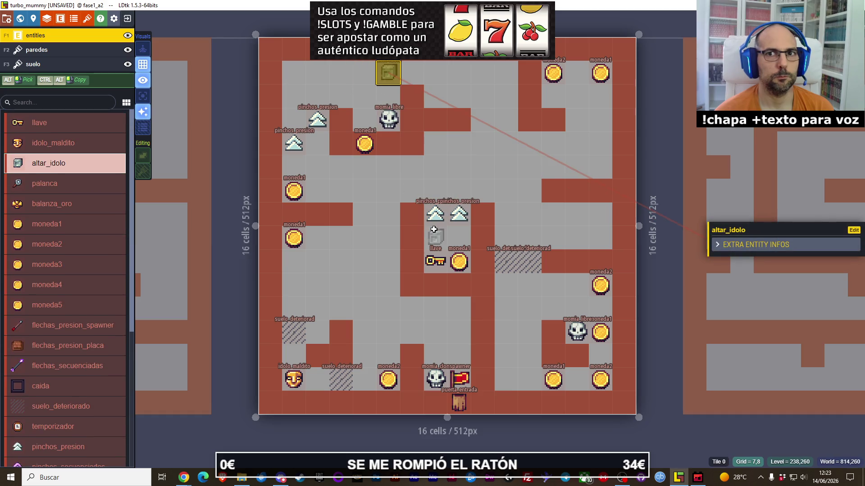
pyautogui.click(392, 120)
pyautogui.moveTo(391, 120)
pyautogui.mouseDown()
pyautogui.moveTo(390, 97)
pyautogui.moveTo(364, 72)
pyautogui.mouseUp()
pyautogui.click(389, 72)
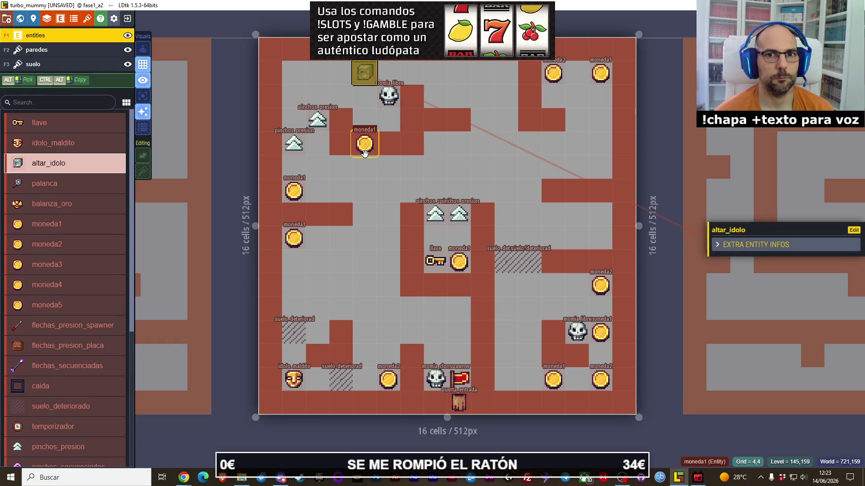
# - Replace the moneda1 coin with two moneda2 coins in the upper-left room and one in the top-left corner
pyautogui.click(365, 153)
pyautogui.press('Delete')
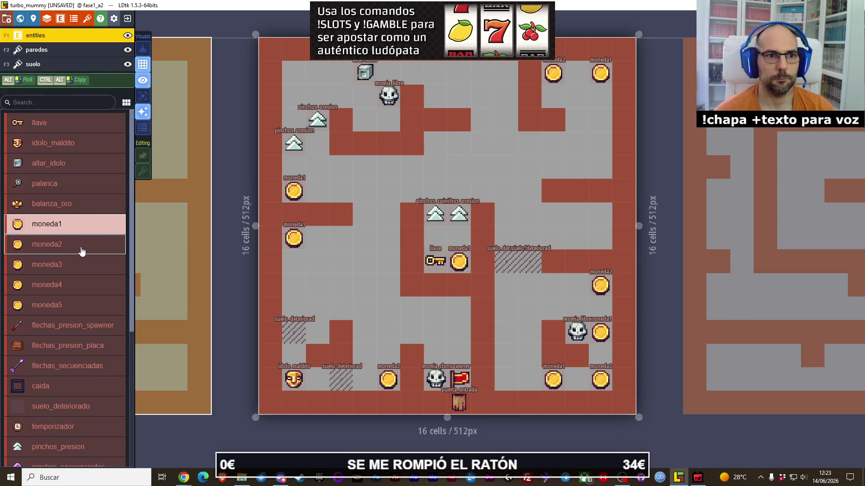
pyautogui.click(81, 251)
pyautogui.click(388, 120)
pyautogui.click(364, 120)
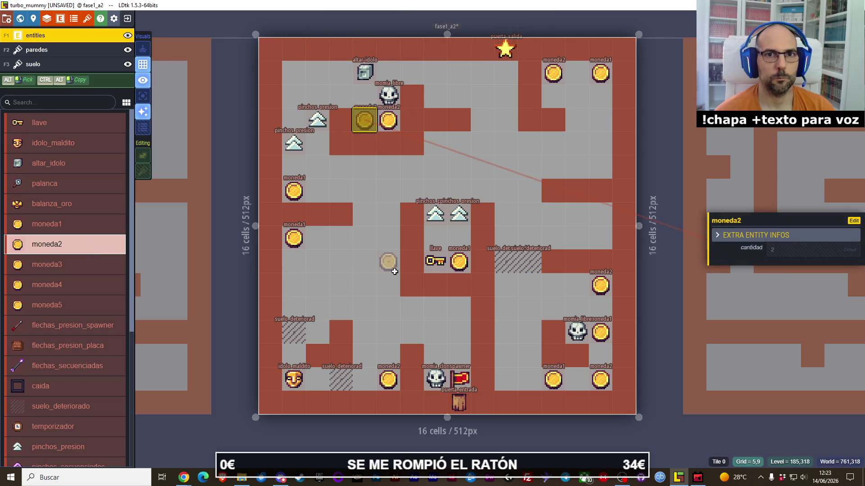
pyautogui.click(294, 73)
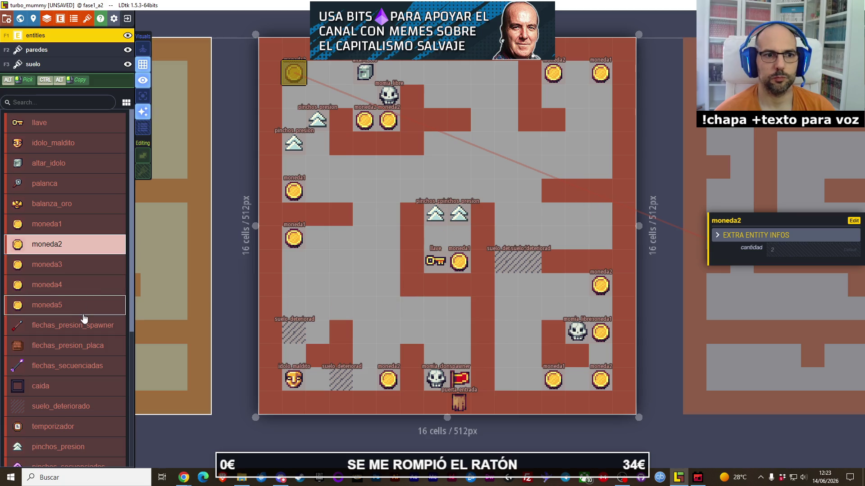
# - Place two linked puerta_cerrada locked doors on the right side of the maze
pyautogui.scroll(-2, 84, 318)
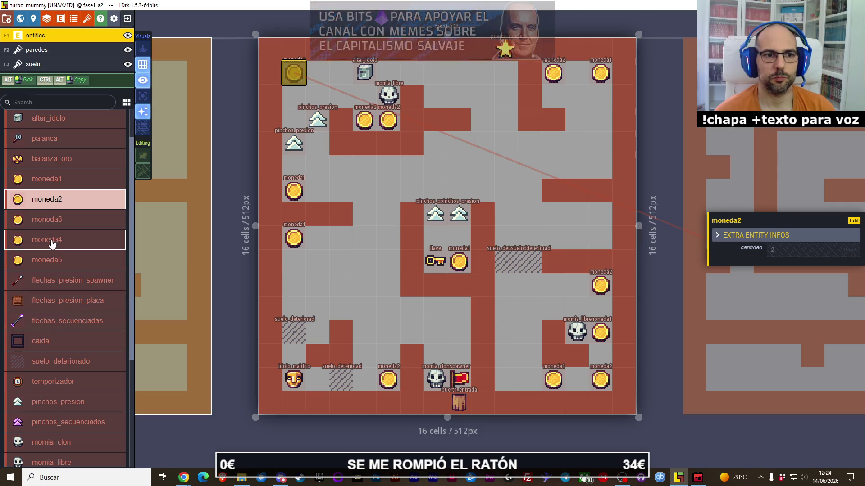
pyautogui.scroll(-4, 64, 328)
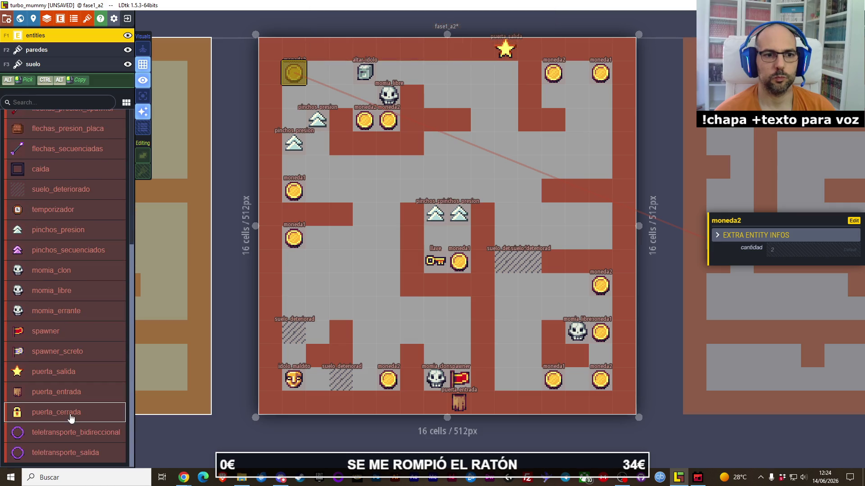
pyautogui.click(70, 415)
pyautogui.click(603, 194)
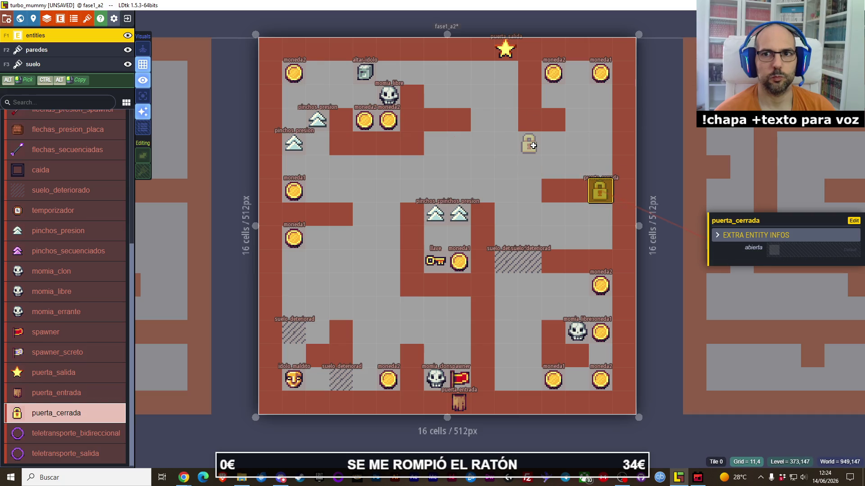
pyautogui.click(533, 145)
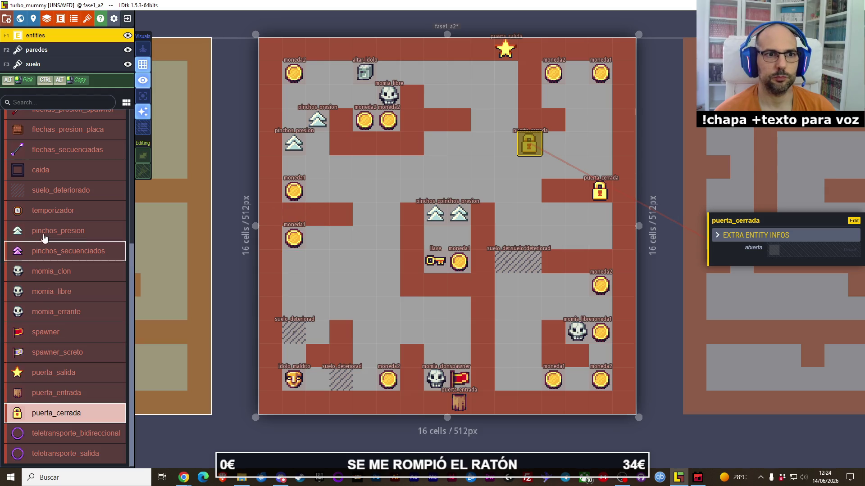
# - Place a llave key between the top-right coins
pyautogui.scroll(5, 39, 343)
pyautogui.click(53, 122)
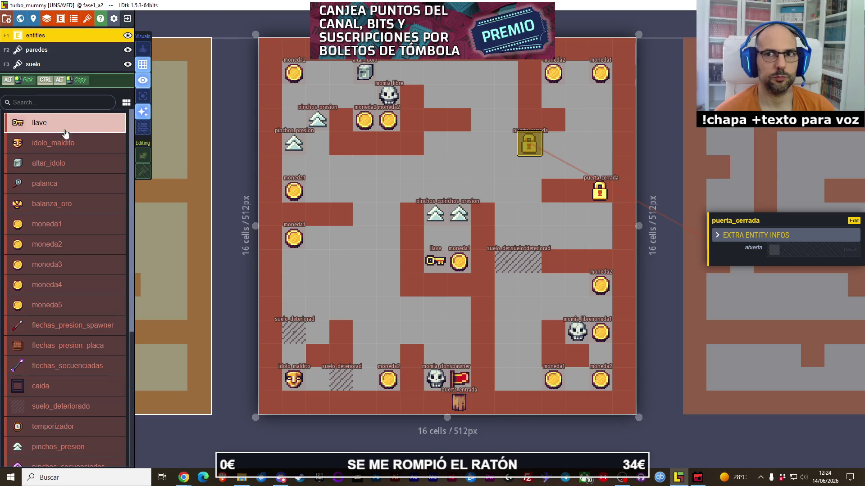
pyautogui.click(577, 72)
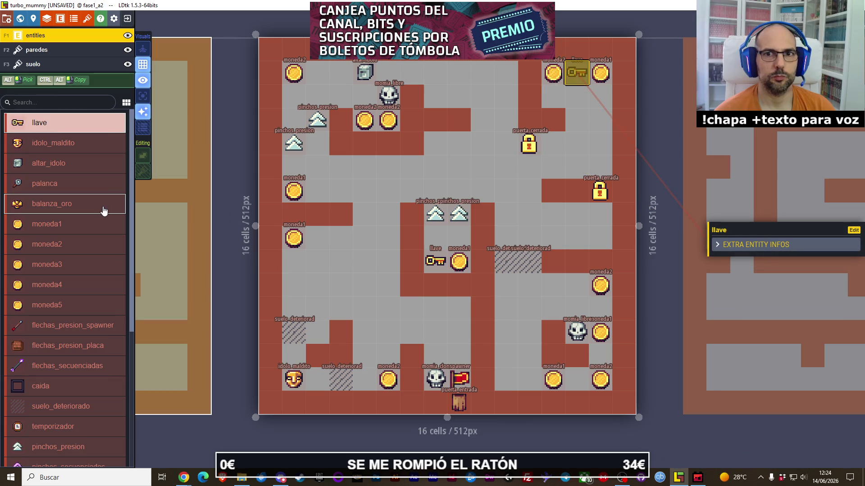
pyautogui.click(58, 50)
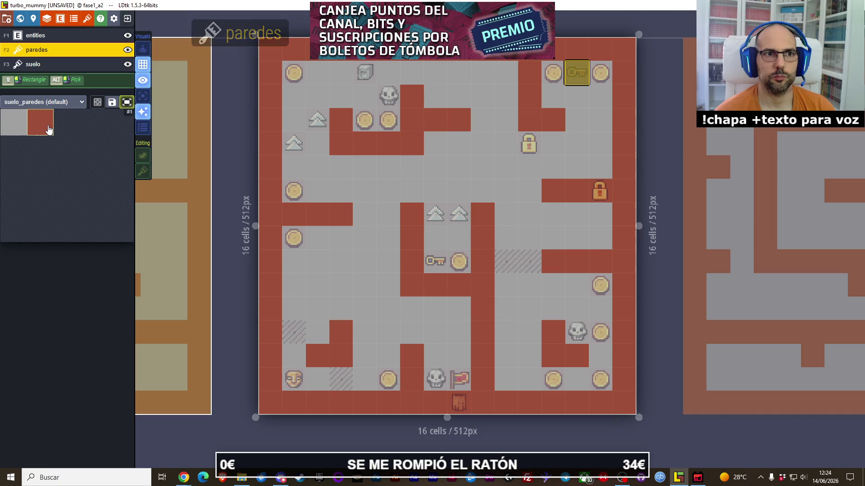
# - Paint a wall column down through the upper lock and erase stray wall cells around it
pyautogui.rightClick(547, 153)
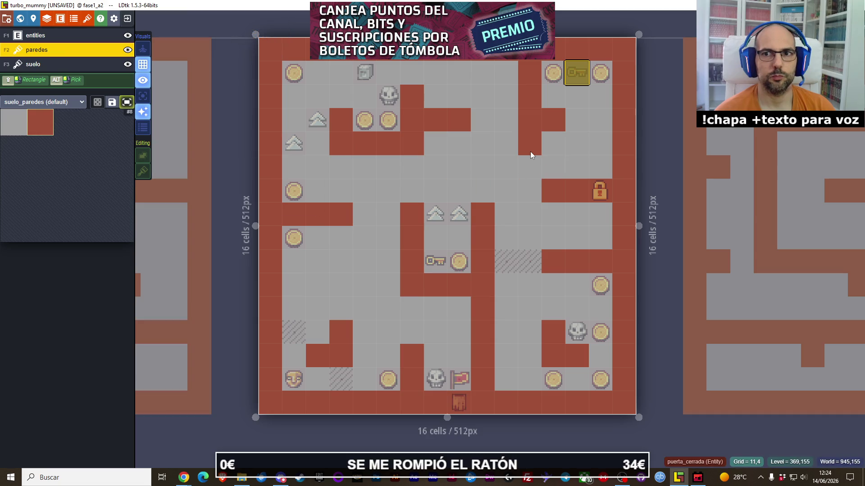
pyautogui.moveTo(530, 151)
pyautogui.mouseDown()
pyautogui.moveTo(530, 182)
pyautogui.moveTo(588, 225)
pyautogui.mouseUp()
pyautogui.rightClick(588, 225)
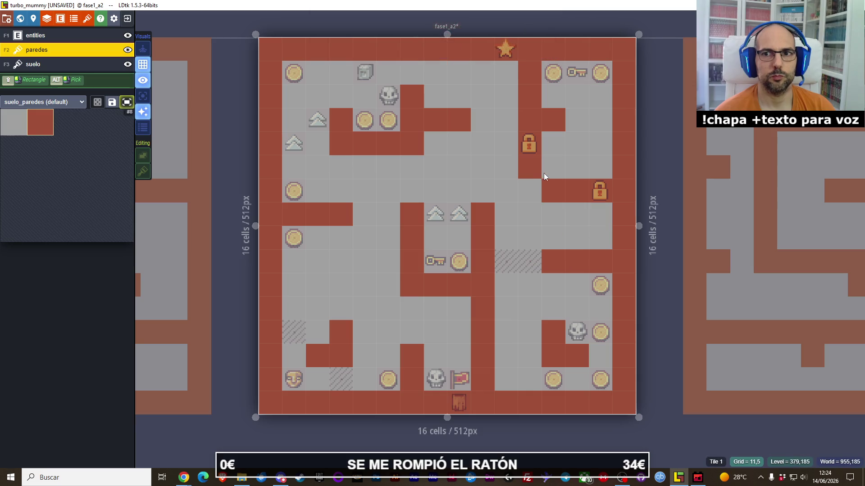
pyautogui.rightClick(568, 276)
pyautogui.rightClick(558, 115)
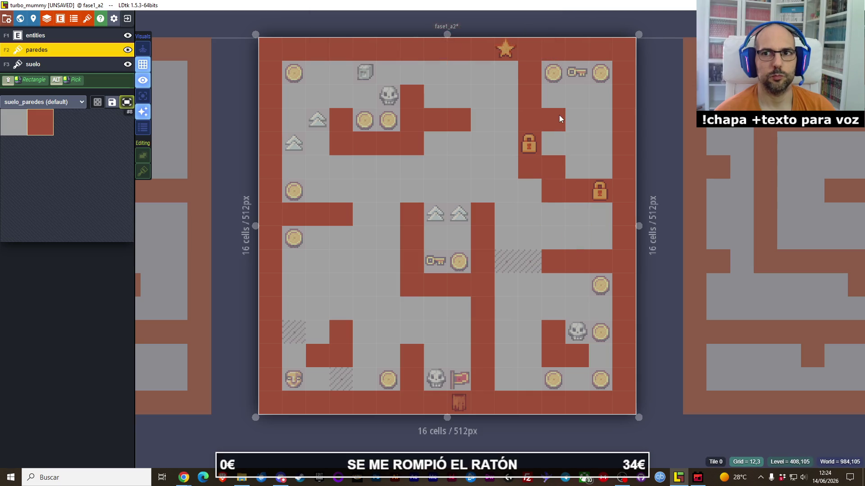
# - Paint walls at cells 12,3, 12,4 and below the upper lock to seal the key room
pyautogui.click(554, 88)
pyautogui.rightClick(550, 89)
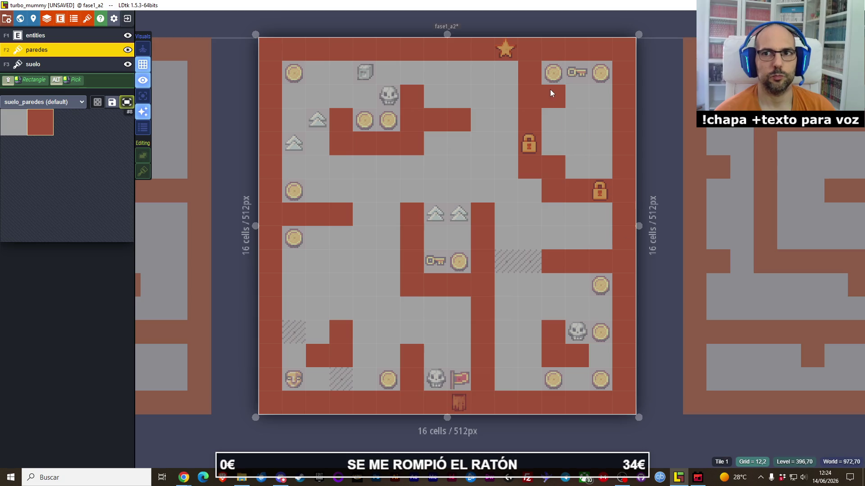
pyautogui.click(550, 113)
pyautogui.click(553, 151)
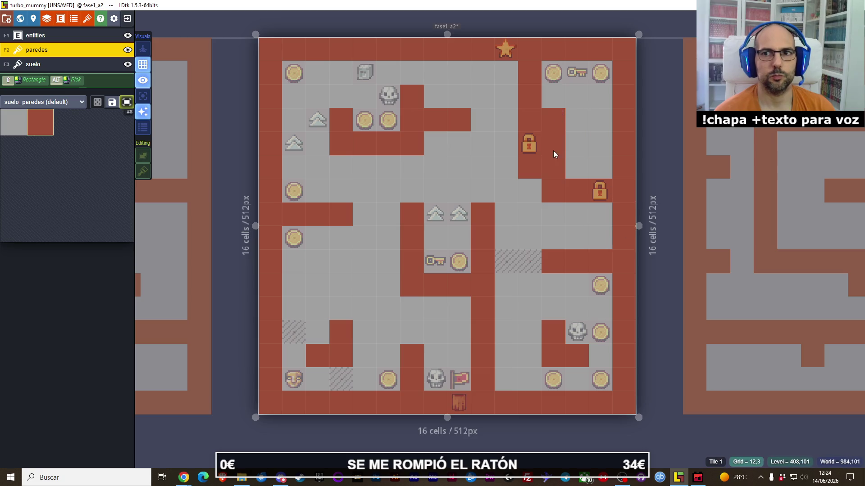
pyautogui.rightClick(542, 177)
pyautogui.click(534, 190)
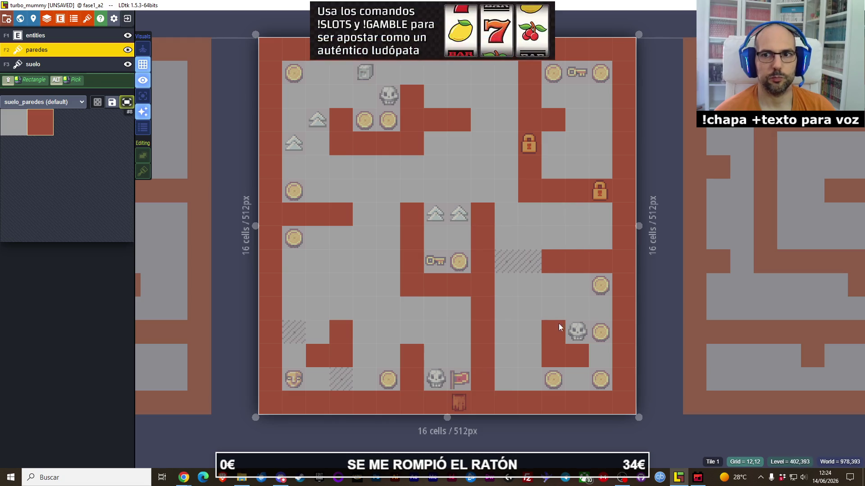
pyautogui.click(571, 284)
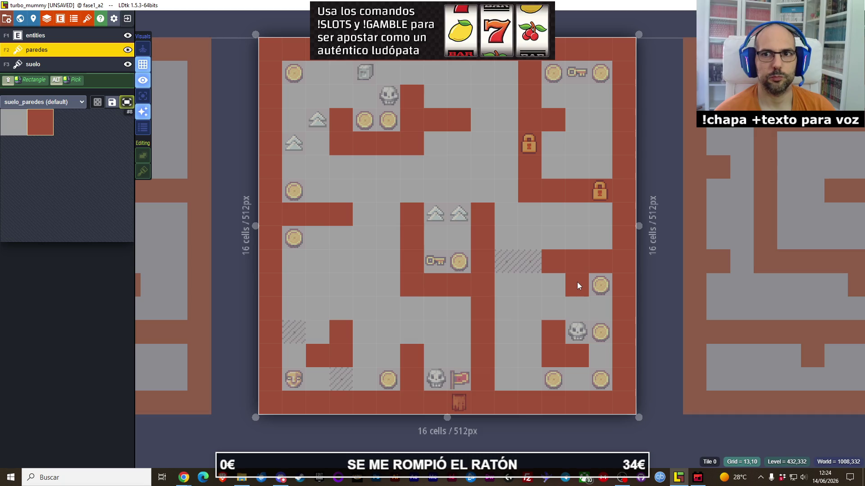
pyautogui.rightClick(577, 286)
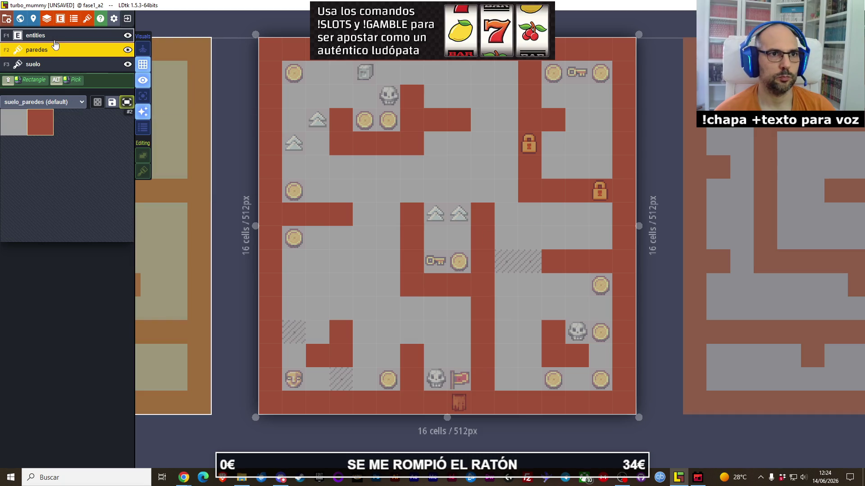
pyautogui.click(54, 37)
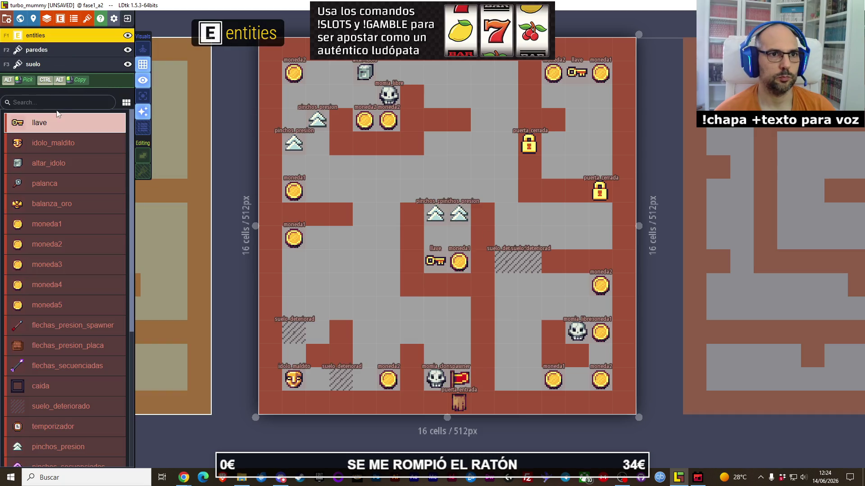
# - Place a moneda3 coin below the top-right coins, plus moneda2 and moneda1 coins on the right edge
pyautogui.click(63, 264)
pyautogui.click(553, 97)
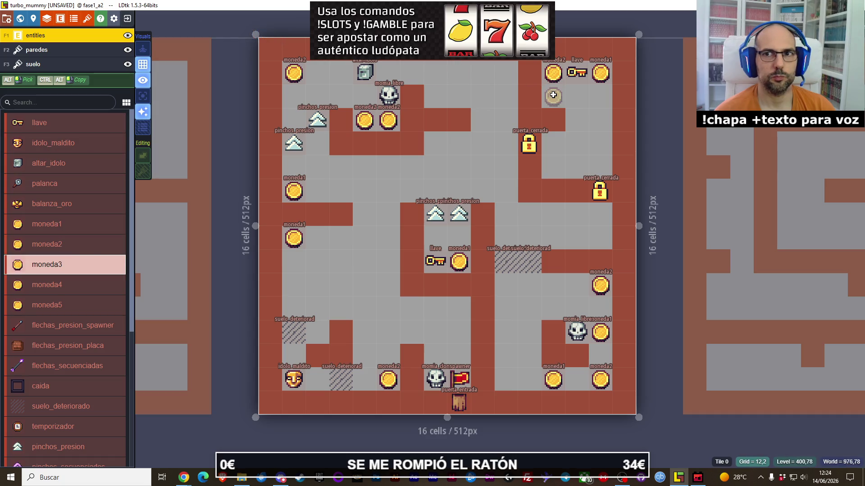
pyautogui.click(47, 244)
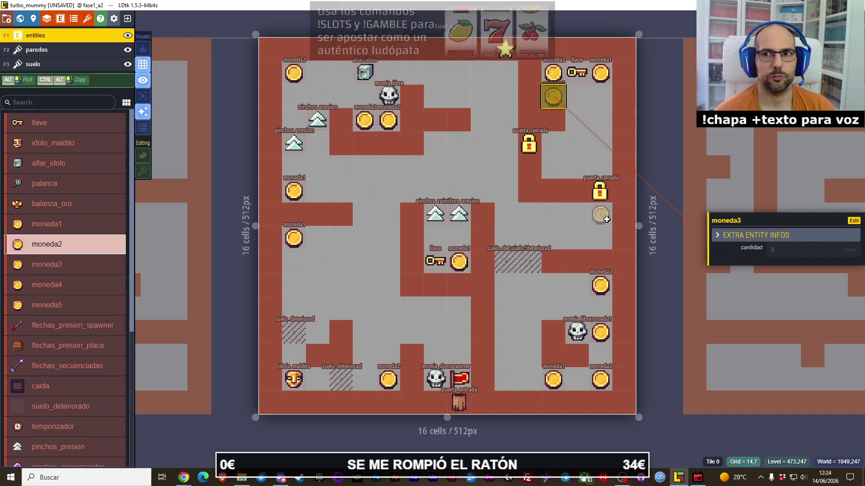
pyautogui.click(603, 236)
pyautogui.click(47, 223)
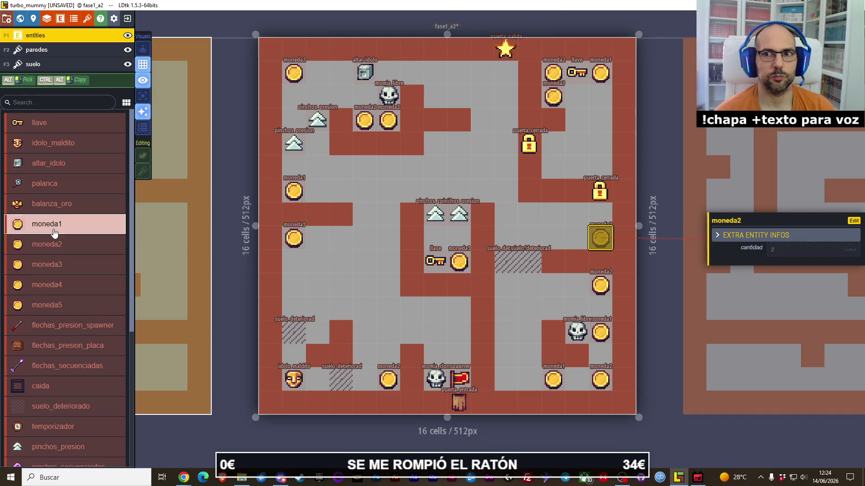
pyautogui.click(600, 215)
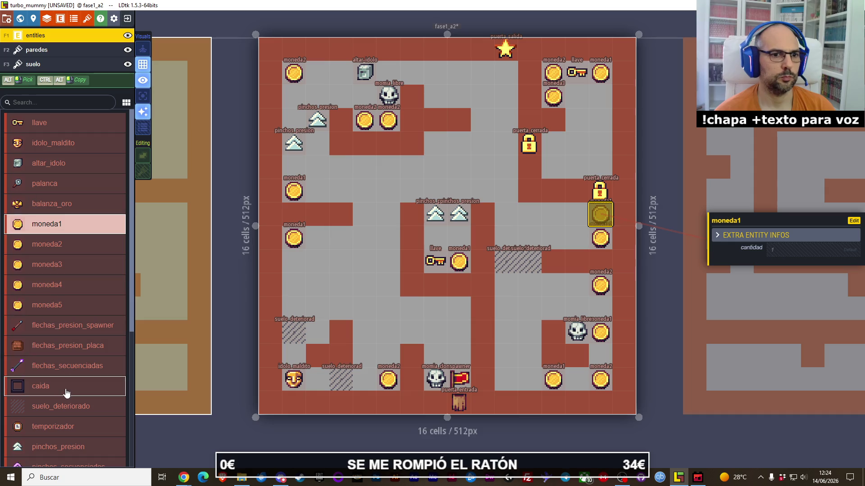
# - Add two pinchos_presion spikes left of the right-edge coins and save the project
pyautogui.scroll(-3, 70, 334)
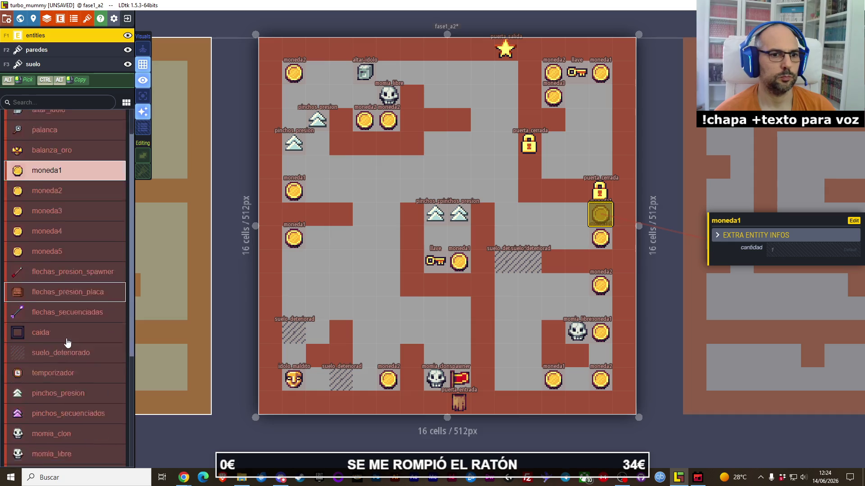
pyautogui.click(67, 318)
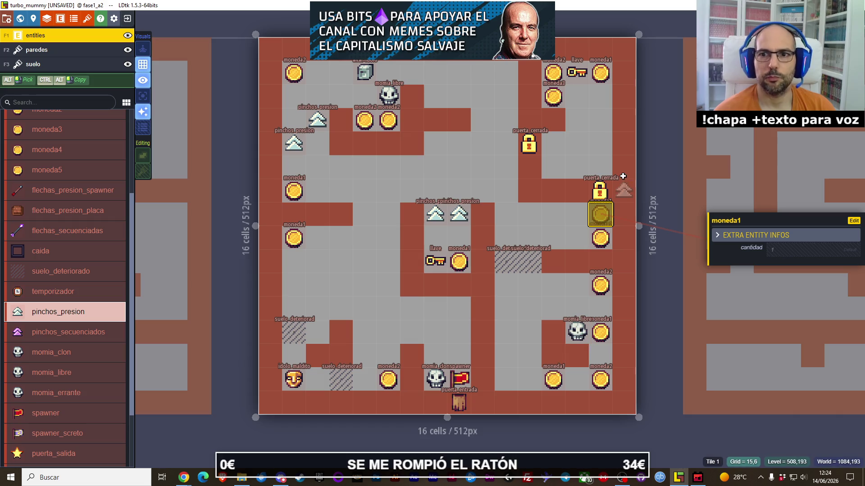
pyautogui.click(562, 219)
pyautogui.click(560, 239)
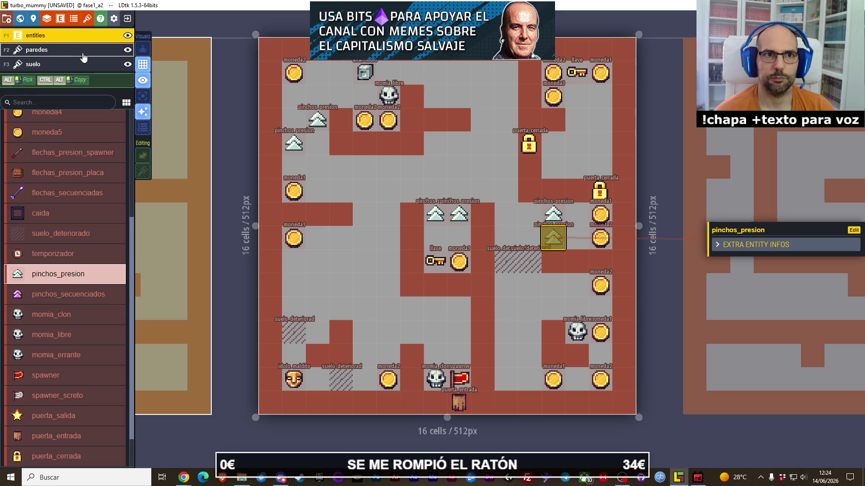
pyautogui.hotkey('ctrl', 's')
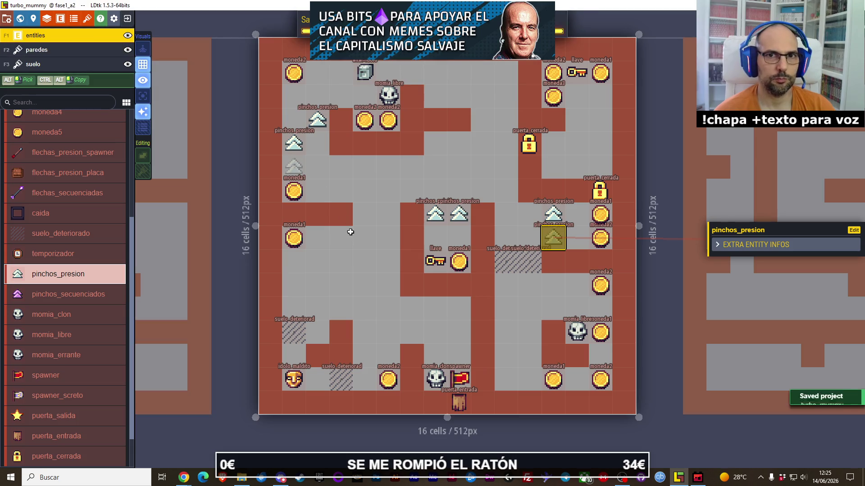
pyautogui.hotkey('alt', 'Tab')
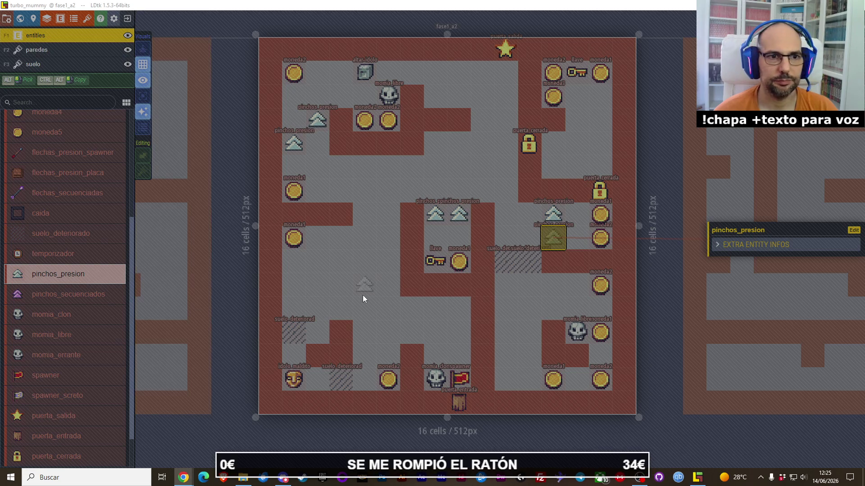
pyautogui.scroll(-3, 244, 287)
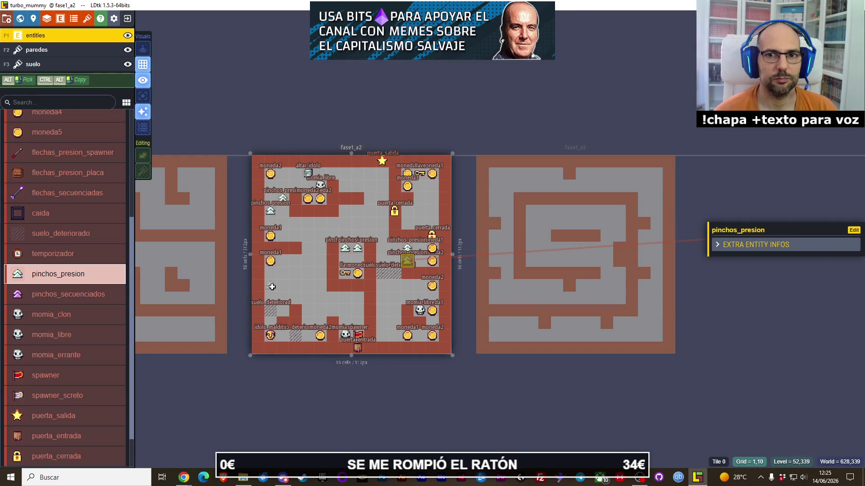
# - Open level fase1_a1 and place a suelo_deteriorado tile in the maze centre
pyautogui.click(518, 269)
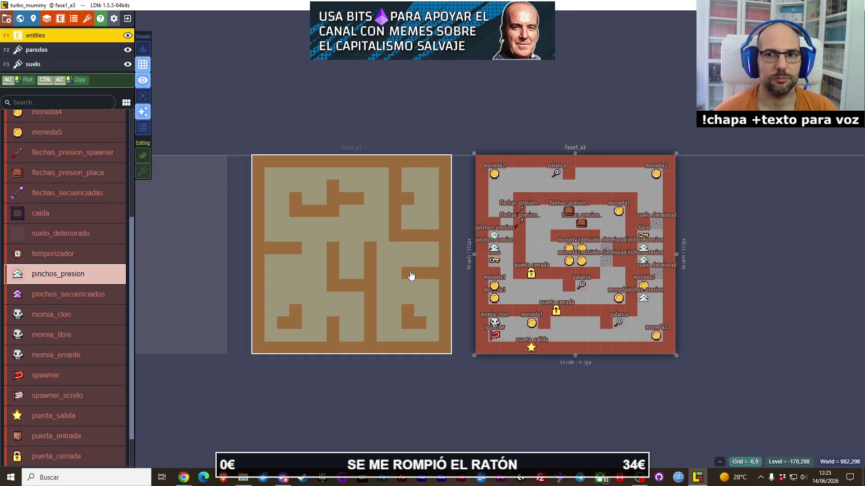
pyautogui.click(411, 277)
pyautogui.click(234, 265)
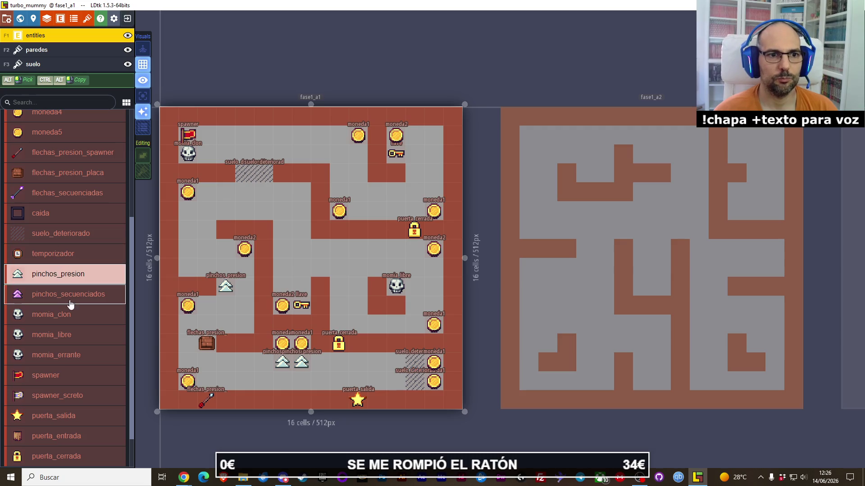
pyautogui.scroll(-1, 75, 336)
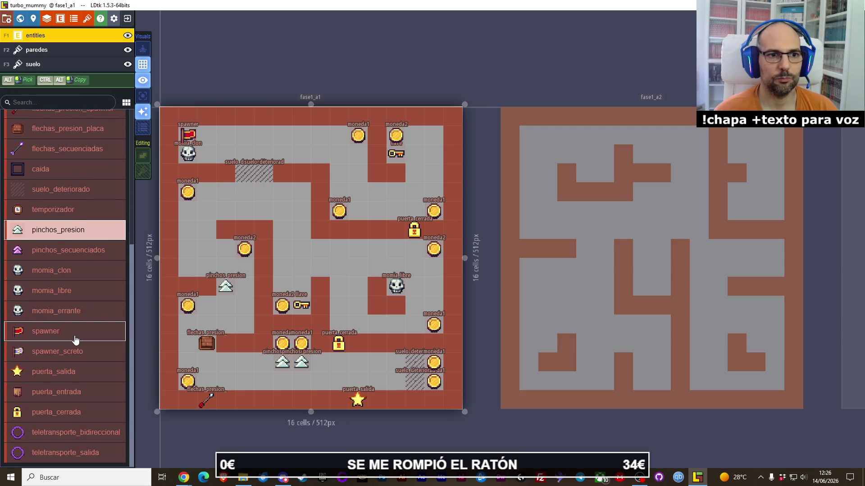
pyautogui.click(57, 190)
pyautogui.click(296, 271)
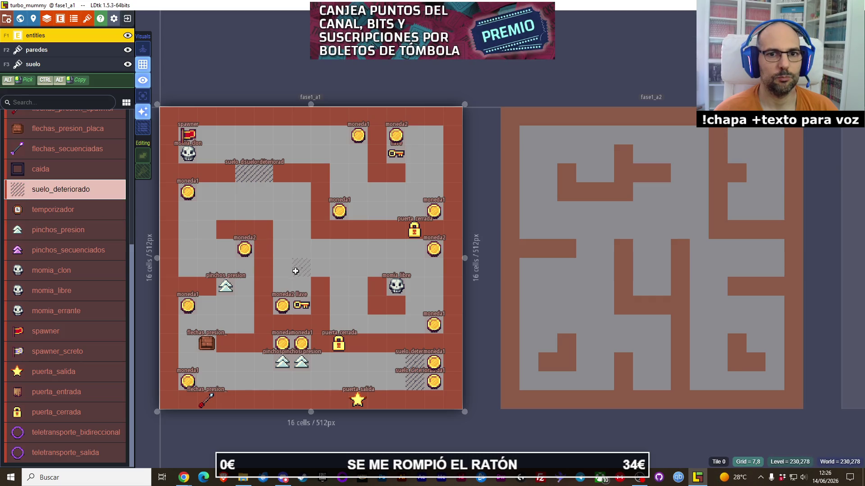
pyautogui.click(296, 271)
pyautogui.click(283, 268)
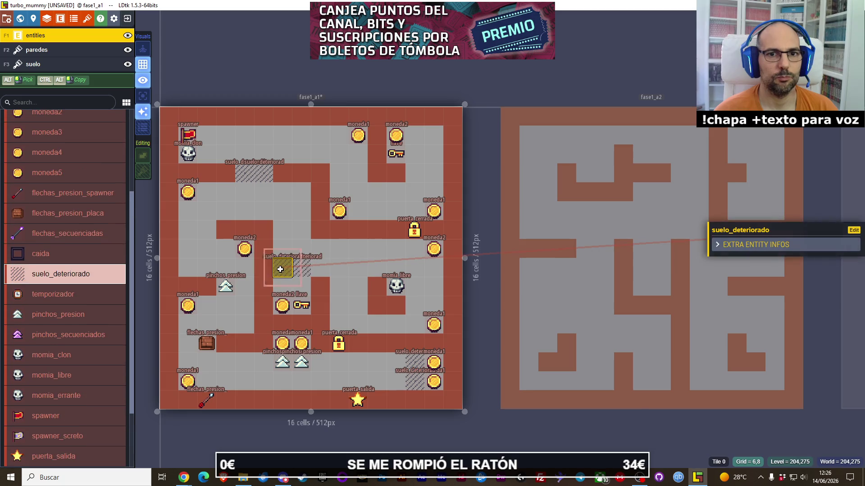
# - Pan across the map and make fase1_a3 the active level
pyautogui.scroll(-2, 481, 96)
pyautogui.moveTo(621, 170); pyautogui.dragTo(411, 179)
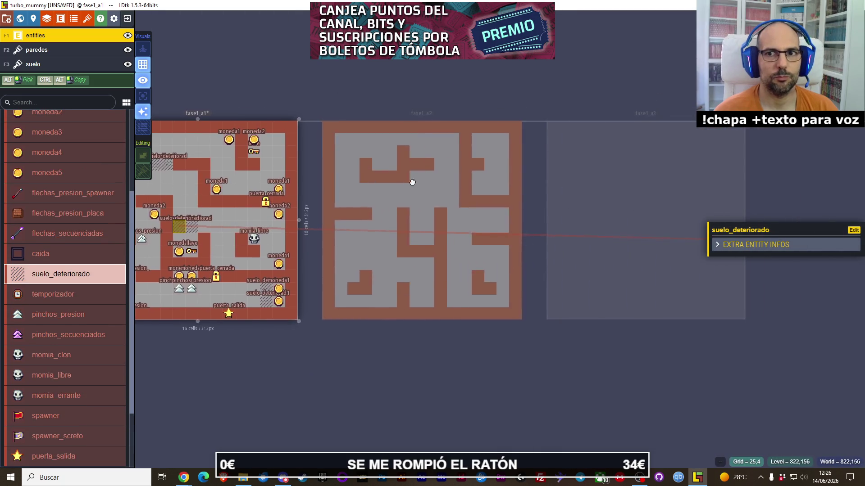
pyautogui.click(416, 187)
pyautogui.click(730, 218)
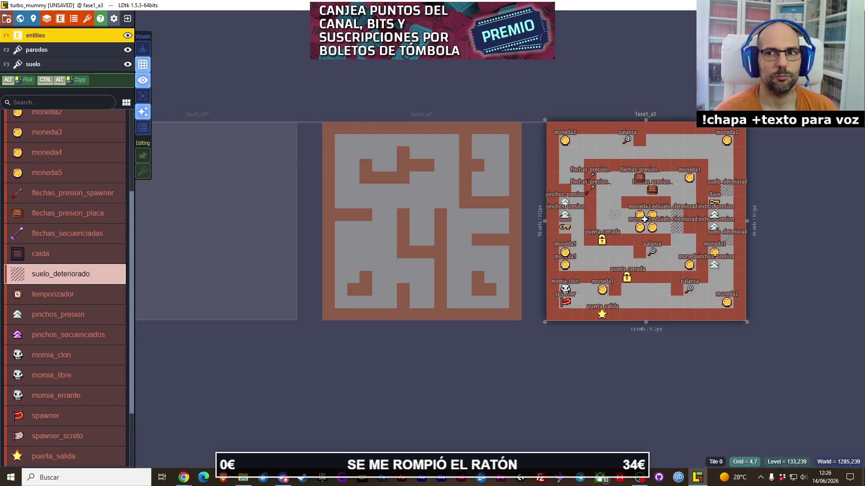
pyautogui.moveTo(731, 218); pyautogui.dragTo(402, 226)
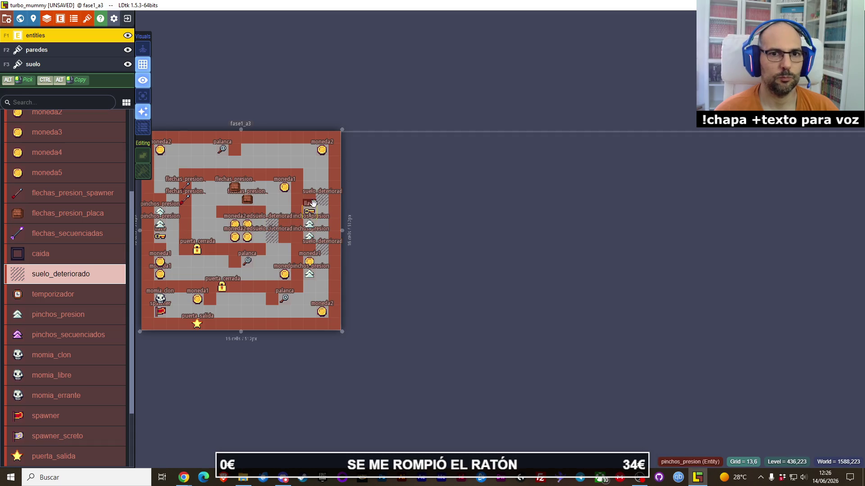
# - Duplicate level fase1_a2 from the world overview to create fase1_a4
pyautogui.click(30, 19)
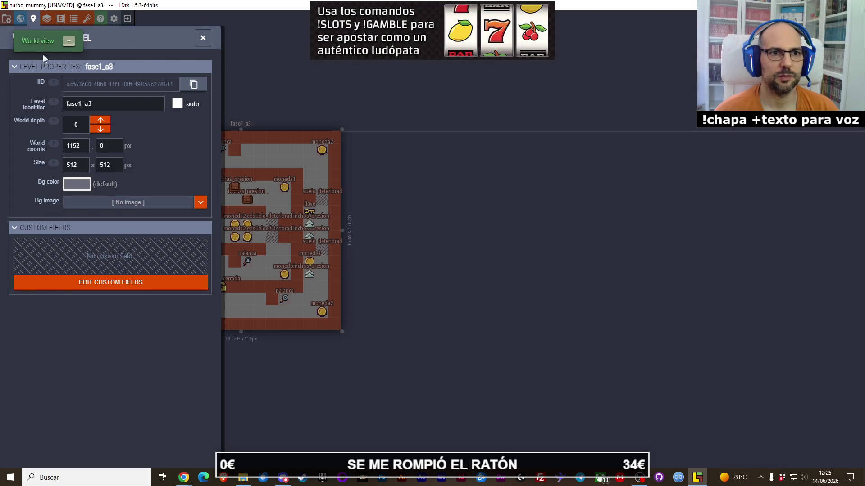
pyautogui.click(20, 18)
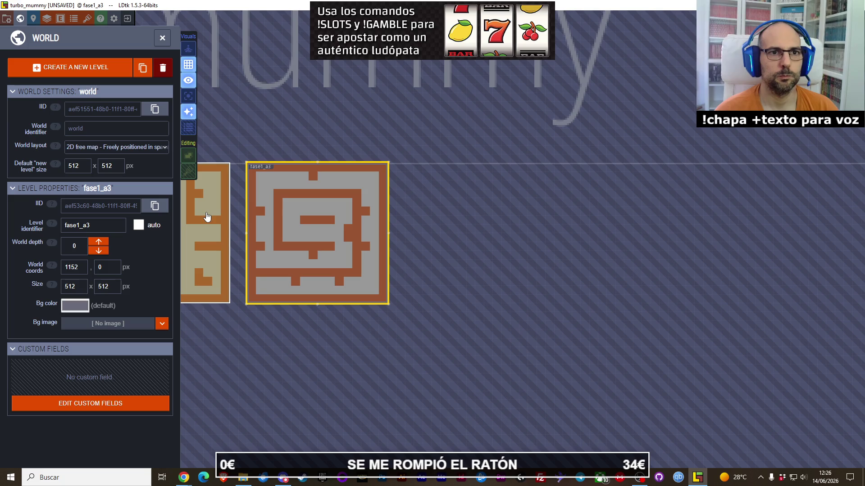
pyautogui.click(201, 196)
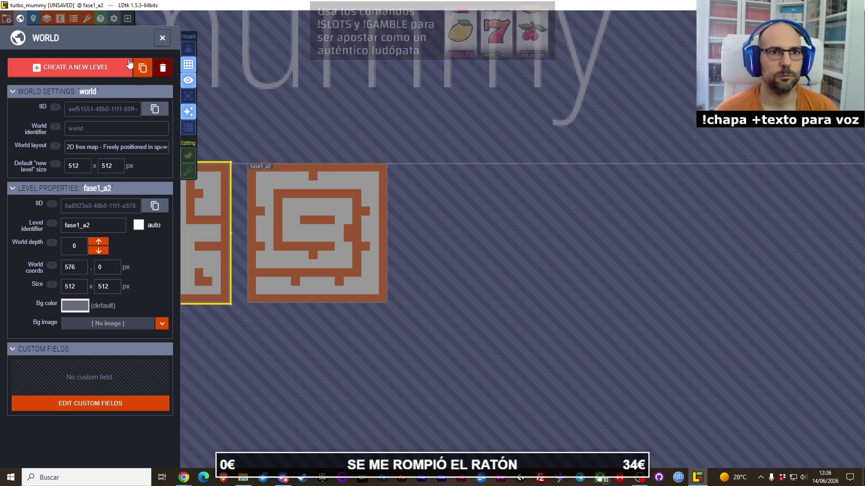
pyautogui.click(141, 68)
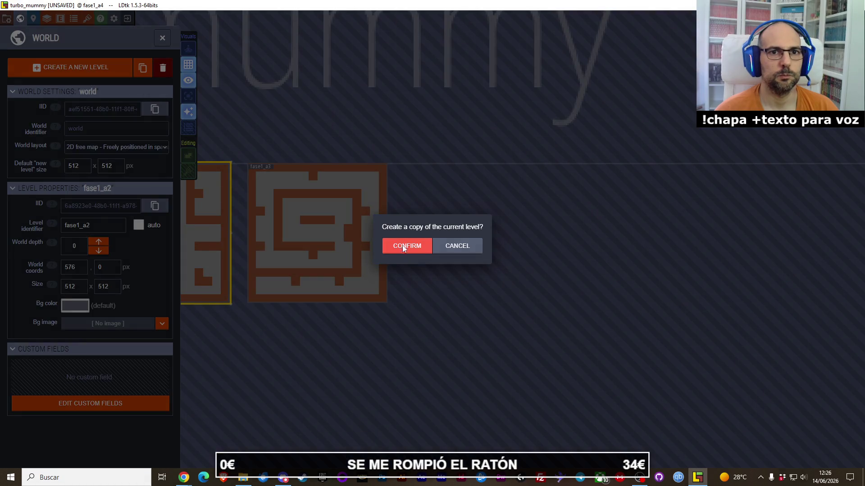
pyautogui.click(402, 246)
# - Position fase1_a4 right of fase1_a3 at world coords 1728,0
pyautogui.moveTo(615, 252); pyautogui.dragTo(424, 240)
pyautogui.moveTo(315, 255)
pyautogui.mouseDown()
pyautogui.moveTo(572, 239)
pyautogui.moveTo(537, 222)
pyautogui.mouseUp()
pyautogui.doubleClick(566, 233)
pyautogui.scroll(-2, 539, 238)
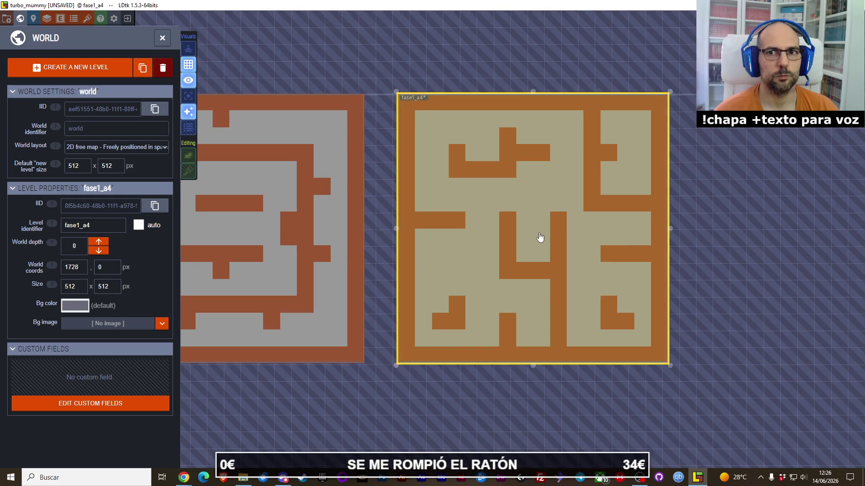
pyautogui.moveTo(725, 232); pyautogui.dragTo(620, 235)
pyautogui.scroll(-4, 620, 236)
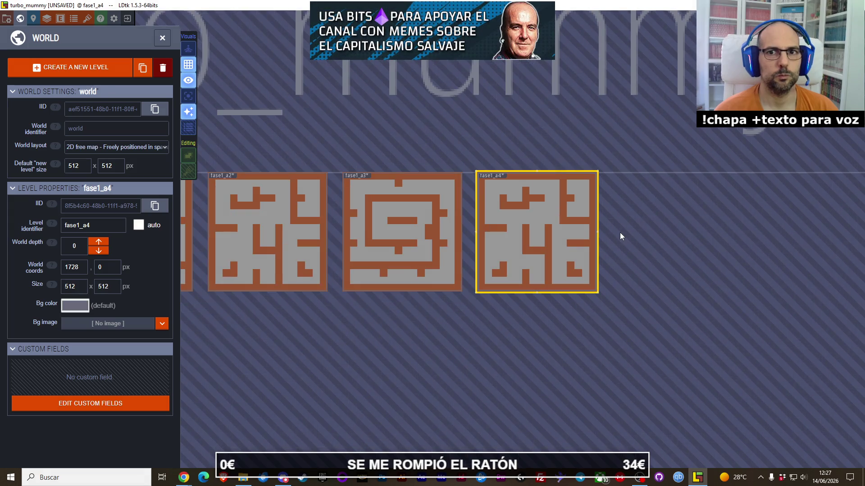
pyautogui.scroll(4, 658, 235)
pyautogui.scroll(1, 428, 203)
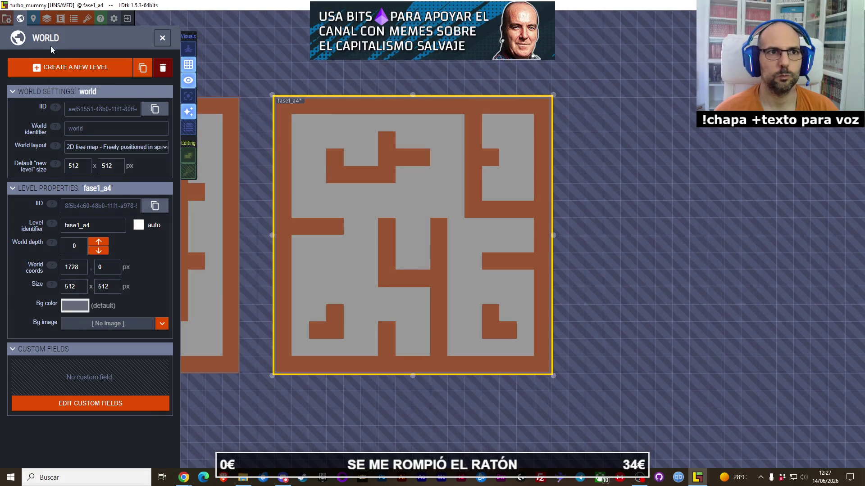
pyautogui.click(37, 22)
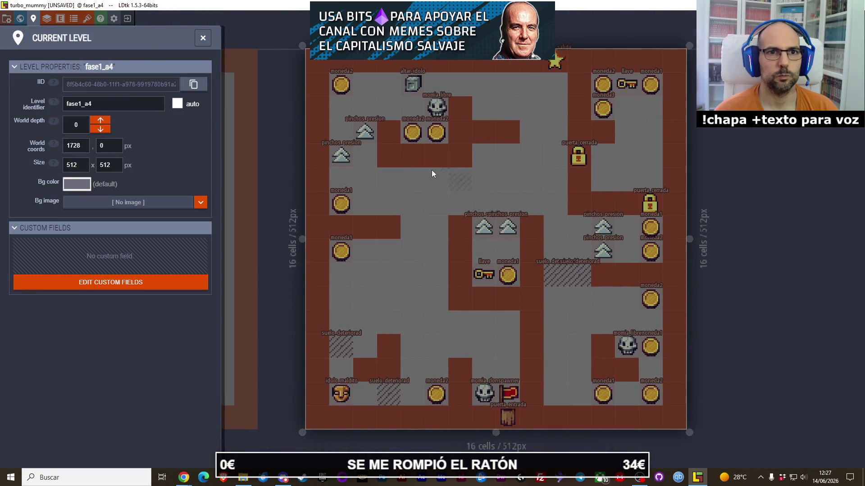
# - Close the level settings and shift a pinchos_presion spike one cell down-left
pyautogui.press('Escape')
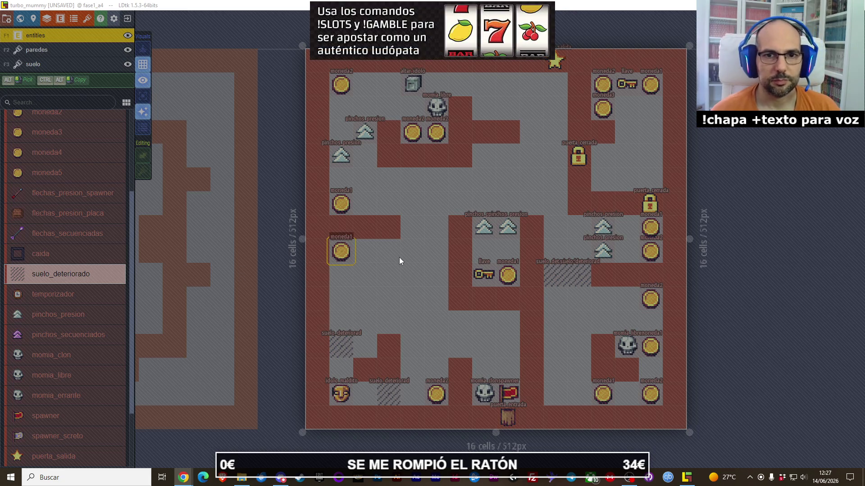
pyautogui.scroll(-1, 400, 259)
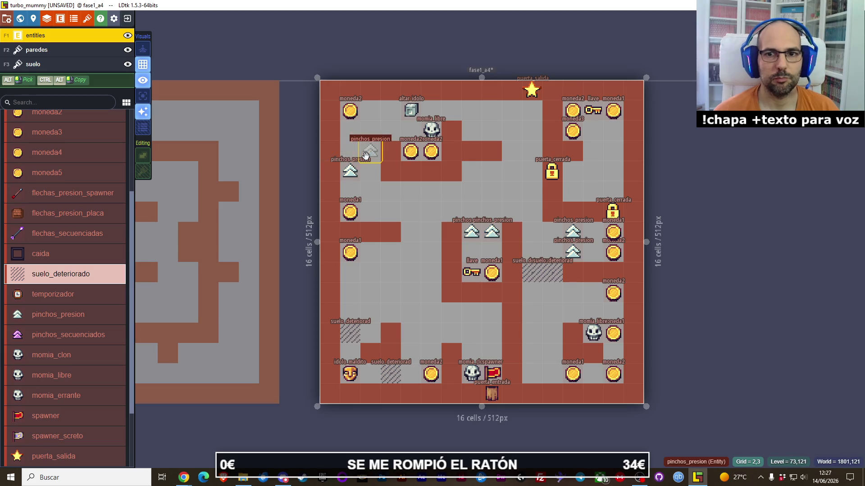
pyautogui.moveTo(366, 155); pyautogui.dragTo(351, 177)
pyautogui.hotkey('ctrl', 'a')
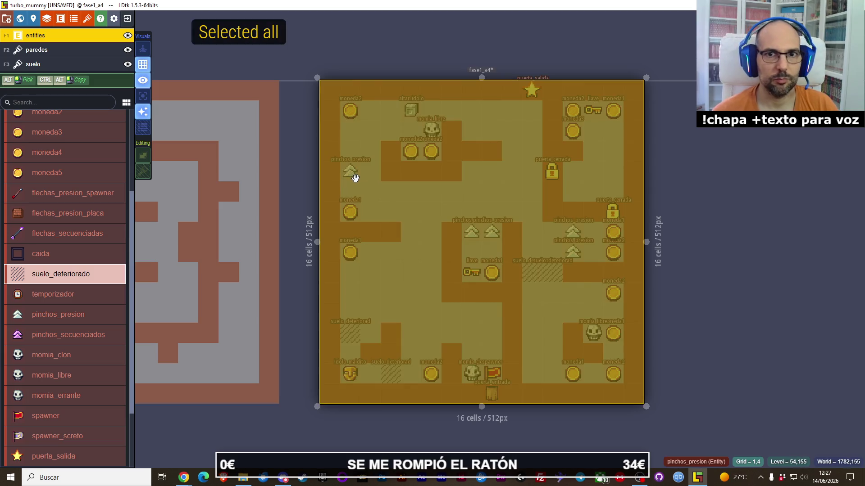
# - Delete all of fase1_a4's content and fill the suelo floor layer with grey
pyautogui.press('Delete')
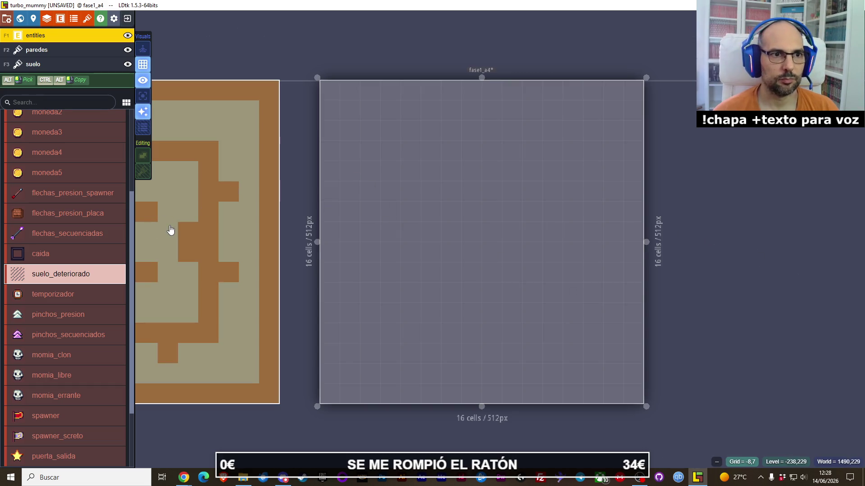
pyautogui.click(40, 64)
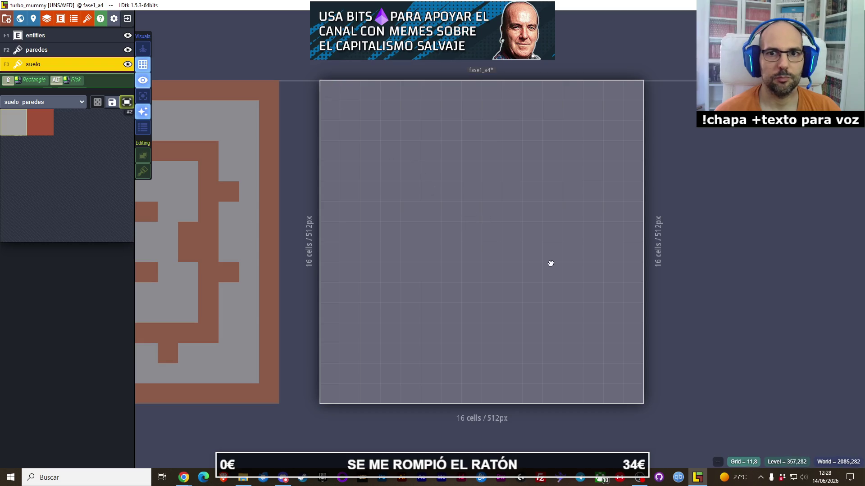
pyautogui.moveTo(330, 92)
pyautogui.mouseDown()
pyautogui.moveTo(528, 251)
pyautogui.moveTo(622, 387)
pyautogui.mouseUp()
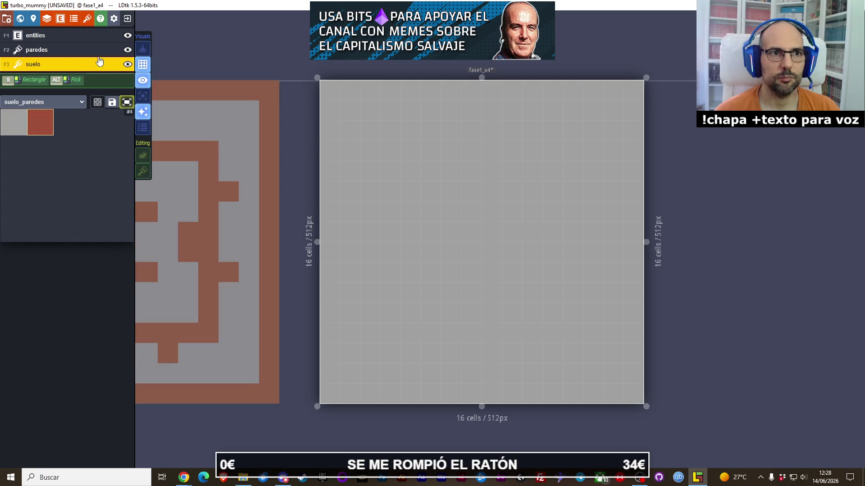
# - Paint red paredes walls along the top row and right edge, plus one inner wall cell
pyautogui.click(41, 50)
pyautogui.moveTo(328, 93)
pyautogui.mouseDown()
pyautogui.moveTo(629, 96)
pyautogui.moveTo(634, 131)
pyautogui.mouseUp()
pyautogui.moveTo(634, 151)
pyautogui.keyDown('shift'); pyautogui.mouseDown()
pyautogui.moveTo(633, 391)
pyautogui.moveTo(327, 412)
pyautogui.moveTo(336, 107)
pyautogui.mouseUp(); pyautogui.keyUp('shift')
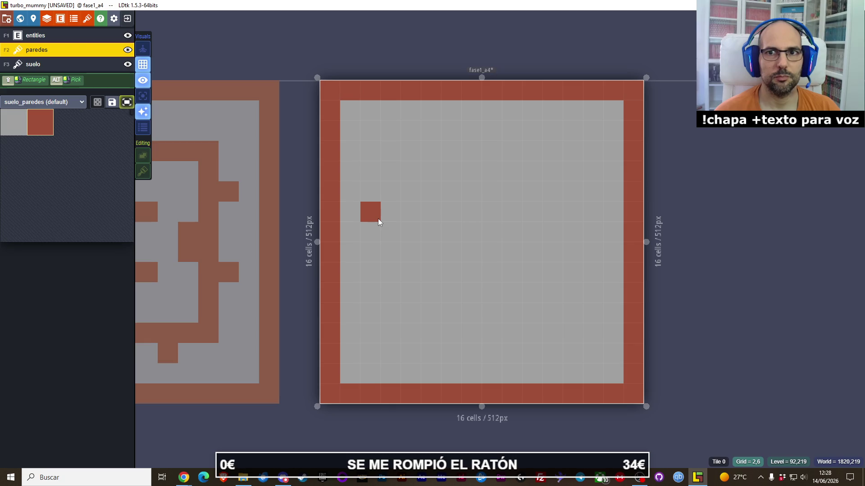
pyautogui.hotkey('alt', 'Tab')
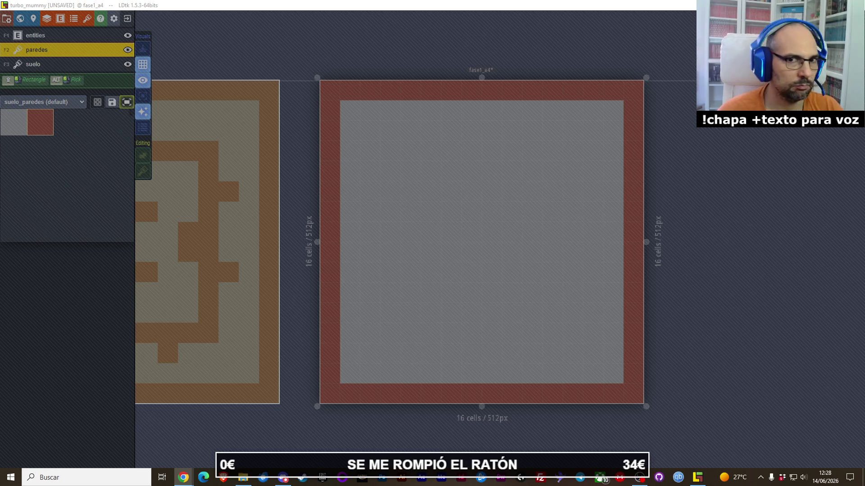
pyautogui.click(310, 72)
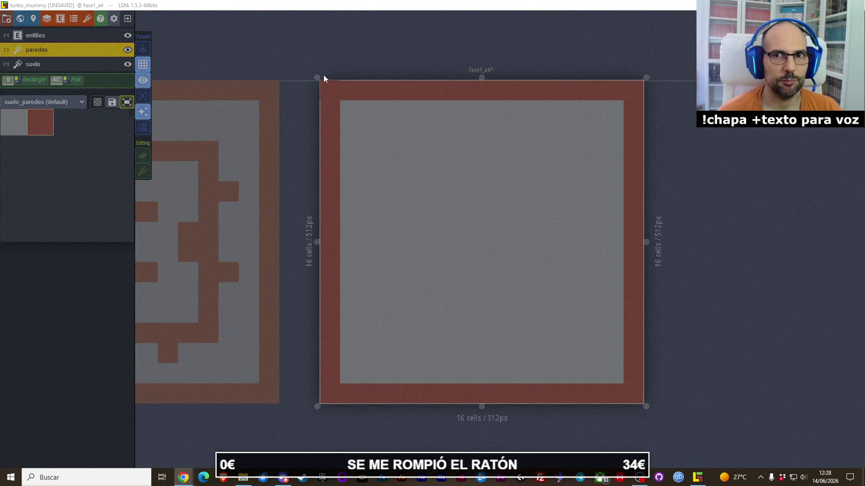
pyautogui.click(323, 61)
pyautogui.scroll(-1, 348, 144)
pyautogui.click(348, 144)
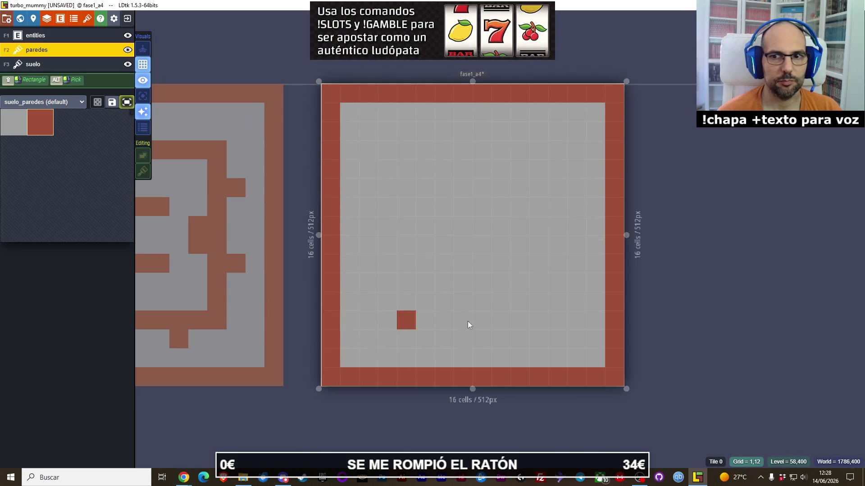
# - Paint four horizontal wall rows, alternating from the left and right walls
pyautogui.moveTo(354, 151); pyautogui.dragTo(502, 136)
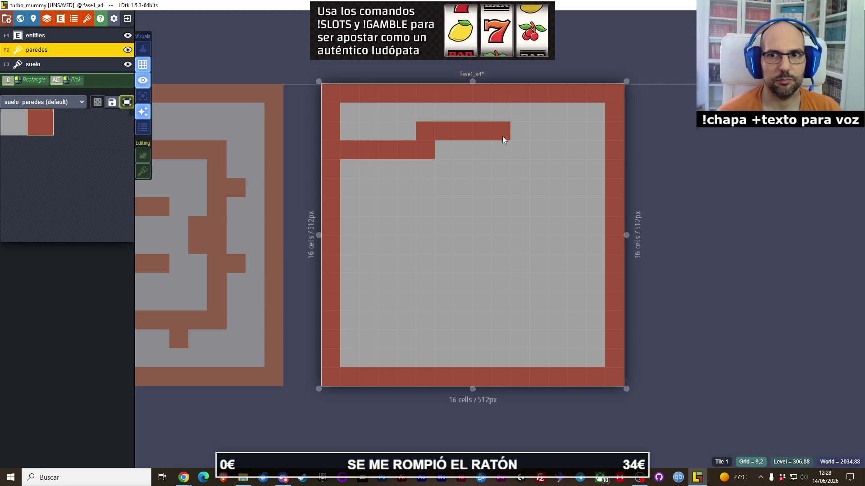
pyautogui.hotkey('ctrl', 'z')
pyautogui.moveTo(347, 155); pyautogui.dragTo(561, 152)
pyautogui.moveTo(595, 202); pyautogui.dragTo(407, 206)
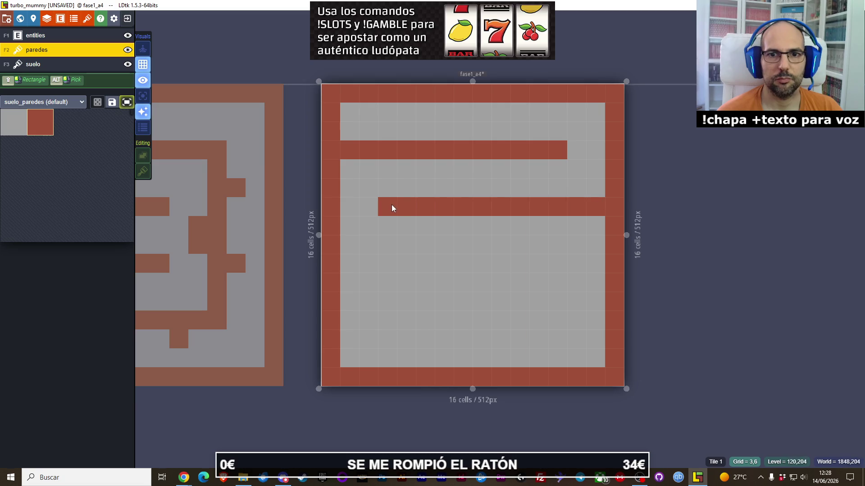
pyautogui.moveTo(344, 263); pyautogui.dragTo(551, 266)
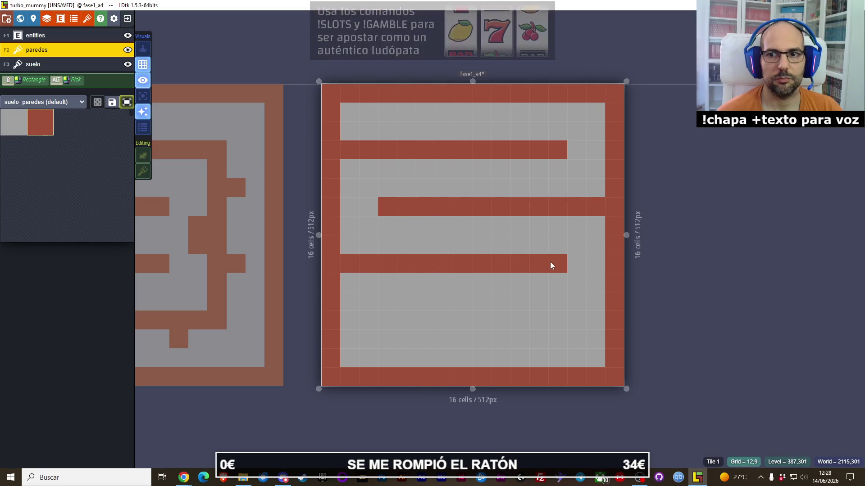
pyautogui.moveTo(604, 323); pyautogui.dragTo(377, 322)
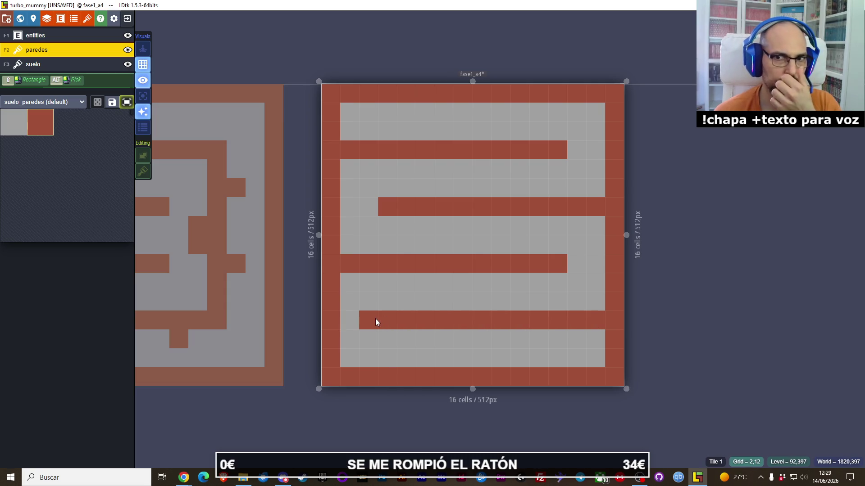
# - Add small wall bumps above and below the horizontal wall rows
pyautogui.click(489, 224)
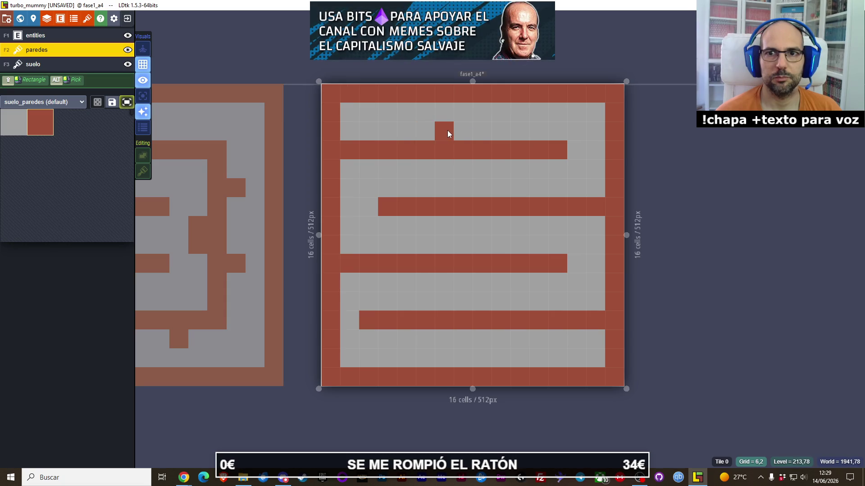
pyautogui.click(482, 166)
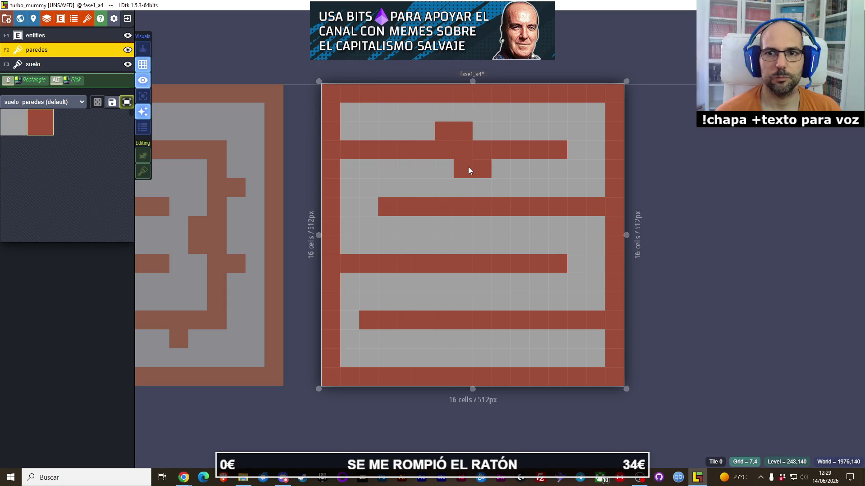
pyautogui.click(476, 230)
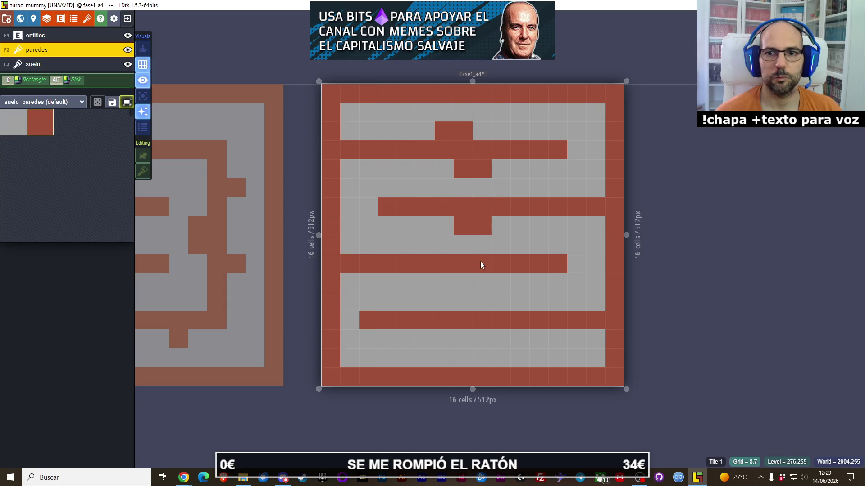
pyautogui.click(482, 307)
pyautogui.click(458, 303)
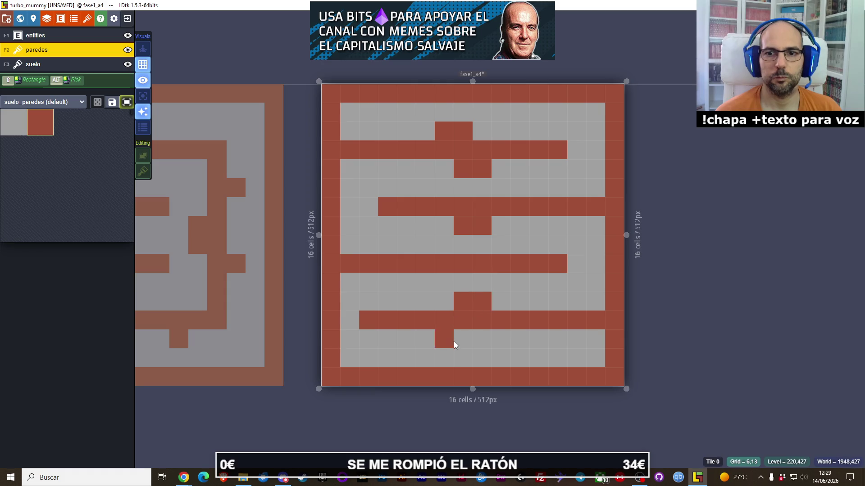
pyautogui.click(486, 342)
pyautogui.click(504, 218)
pyautogui.rightClick(463, 226)
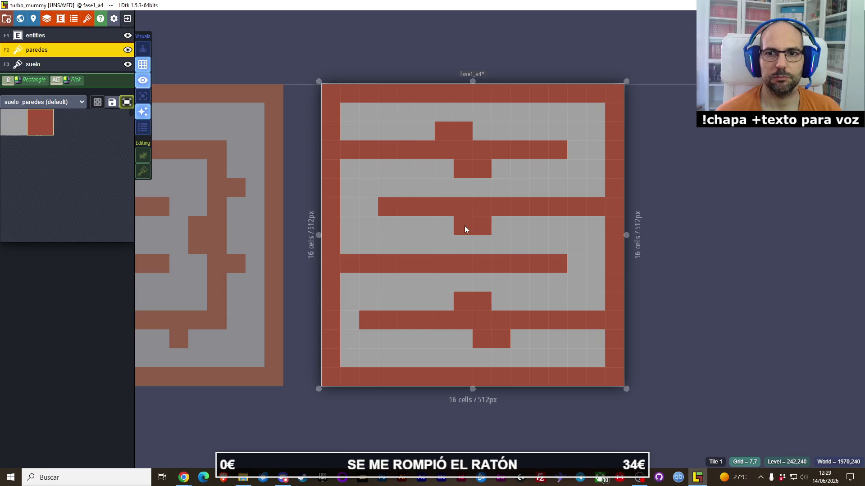
# - Clear the stray wall tiles at cells 3,7 and 4,7
pyautogui.moveTo(533, 285)
pyautogui.mouseDown()
pyautogui.moveTo(470, 285)
pyautogui.moveTo(475, 295)
pyautogui.mouseUp()
pyautogui.click(336, 235)
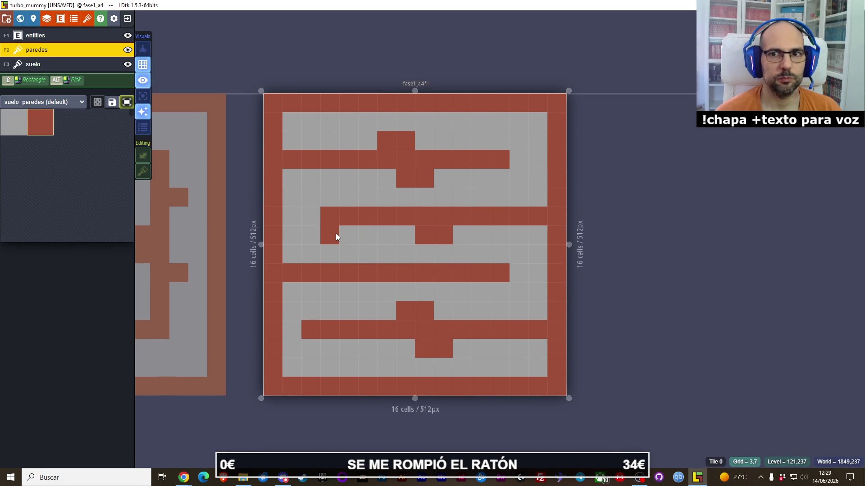
pyautogui.rightClick(336, 233)
pyautogui.click(350, 228)
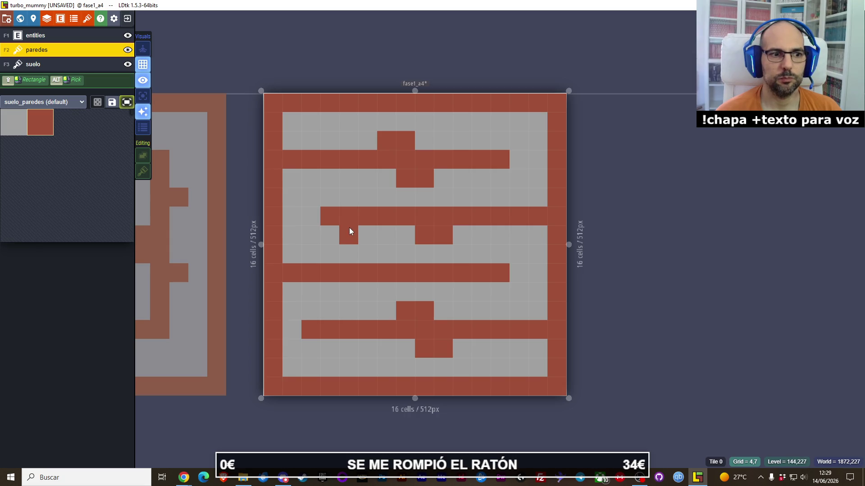
pyautogui.rightClick(349, 228)
pyautogui.hotkey('alt', 'Tab')
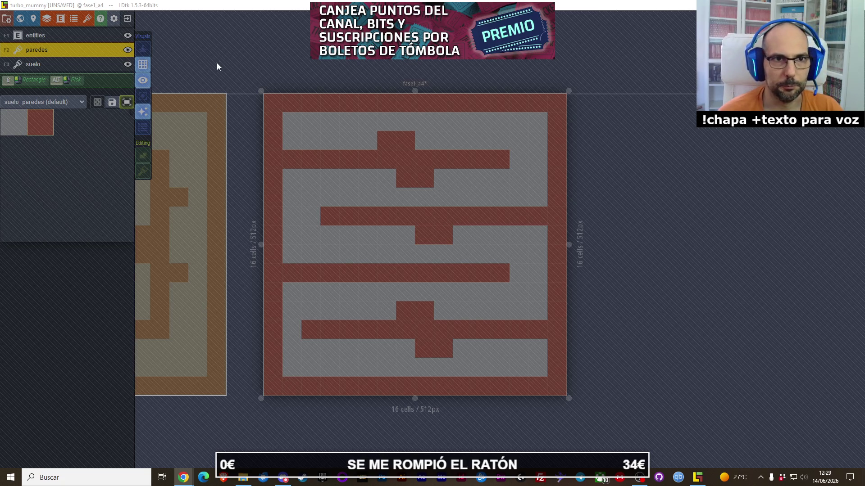
pyautogui.hotkey('alt', 'Tab')
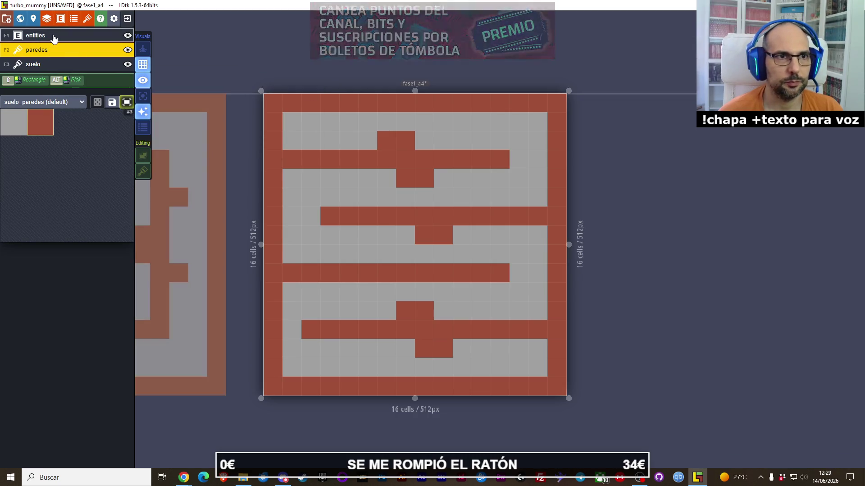
pyautogui.click(53, 35)
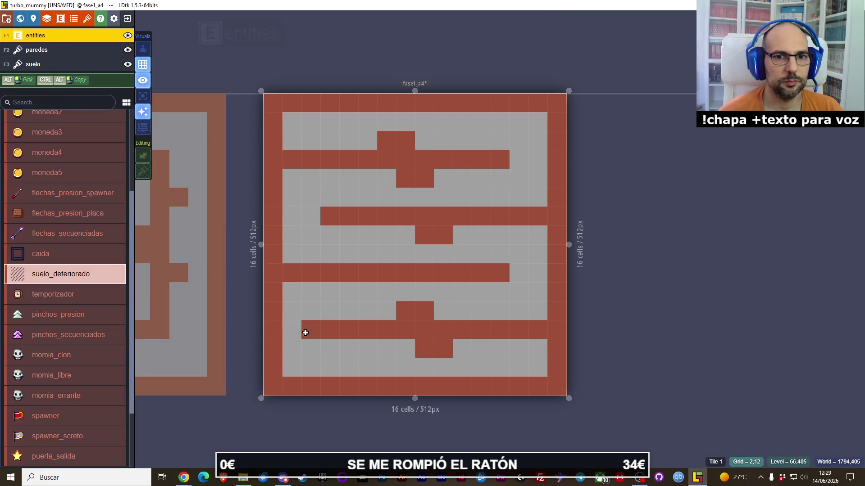
# - Erase the wall tile at the lower row's left end and select the spawner entity
pyautogui.click(55, 49)
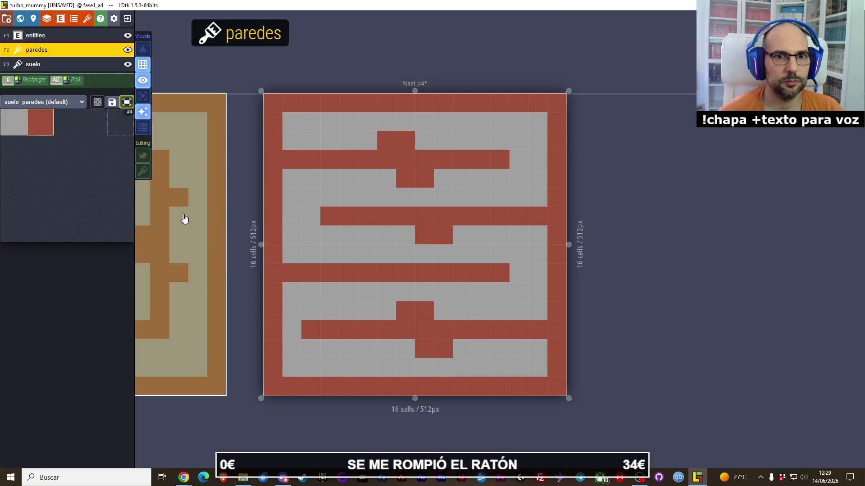
pyautogui.rightClick(312, 329)
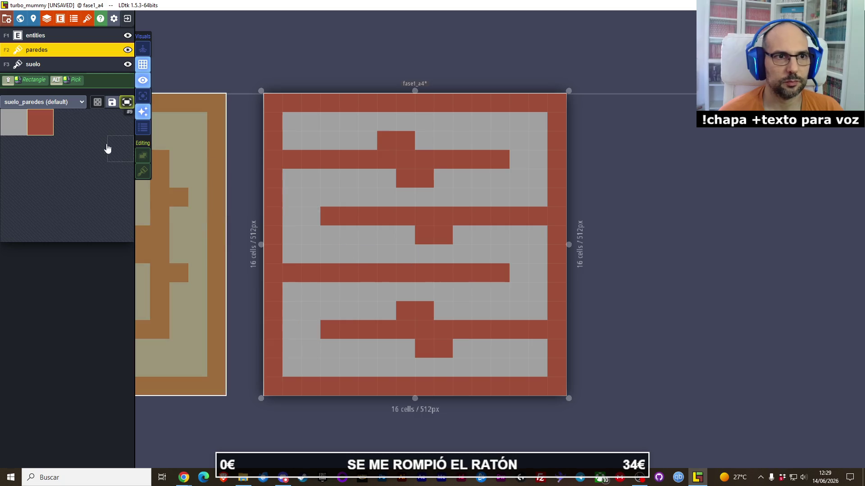
pyautogui.press('F1')
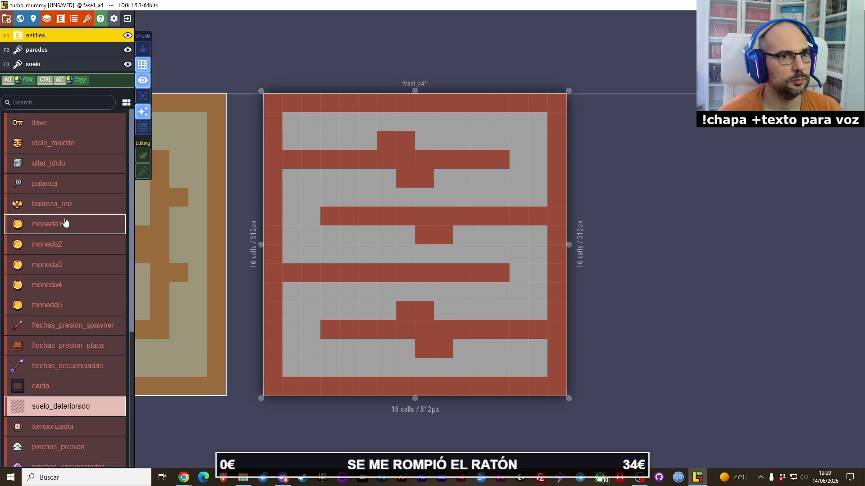
pyautogui.scroll(-5, 68, 180)
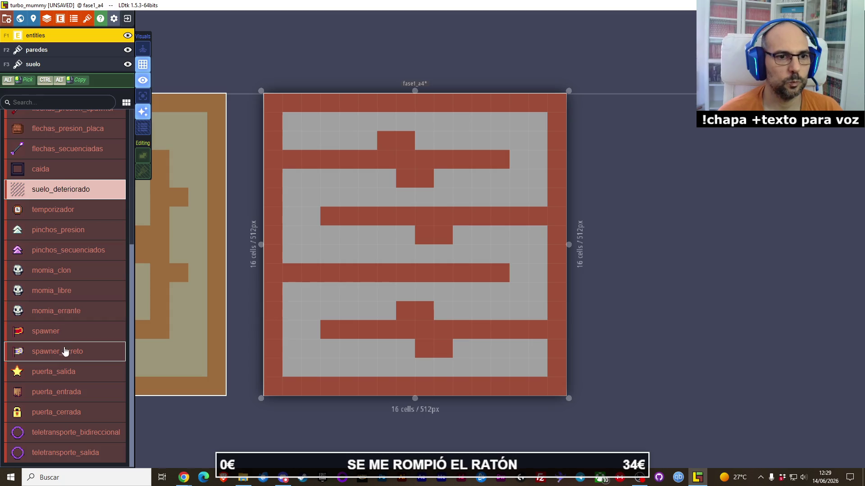
pyautogui.click(65, 332)
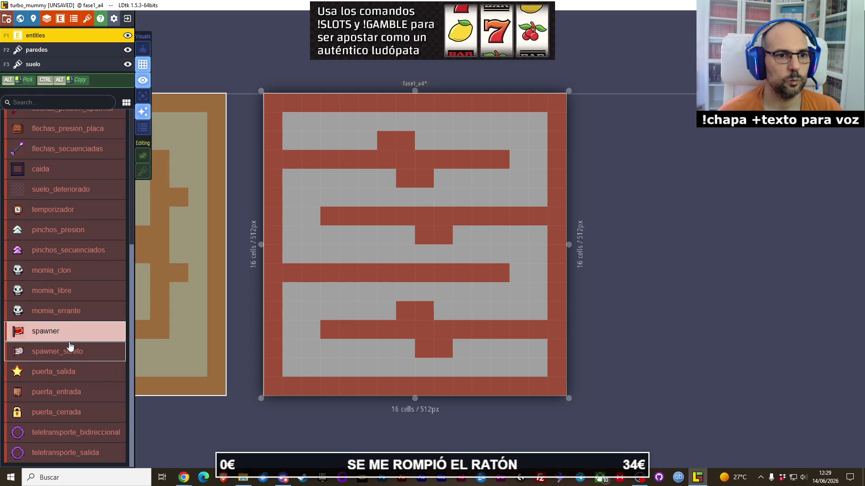
# - Move spawner and spawner_screto to the top of the project's entity definitions list
pyautogui.click(61, 19)
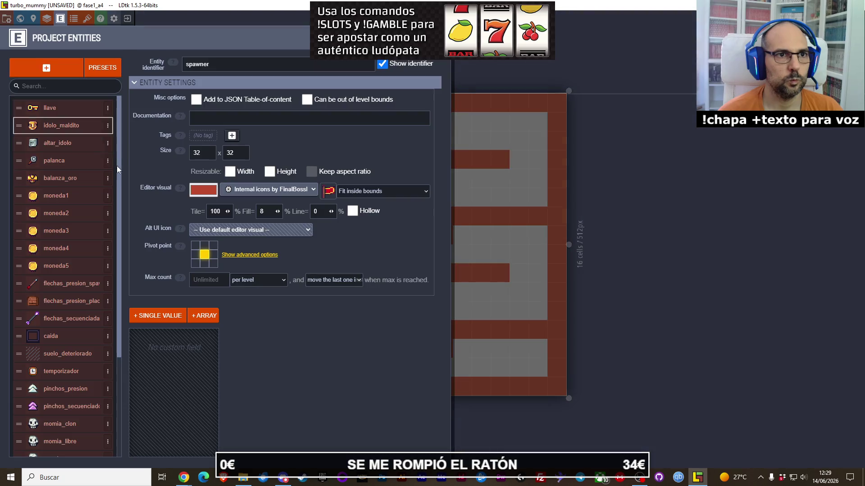
pyautogui.scroll(-3, 45, 270)
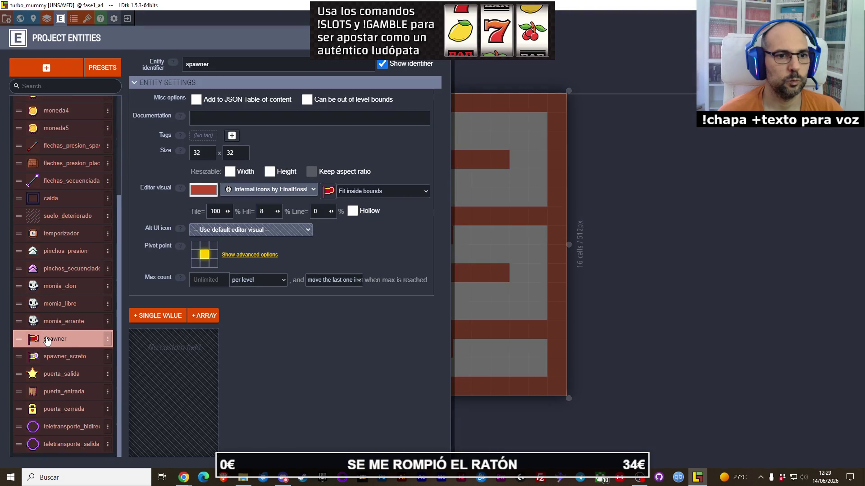
pyautogui.click(50, 355)
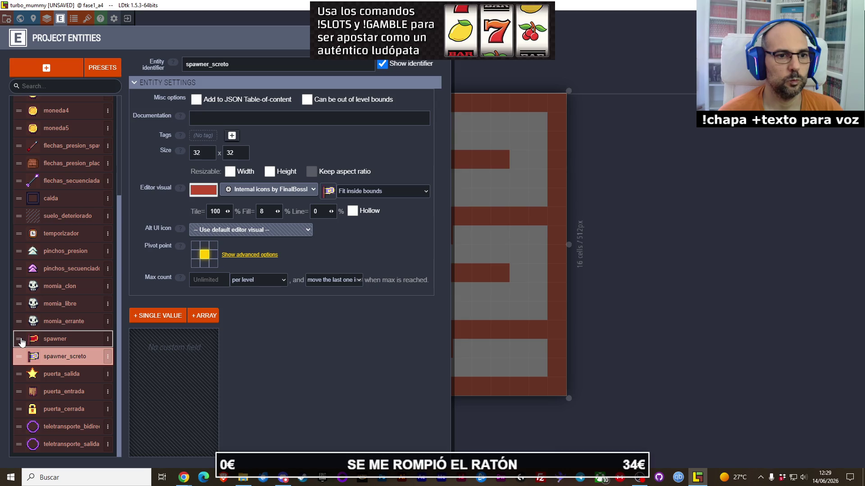
pyautogui.moveTo(21, 342); pyautogui.dragTo(28, 106)
pyautogui.scroll(-2, 39, 219)
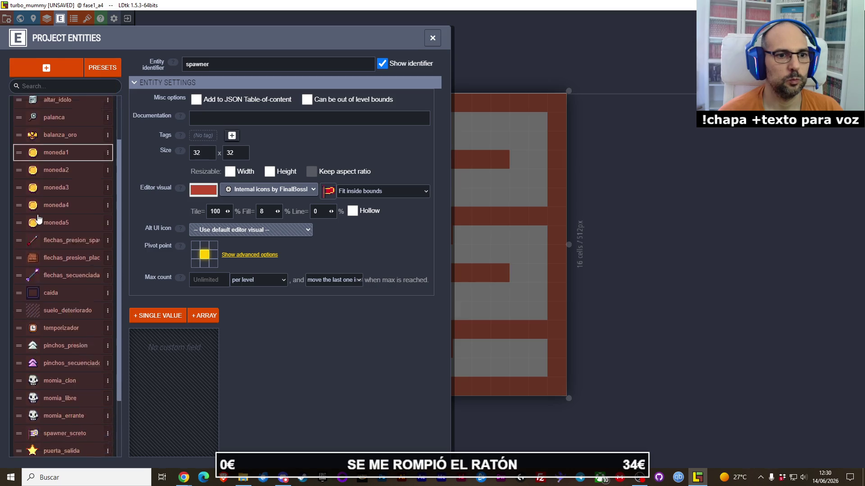
pyautogui.scroll(-2, 39, 219)
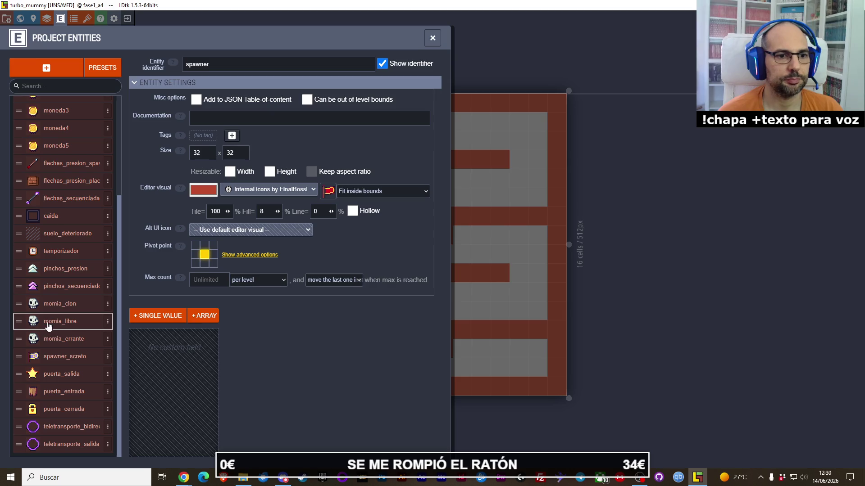
pyautogui.scroll(4, 49, 326)
pyautogui.scroll(-4, 48, 326)
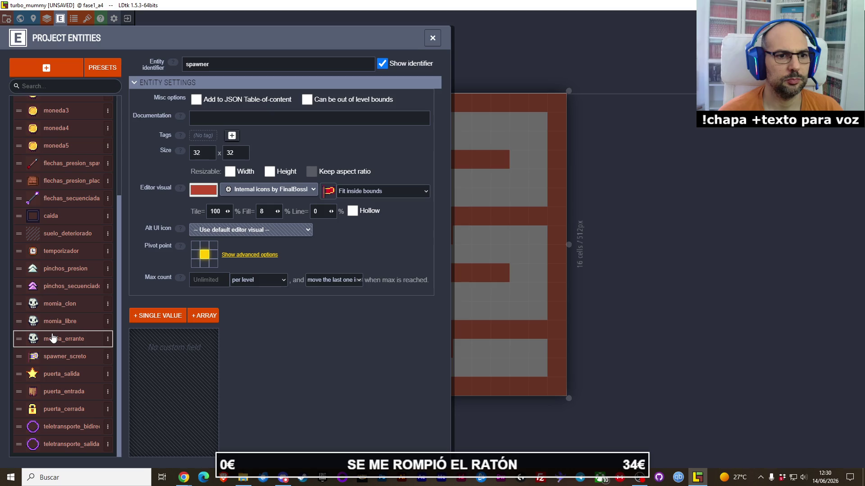
pyautogui.click(49, 357)
pyautogui.moveTo(19, 356); pyautogui.dragTo(24, 99)
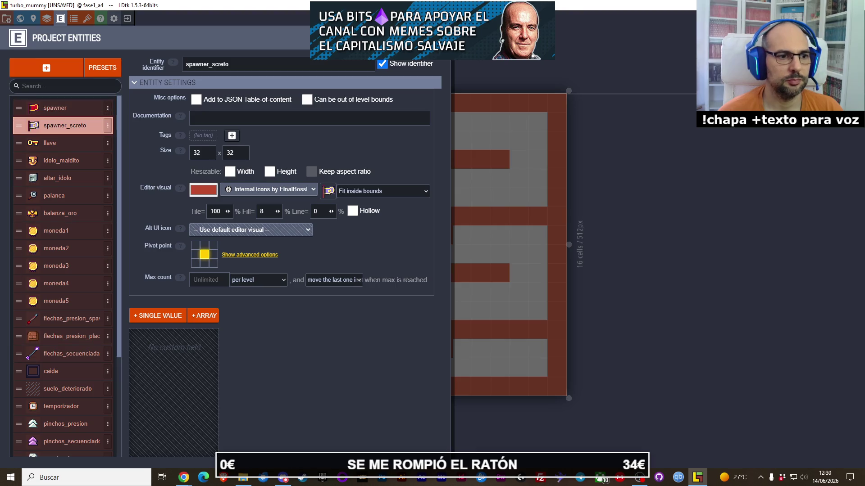
# - Check the browser briefly, then open and close the project settings panel
pyautogui.hotkey('alt', 'Tab')
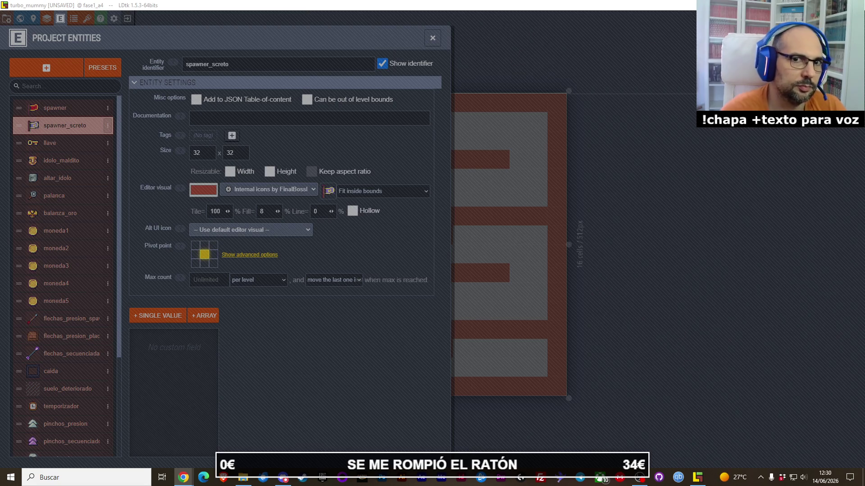
pyautogui.hotkey('alt', 'Tab')
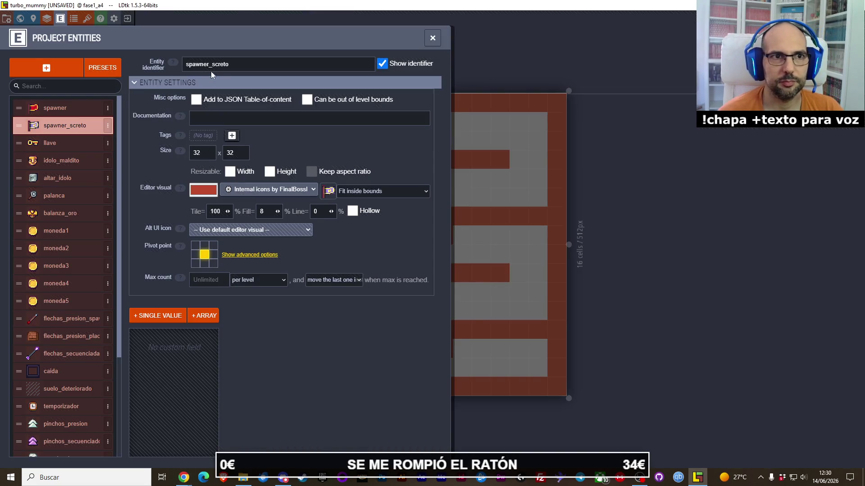
pyautogui.click(47, 19)
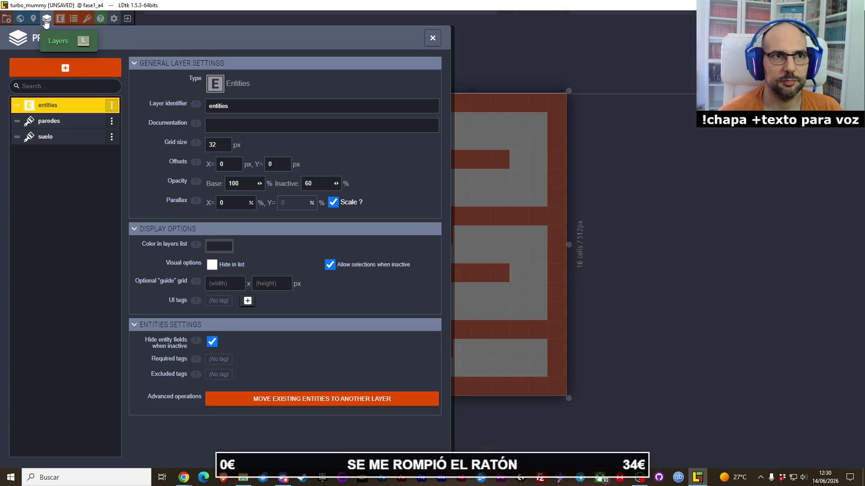
pyautogui.press('Escape')
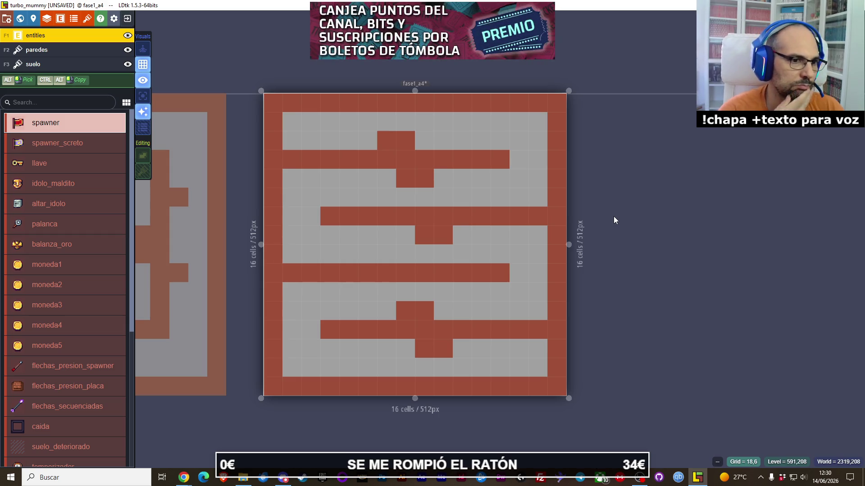
pyautogui.hotkey('alt', 'Tab')
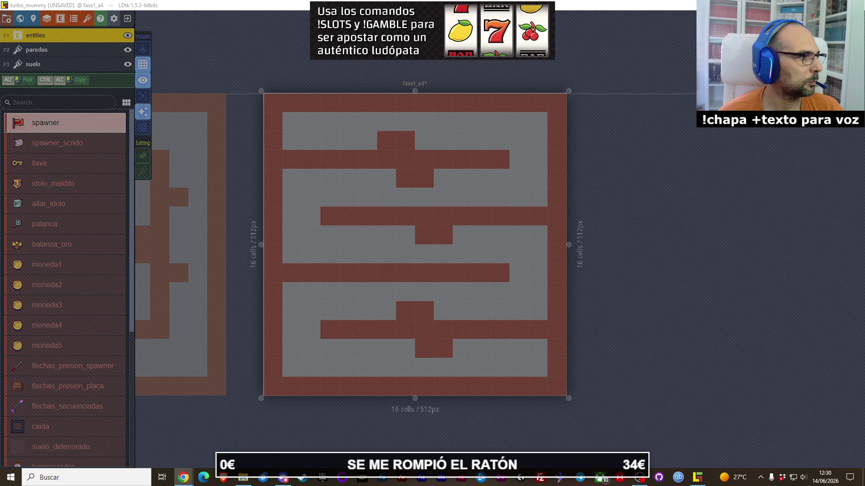
pyautogui.click(242, 173)
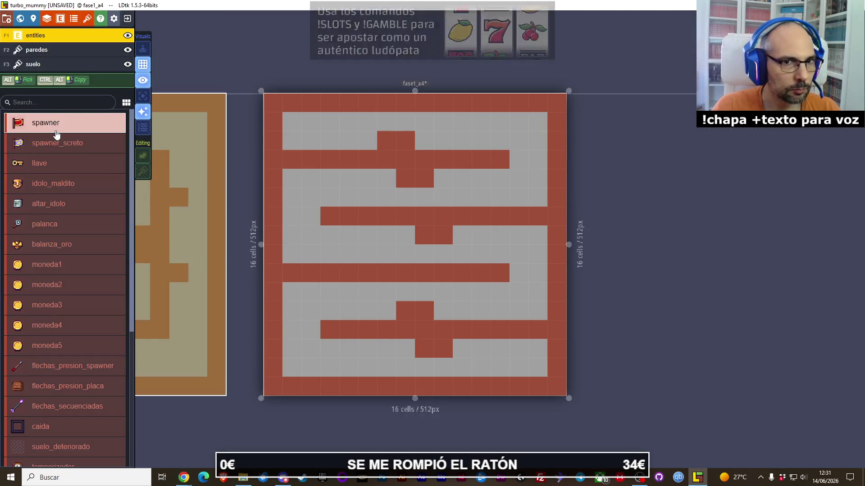
# - Place a spawner and puerta_entrada in the top-left cells and puerta_salida at the bottom-right corner
pyautogui.click(292, 121)
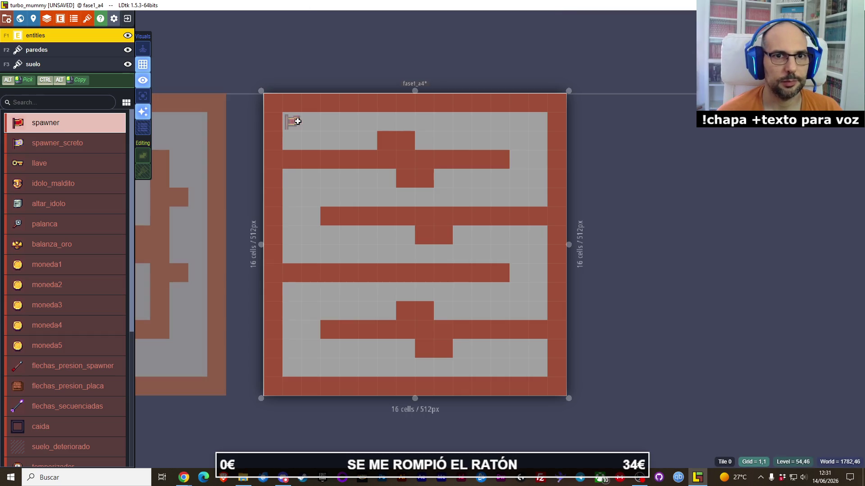
pyautogui.scroll(-5, 65, 307)
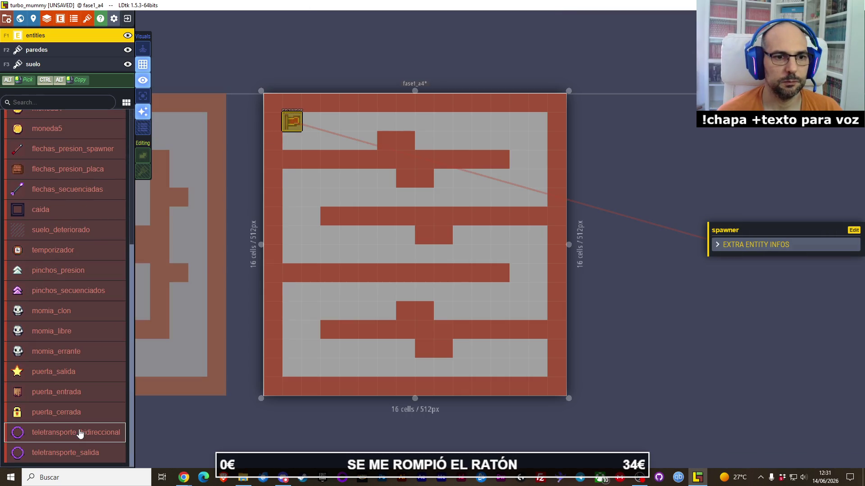
pyautogui.click(74, 398)
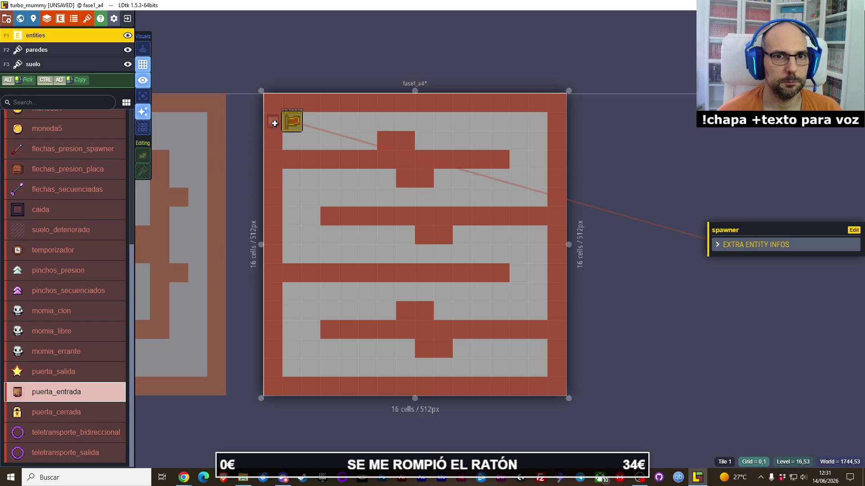
pyautogui.click(272, 122)
pyautogui.click(67, 376)
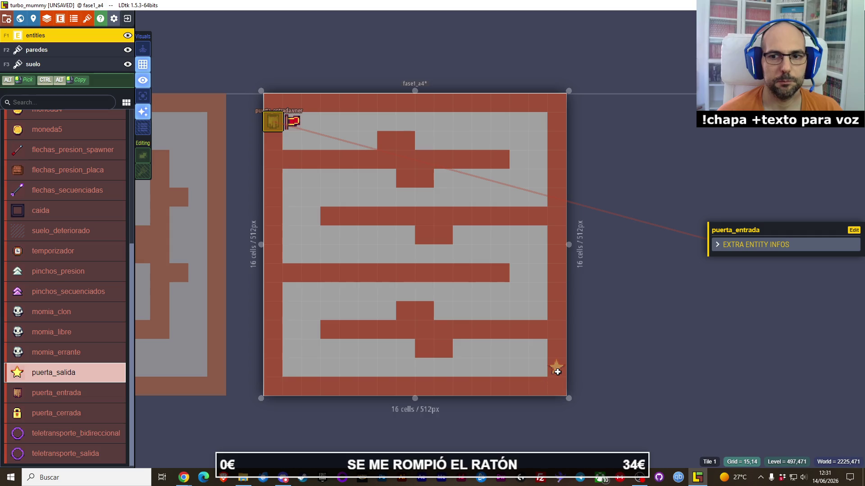
pyautogui.click(557, 367)
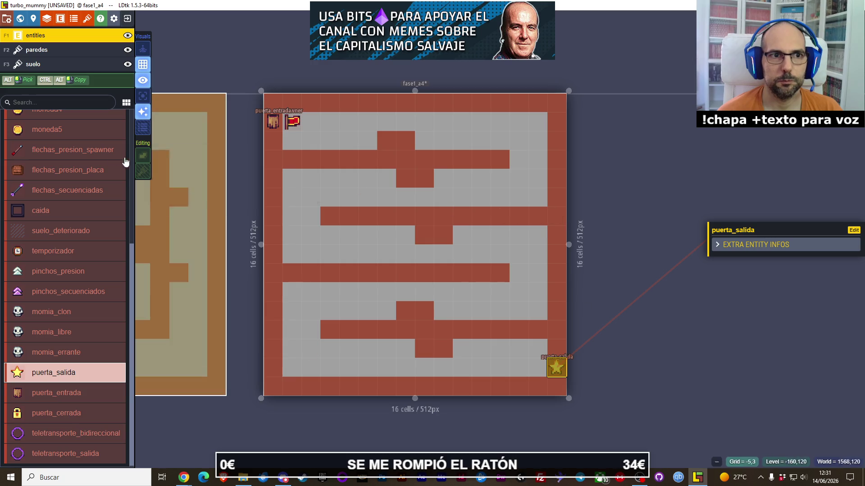
# - On paredes, trim the right ends of wall rows and paint a wall column down column 12
pyautogui.press('F2')
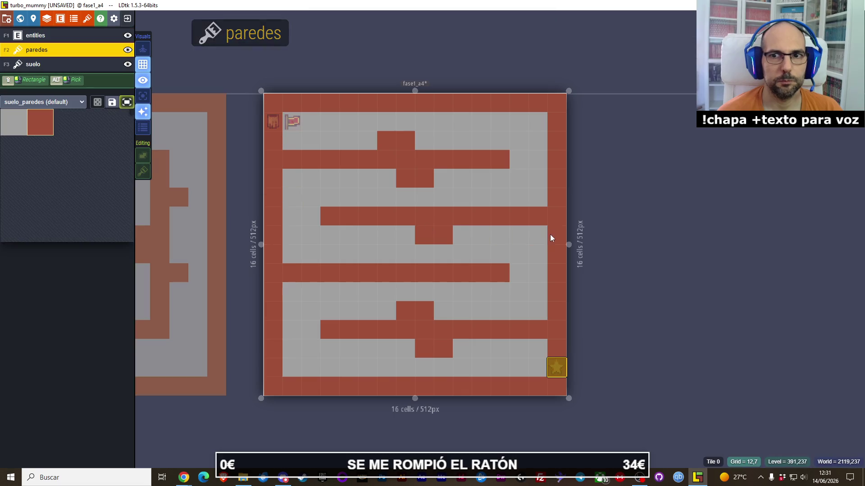
pyautogui.rightClick(525, 217)
pyautogui.rightClick(536, 323)
pyautogui.rightClick(523, 328)
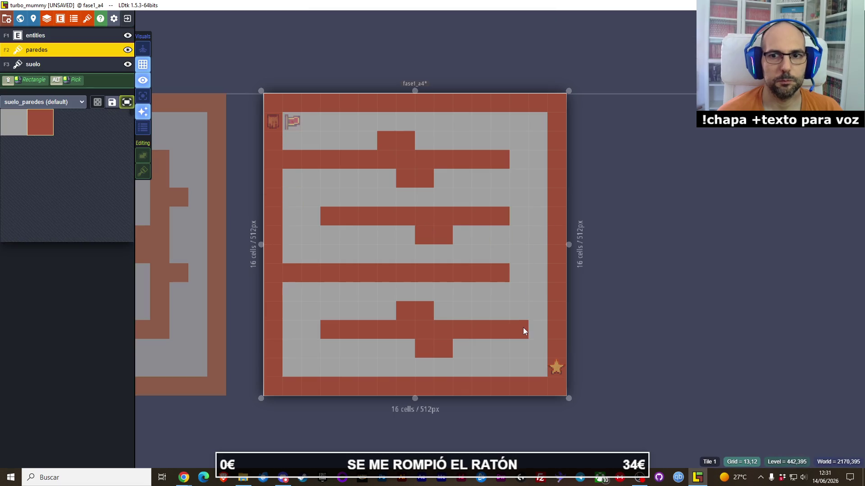
pyautogui.click(519, 254)
pyautogui.click(504, 126)
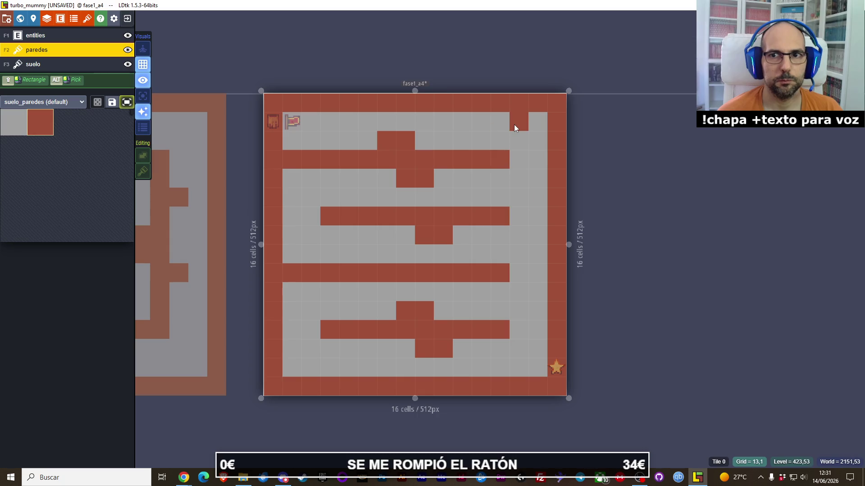
pyautogui.rightClick(514, 125)
pyautogui.moveTo(503, 121); pyautogui.dragTo(500, 334)
# - Clear stray wall cells and extend the right vertical wall down to the bottom border
pyautogui.click(513, 372)
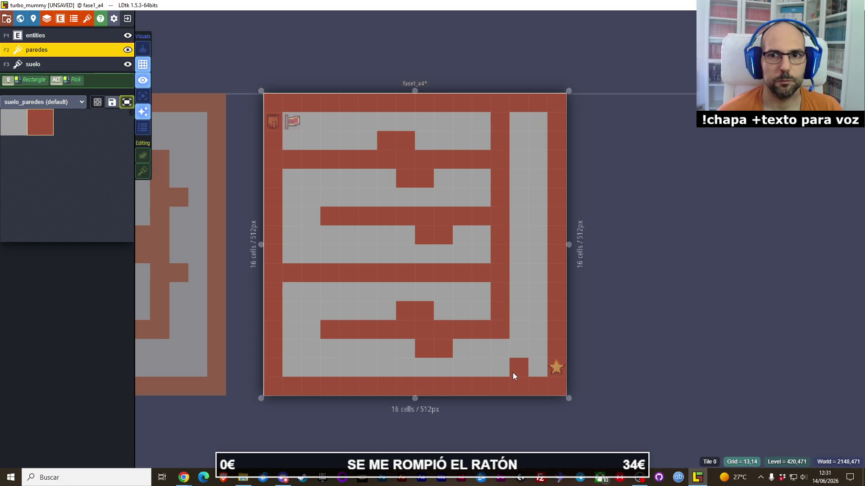
pyautogui.rightClick(512, 372)
pyautogui.rightClick(478, 163)
pyautogui.rightClick(462, 160)
pyautogui.click(480, 238)
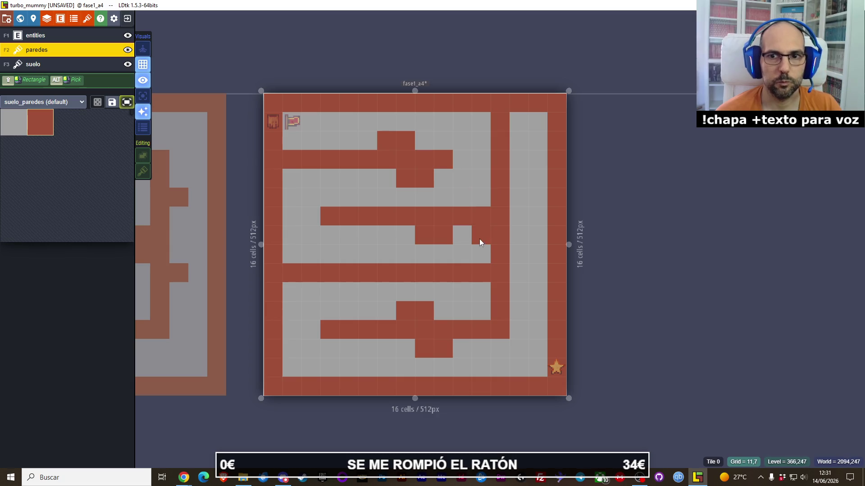
pyautogui.rightClick(479, 238)
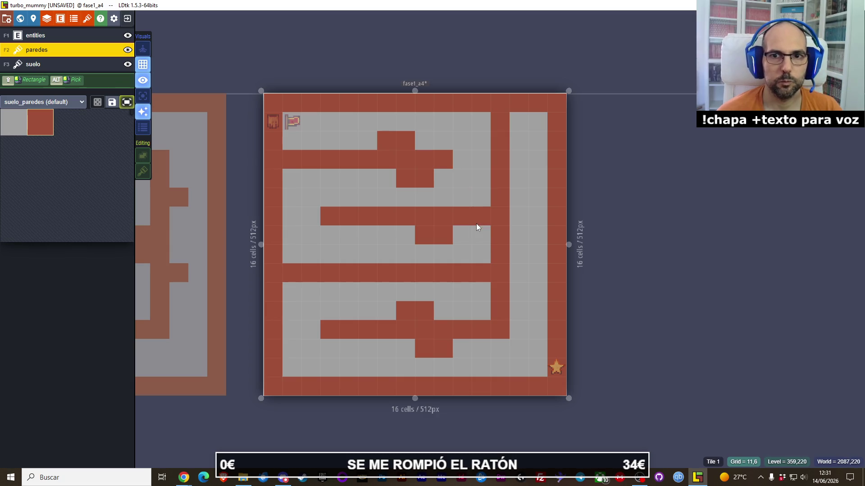
pyautogui.rightClick(480, 269)
pyautogui.rightClick(462, 273)
pyautogui.click(315, 365)
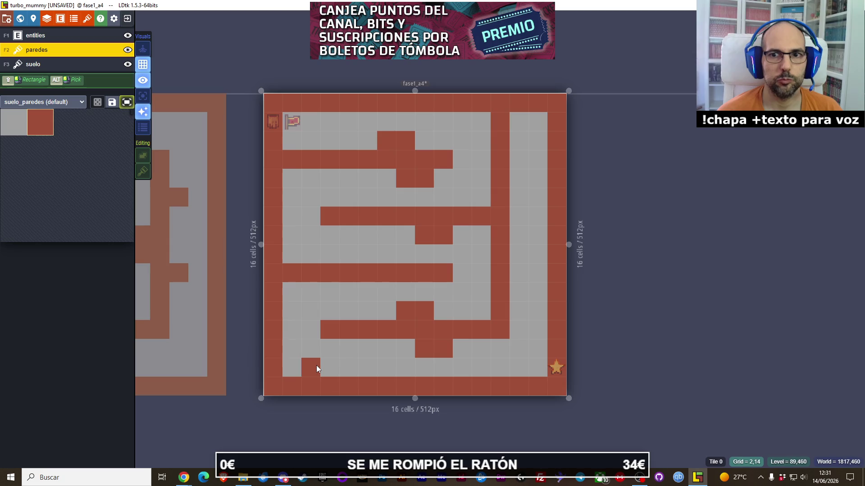
pyautogui.rightClick(317, 366)
pyautogui.click(323, 369)
pyautogui.rightClick(463, 367)
pyautogui.click(497, 349)
pyautogui.click(497, 363)
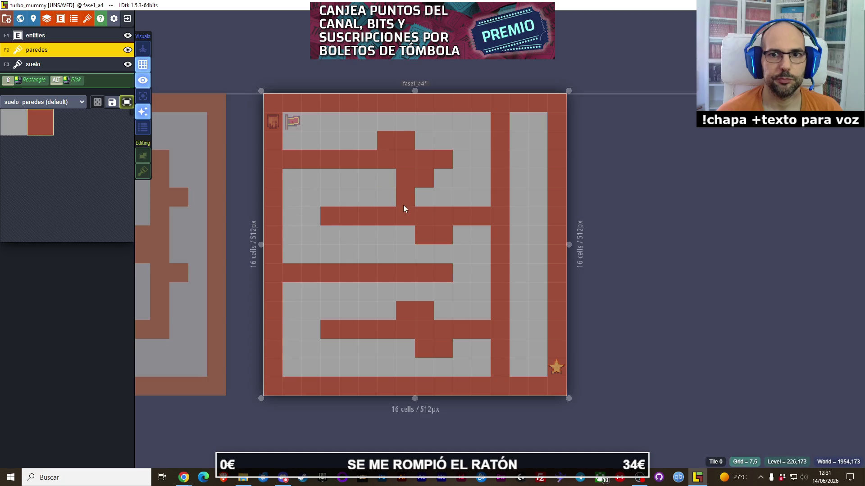
# - Shift the upper, middle, lower and bottom wall nubs to new positions
pyautogui.rightClick(399, 179)
pyautogui.click(379, 180)
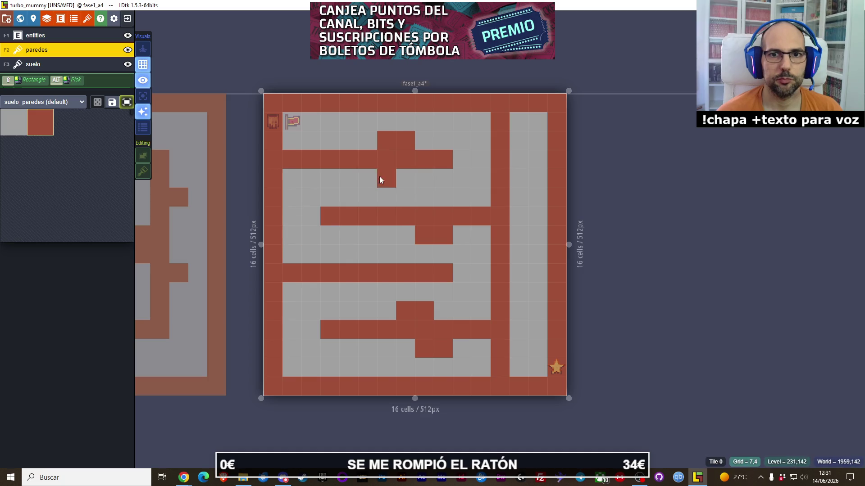
pyautogui.rightClick(440, 238)
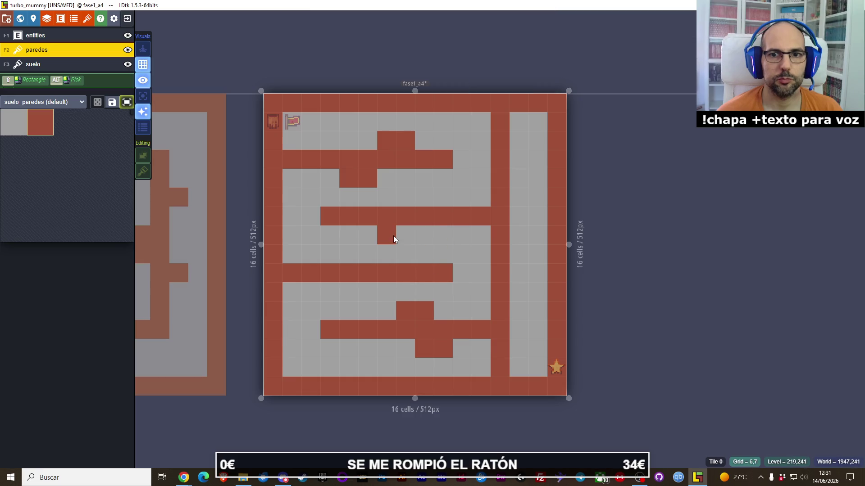
pyautogui.rightClick(421, 315)
pyautogui.rightClick(408, 310)
pyautogui.click(345, 311)
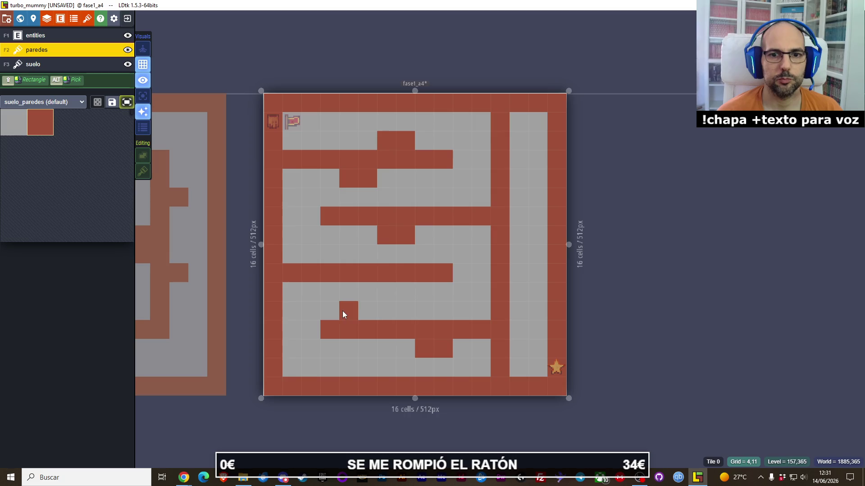
pyautogui.click(361, 313)
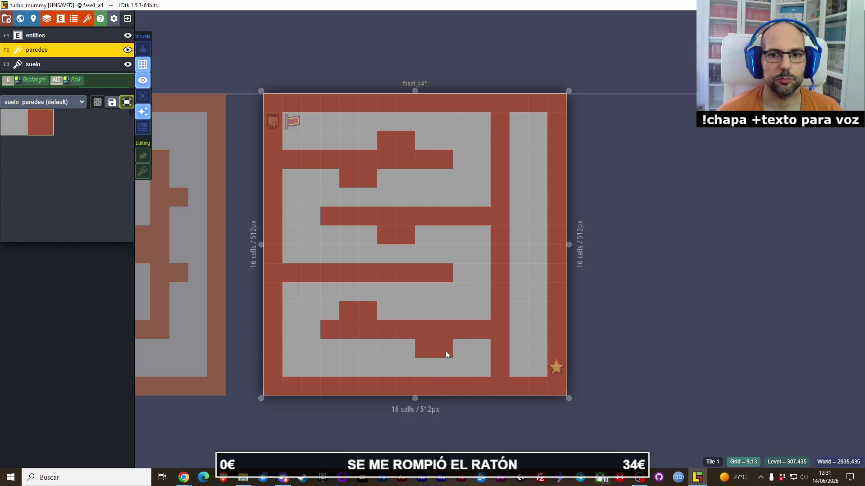
pyautogui.rightClick(445, 350)
pyautogui.click(398, 345)
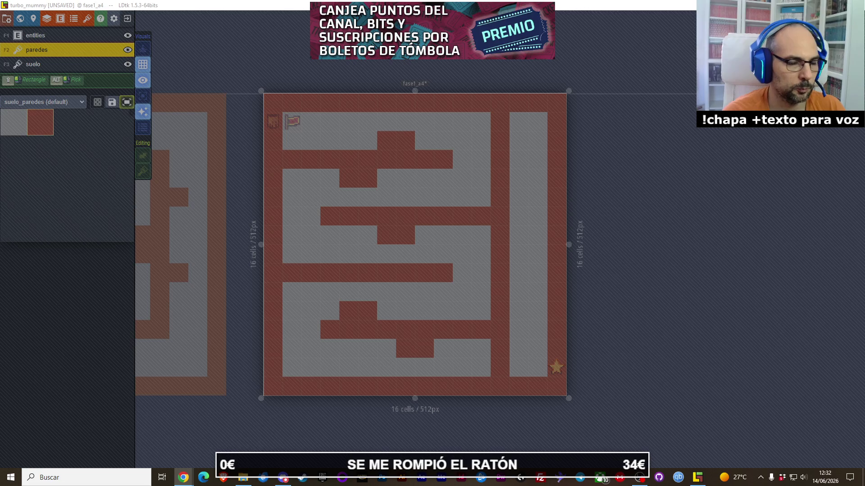
pyautogui.click(268, 228)
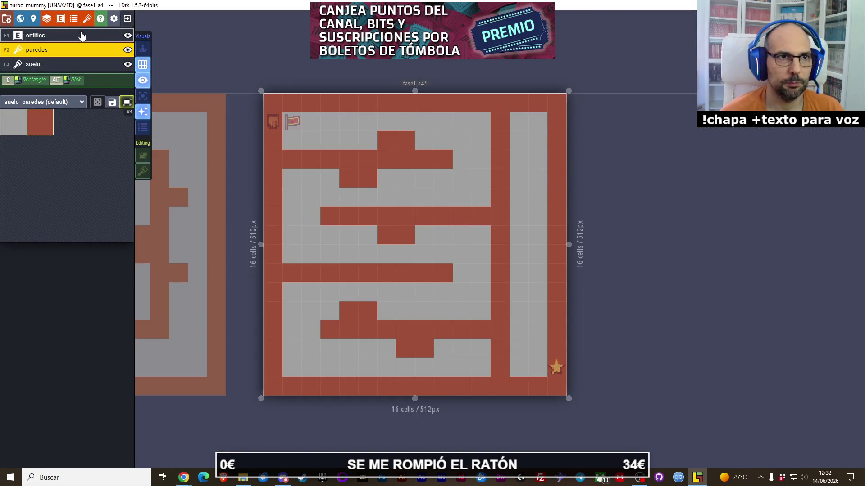
# - Place puerta_cerrada locked doors in the lower corridor, middle corridor and top right
pyautogui.click(35, 35)
pyautogui.scroll(4, 76, 175)
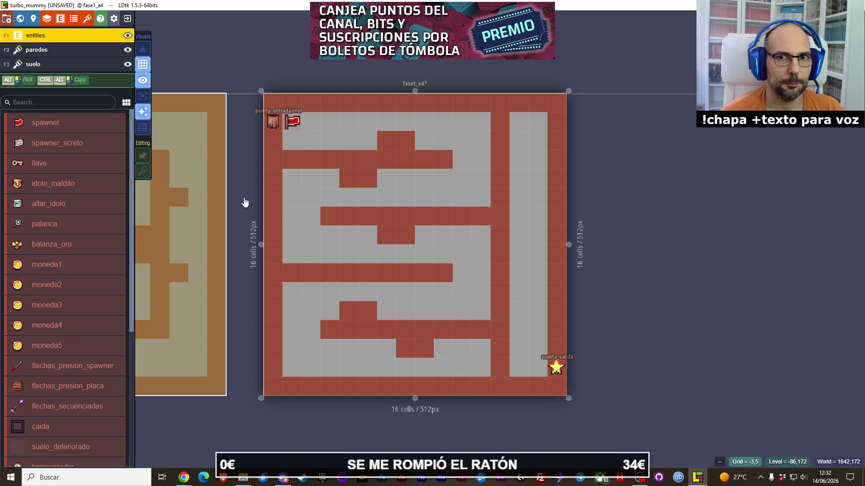
pyautogui.scroll(-5, 90, 210)
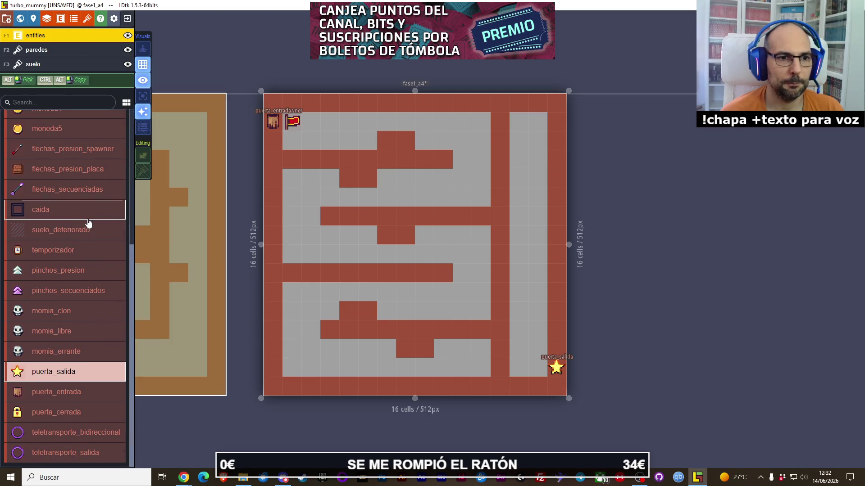
pyautogui.click(49, 410)
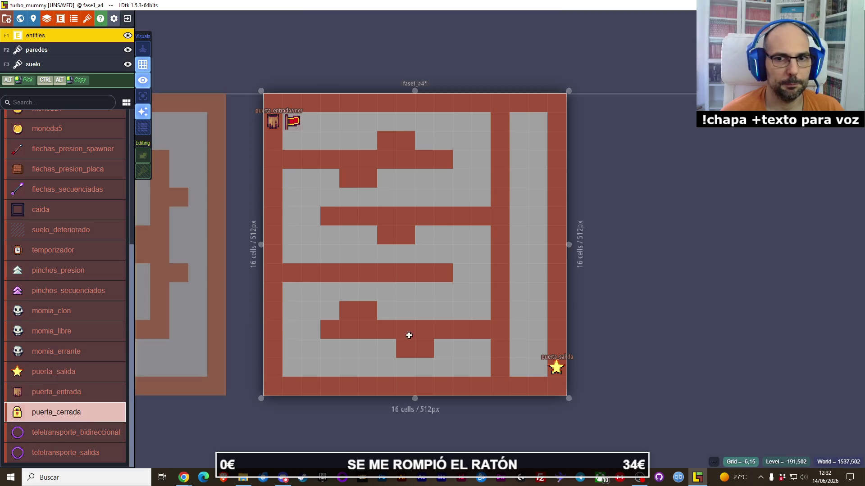
pyautogui.click(480, 330)
pyautogui.click(477, 220)
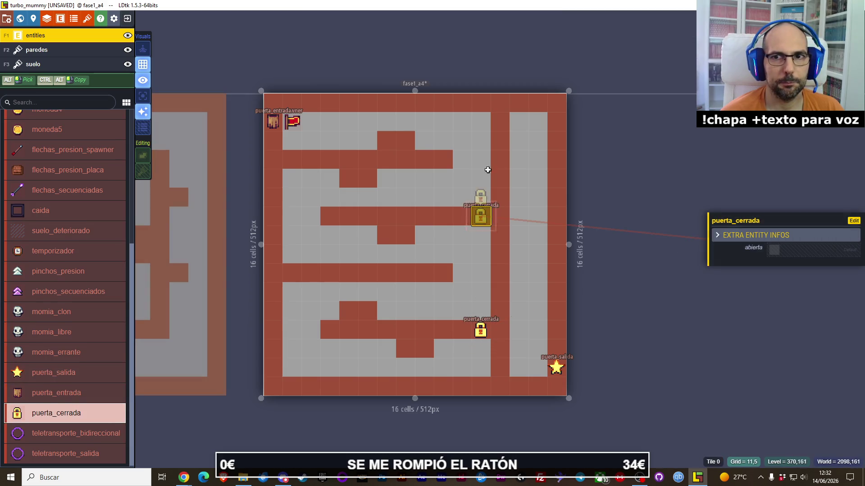
pyautogui.click(498, 123)
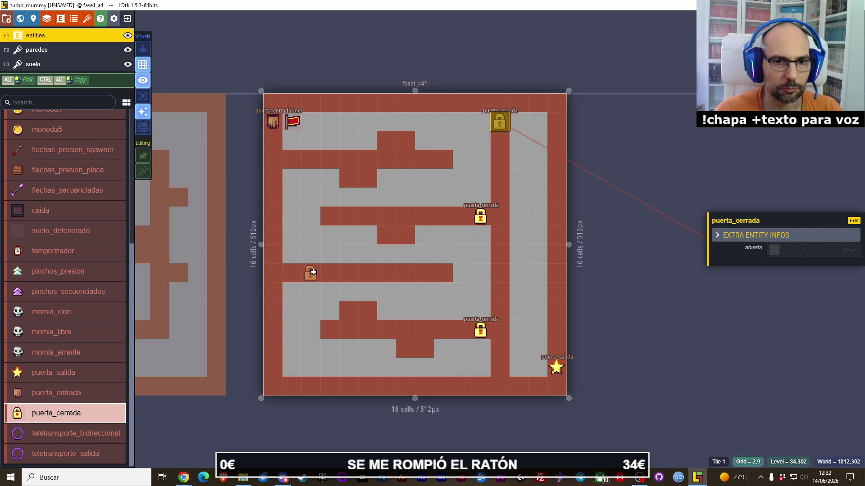
# - Browse the entity list and select the temporizador timer entity
pyautogui.scroll(-1, 67, 323)
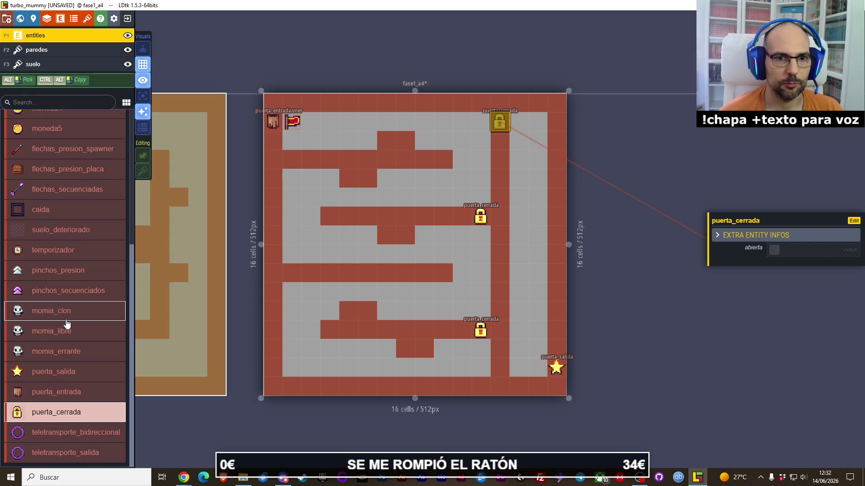
pyautogui.scroll(5, 67, 322)
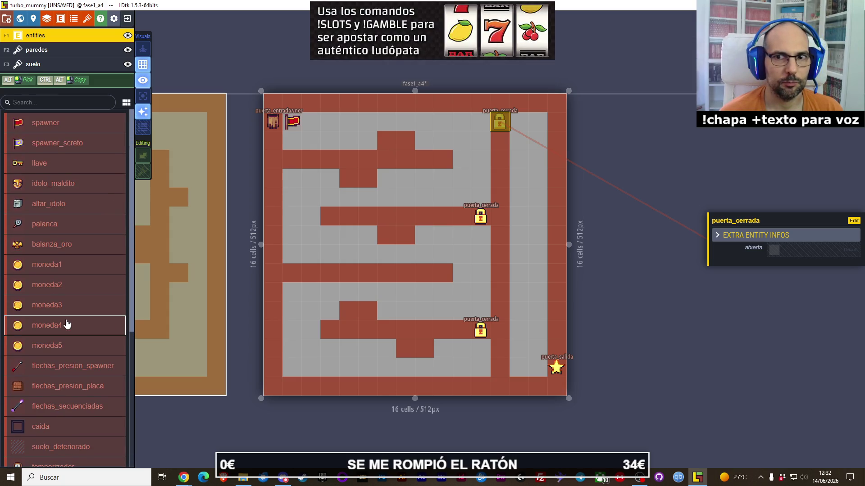
pyautogui.scroll(-5, 66, 323)
pyautogui.scroll(-1, 66, 322)
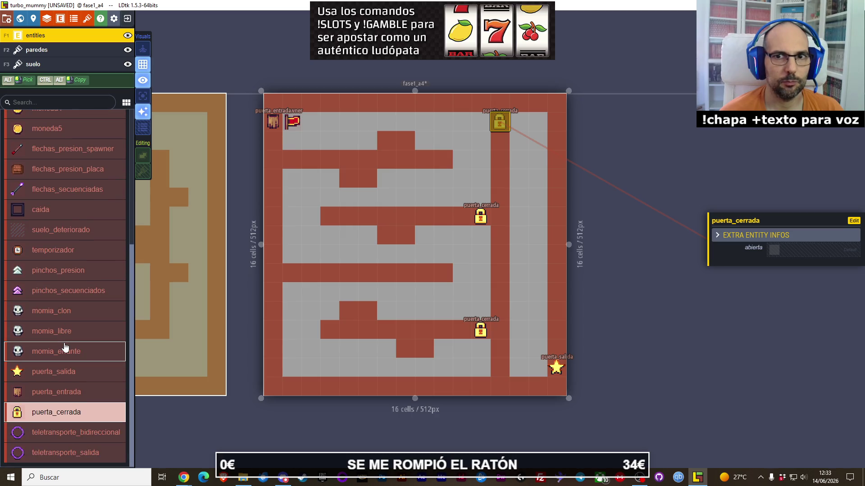
pyautogui.scroll(5, 60, 358)
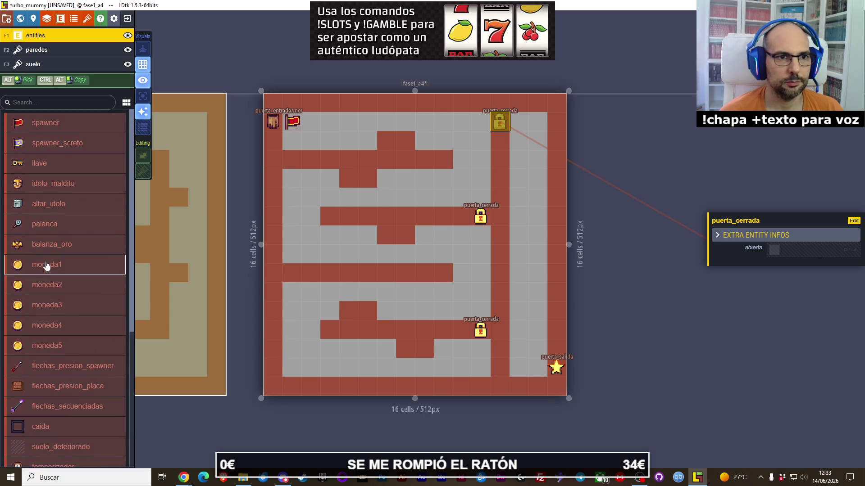
pyautogui.scroll(-5, 48, 280)
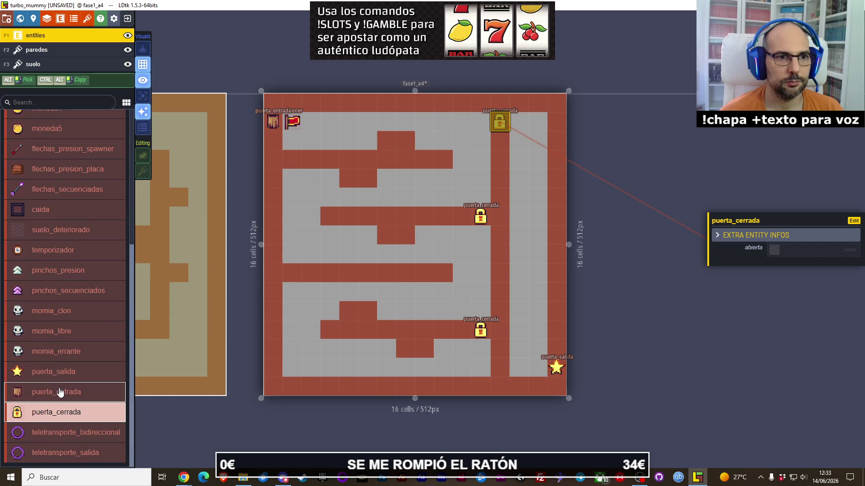
pyautogui.scroll(5, 60, 392)
pyautogui.scroll(-5, 60, 392)
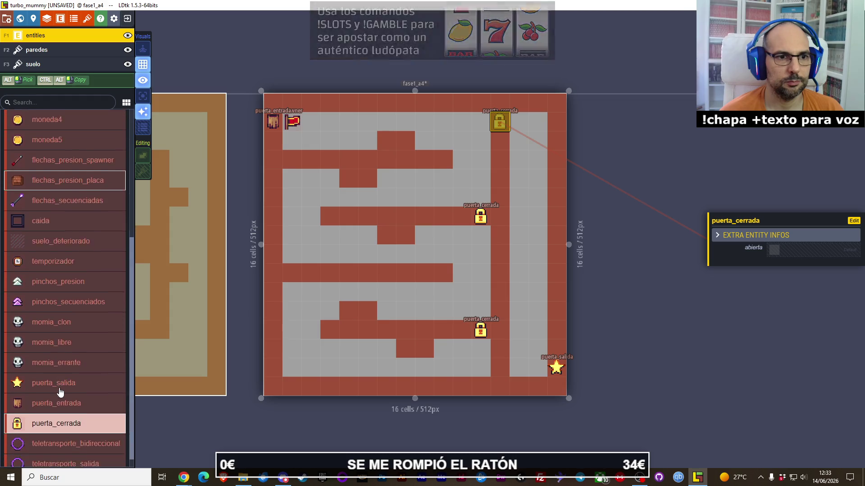
pyautogui.click(60, 250)
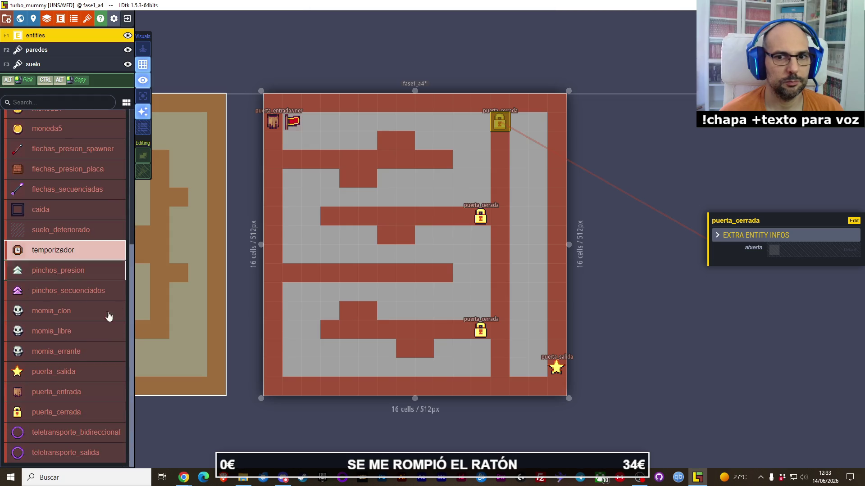
# - Place a temporizador beside the exit and llave keys at upper-left, middle and lower-left
pyautogui.click(476, 372)
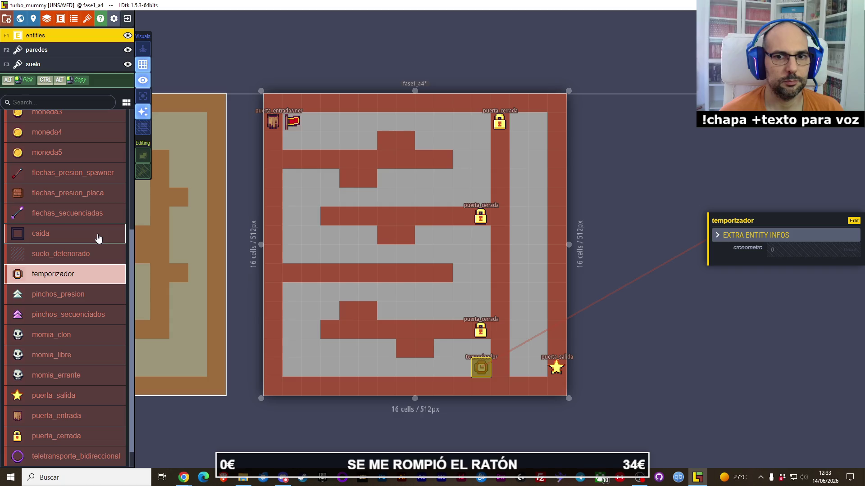
pyautogui.scroll(5, 58, 266)
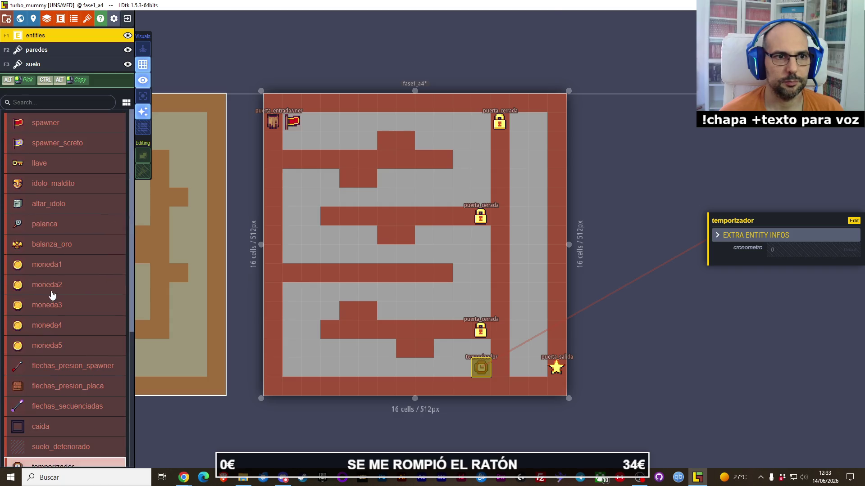
pyautogui.click(40, 167)
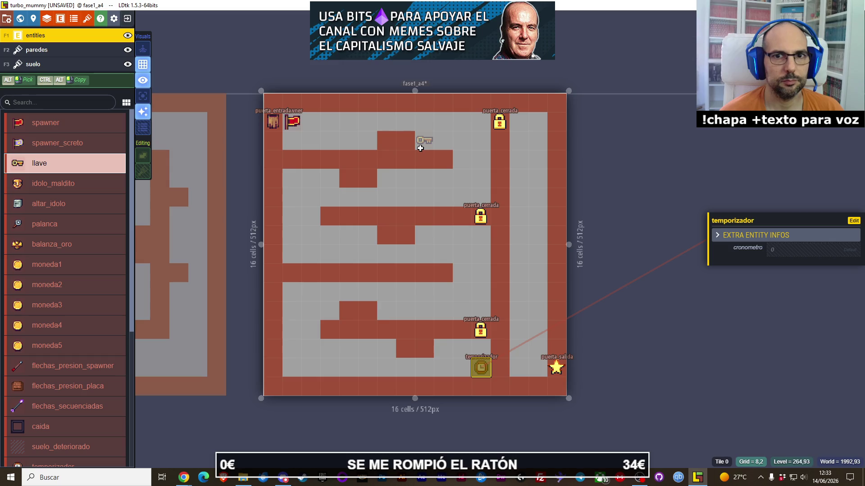
pyautogui.click(330, 179)
pyautogui.click(424, 235)
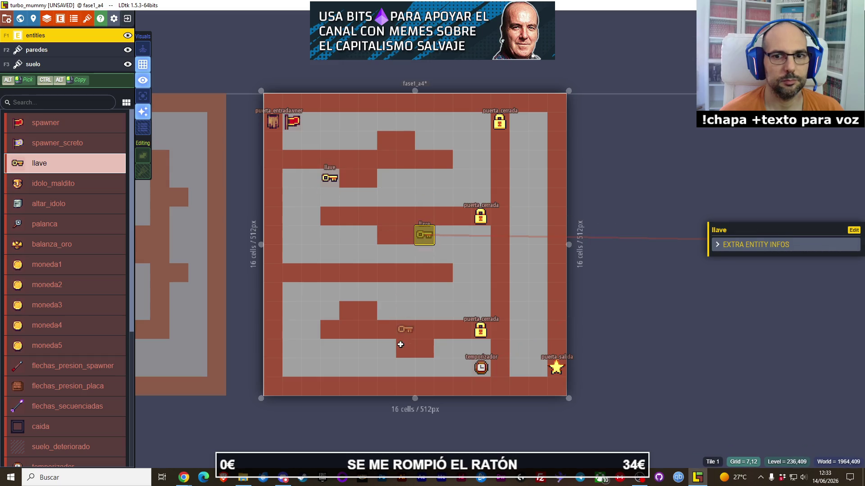
pyautogui.click(333, 318)
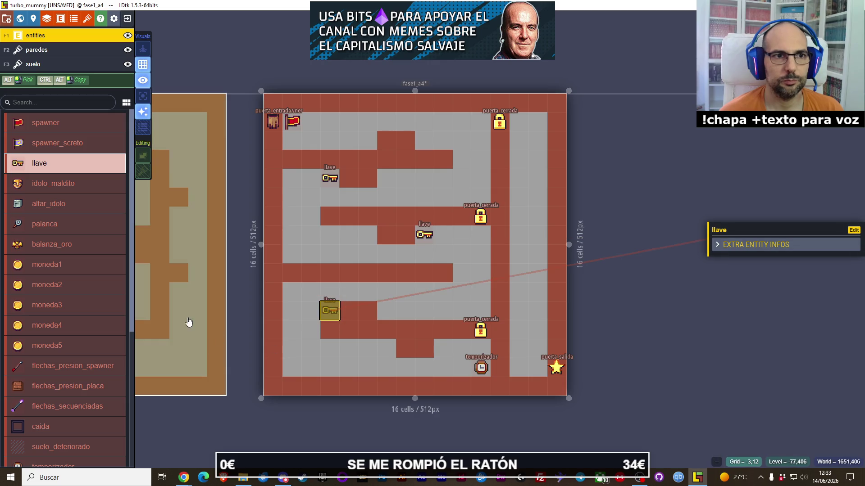
pyautogui.click(45, 49)
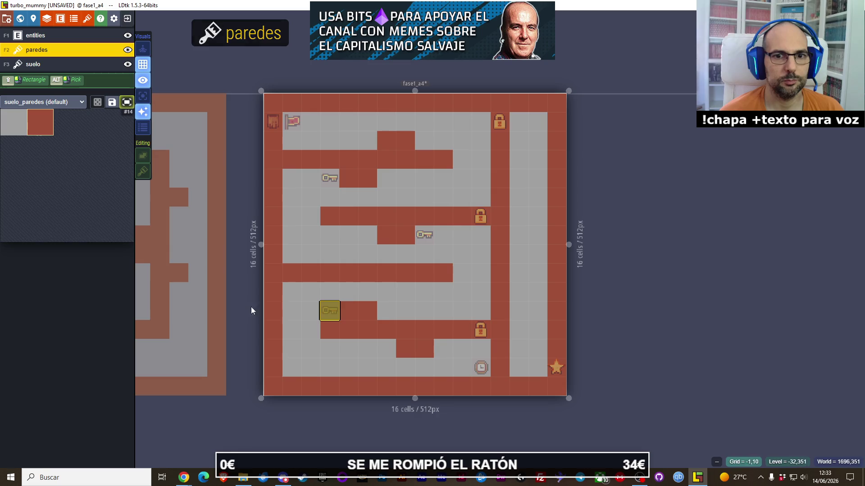
# - Paint wall cells lengthening the upper walls, removing one misplaced cell
pyautogui.click(461, 270)
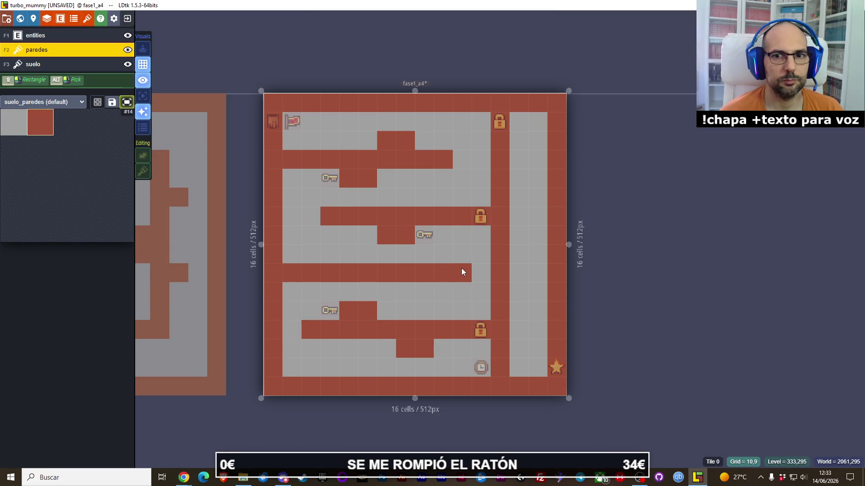
pyautogui.click(443, 179)
pyautogui.click(454, 160)
pyautogui.rightClick(445, 178)
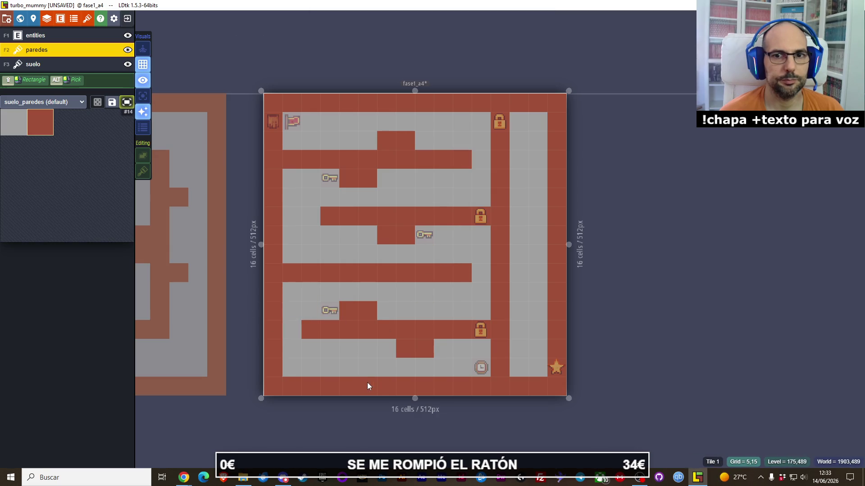
pyautogui.click(59, 36)
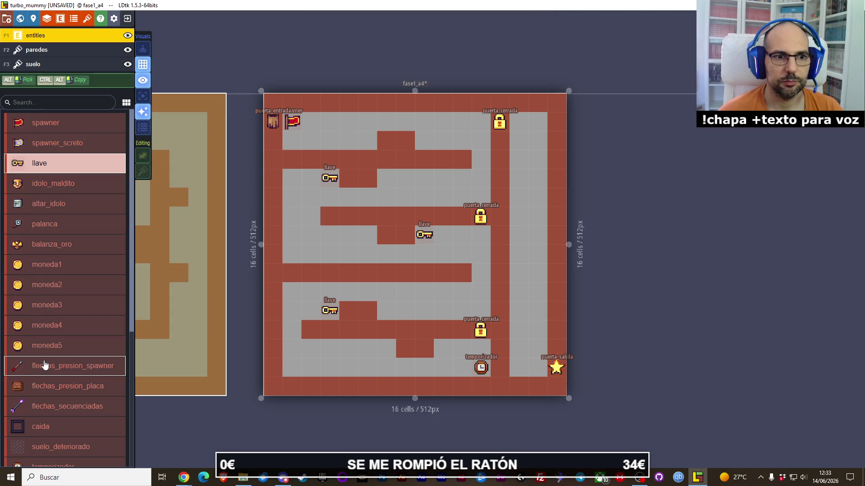
# - Extend the middle wall and narrow the right corridor with wall tiles, removing a stray tile
pyautogui.press('F2')
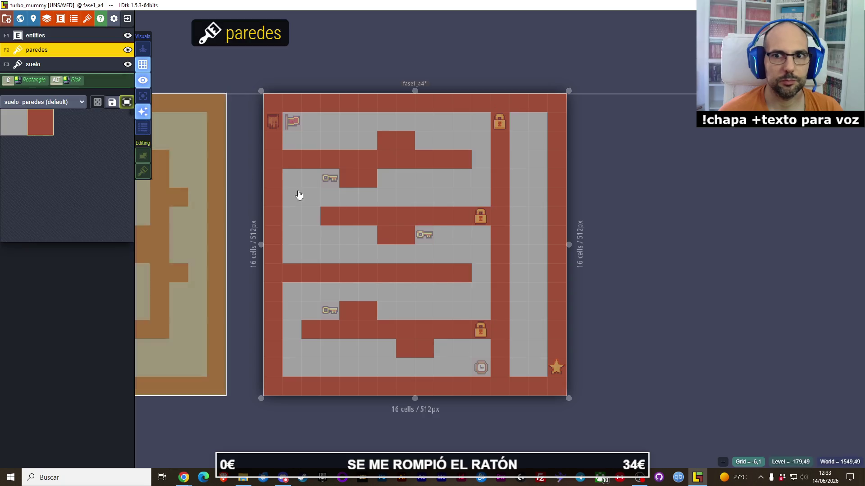
pyautogui.click(518, 217)
pyautogui.click(527, 289)
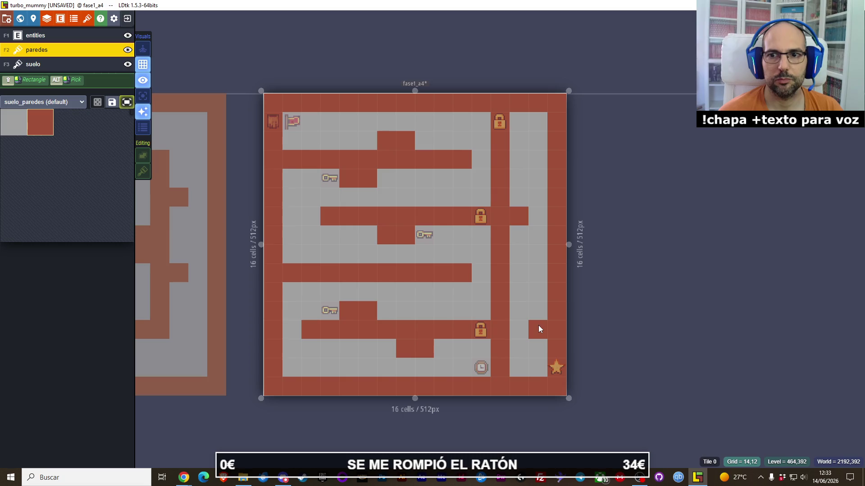
pyautogui.click(385, 194)
pyautogui.rightClick(376, 197)
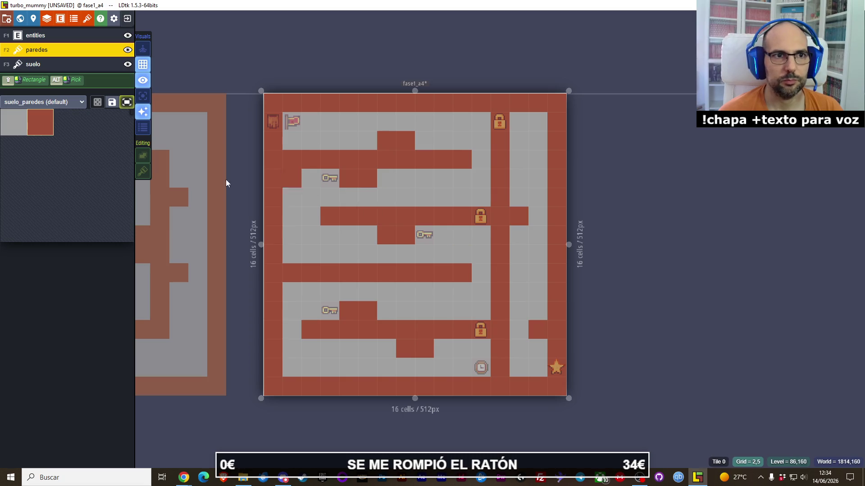
pyautogui.press('F1')
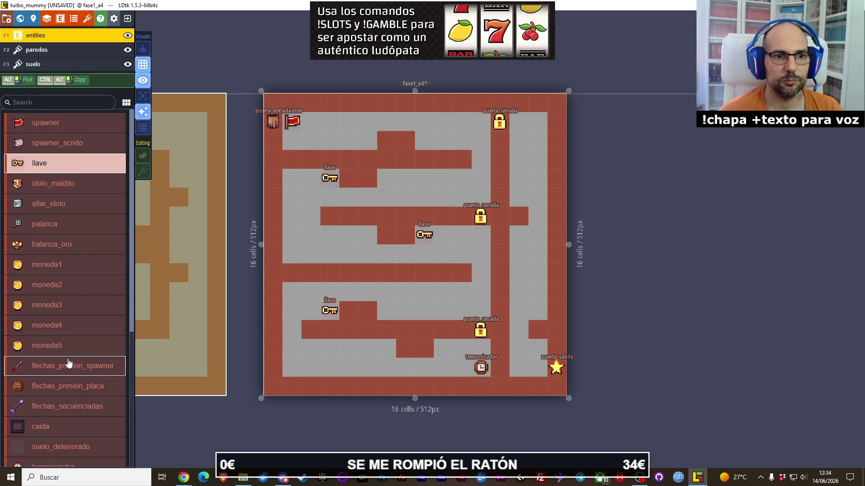
# - Place two flechas_presion spawners and pressure plates in the right corridor, then undo the arrow traps
pyautogui.click(69, 367)
pyautogui.click(519, 218)
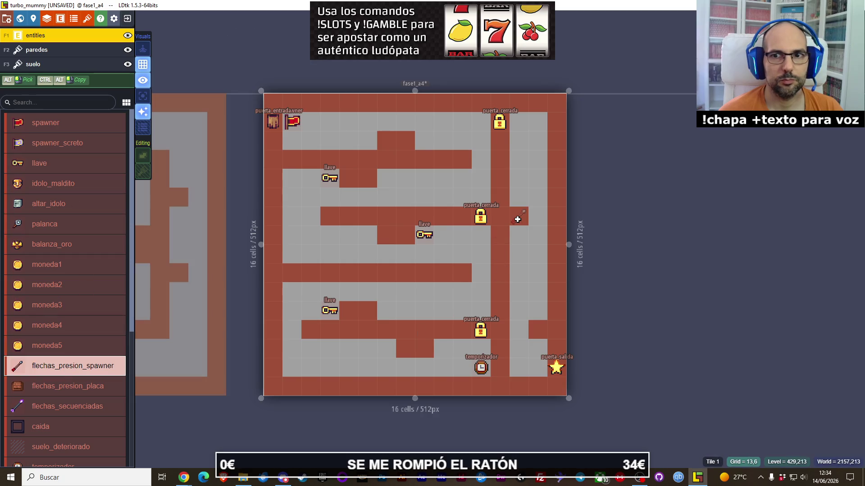
pyautogui.click(537, 331)
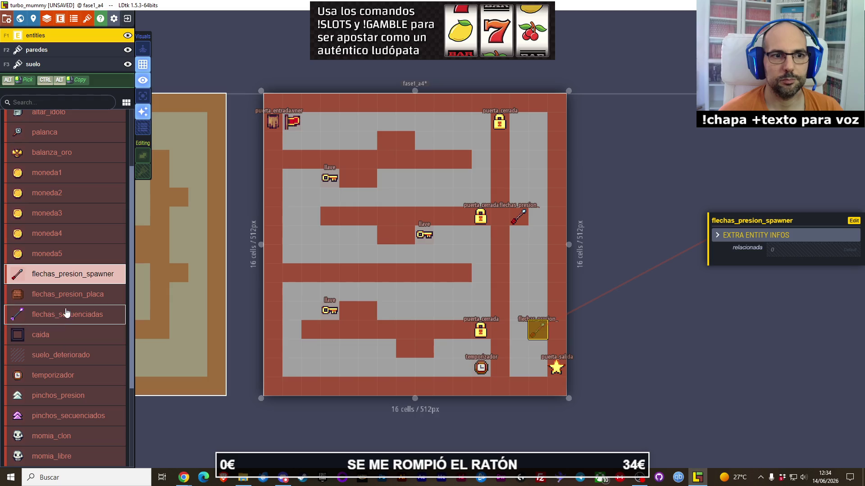
pyautogui.click(66, 294)
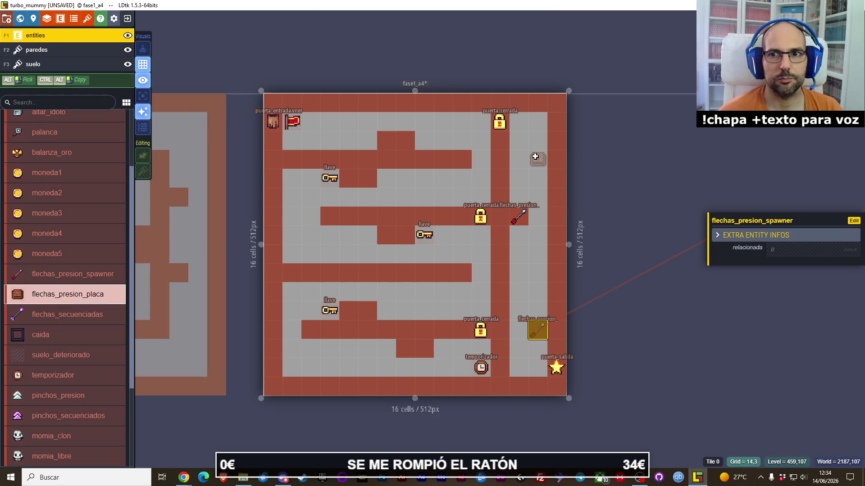
pyautogui.click(538, 237)
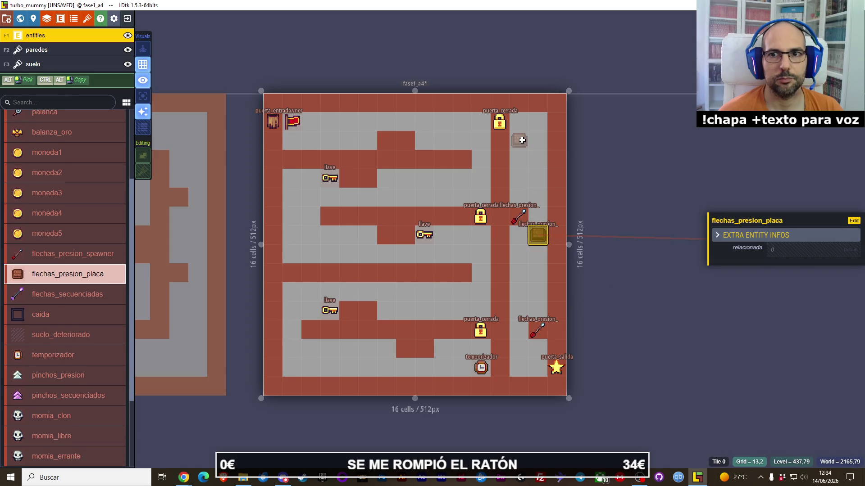
pyautogui.click(522, 140)
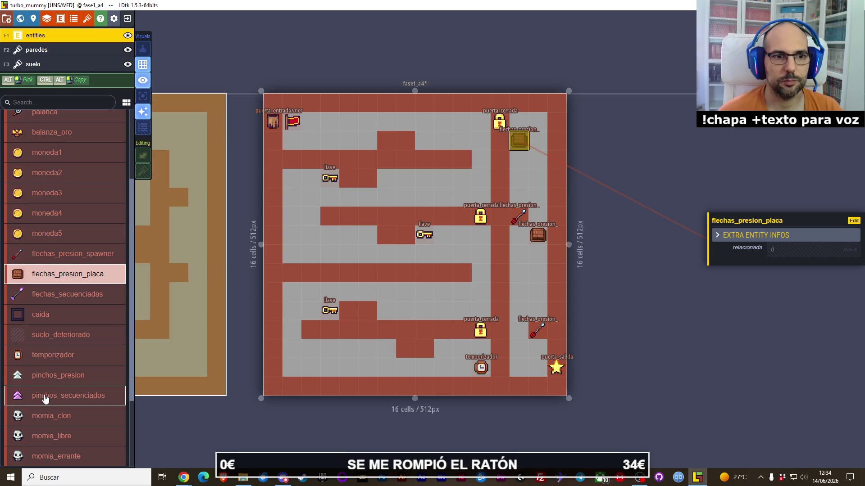
pyautogui.click(48, 378)
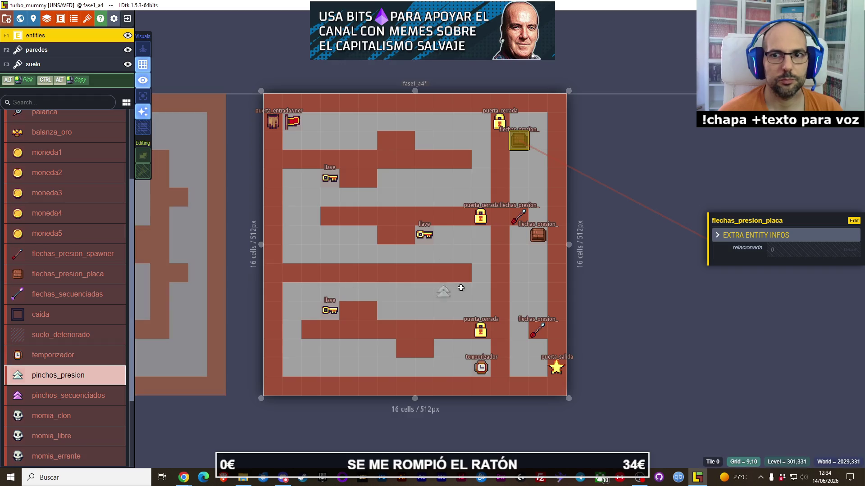
pyautogui.hotkey('ctrl', 'z')
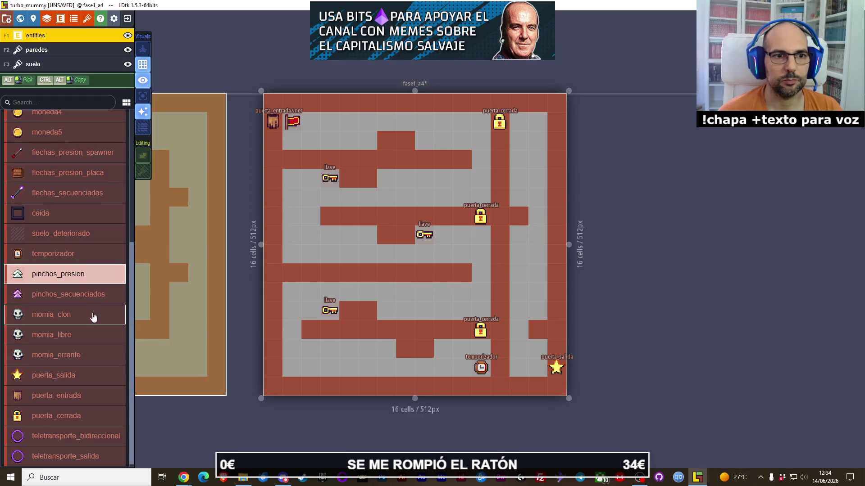
# - Place a 2x2 block of pinchos_secuenciados spikes at the top of the right corridor
pyautogui.click(71, 292)
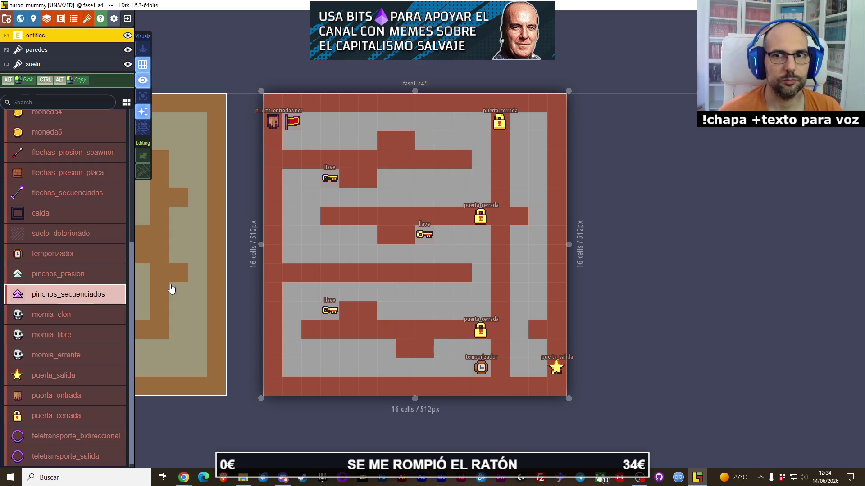
pyautogui.click(537, 163)
pyautogui.click(538, 179)
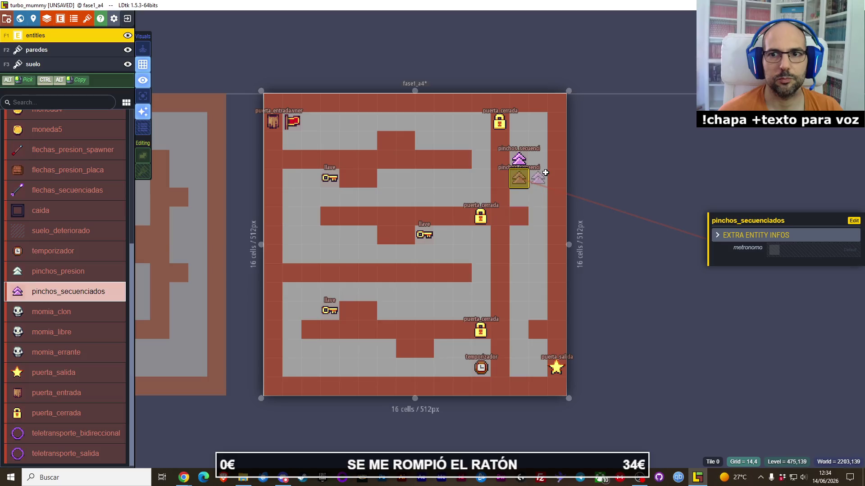
pyautogui.click(519, 159)
pyautogui.click(519, 178)
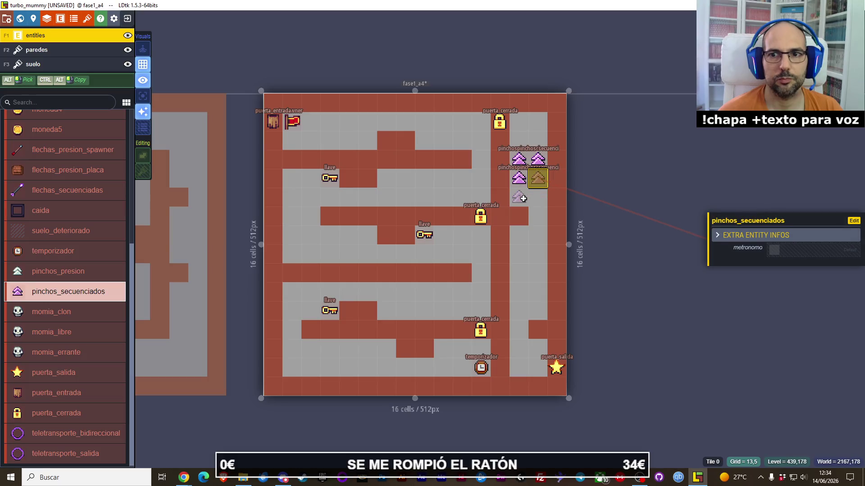
pyautogui.click(57, 51)
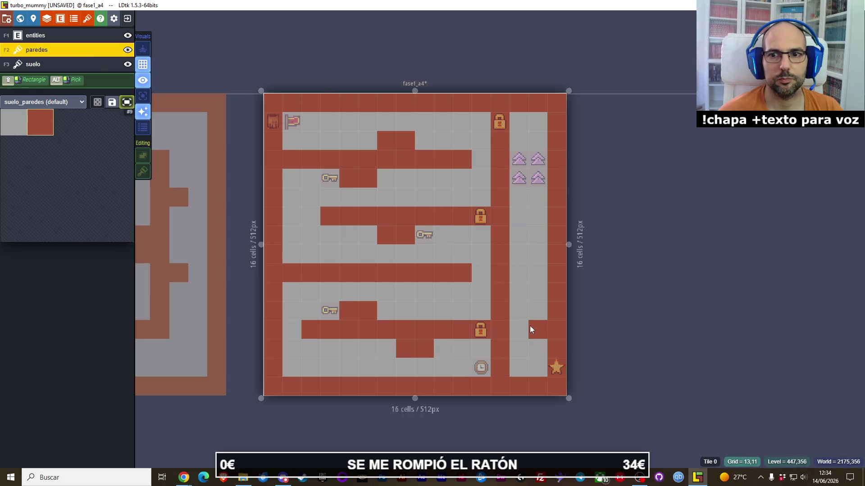
pyautogui.press('F1')
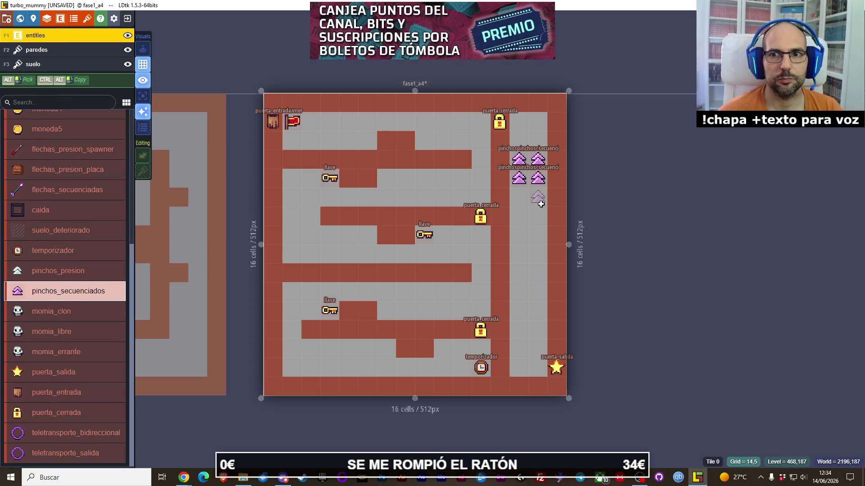
# - Extend the sequenced spikes in 2-wide rows down the corridor, removing two misplaced ones
pyautogui.click(520, 202)
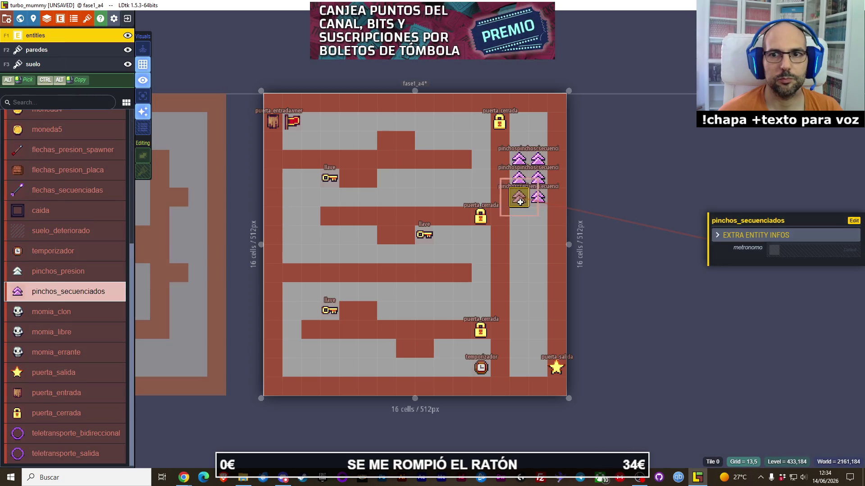
pyautogui.click(539, 259)
pyautogui.click(519, 254)
pyautogui.click(519, 272)
pyautogui.click(538, 273)
pyautogui.click(538, 292)
pyautogui.click(519, 291)
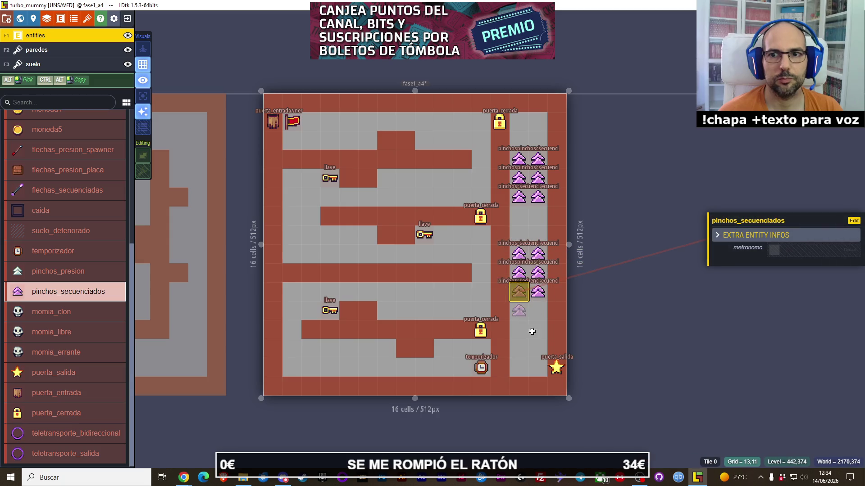
pyautogui.click(537, 223)
pyautogui.click(518, 220)
pyautogui.rightClick(518, 254)
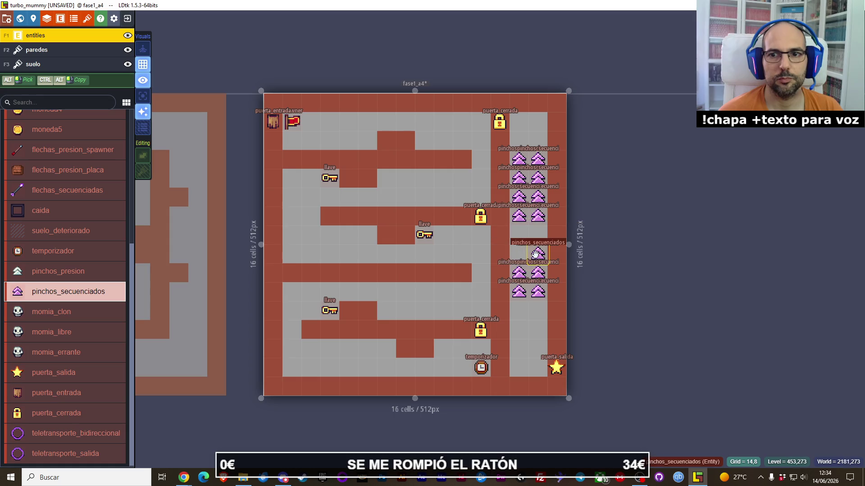
pyautogui.rightClick(534, 254)
# - Add the lower spike rows and paint a wall block separating the two spike clusters
pyautogui.click(538, 311)
pyautogui.click(519, 310)
pyautogui.click(518, 330)
pyautogui.click(538, 329)
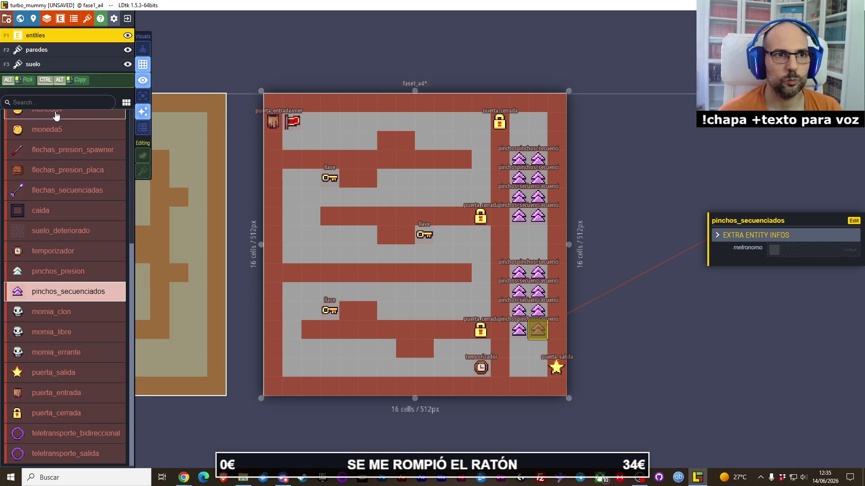
pyautogui.click(36, 49)
pyautogui.moveTo(524, 241); pyautogui.dragTo(522, 256)
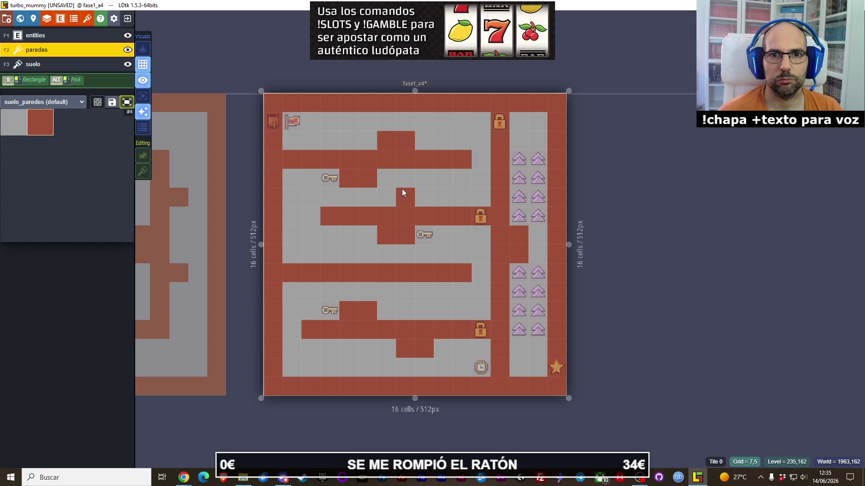
pyautogui.click(70, 40)
# - Place a momia_clon beside the entrance, then add and delete two test momia_libre mummies
pyautogui.click(79, 311)
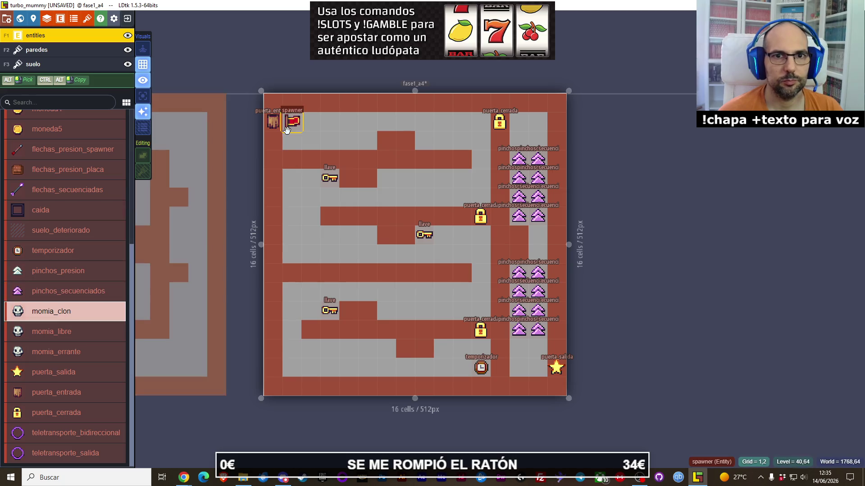
pyautogui.click(292, 141)
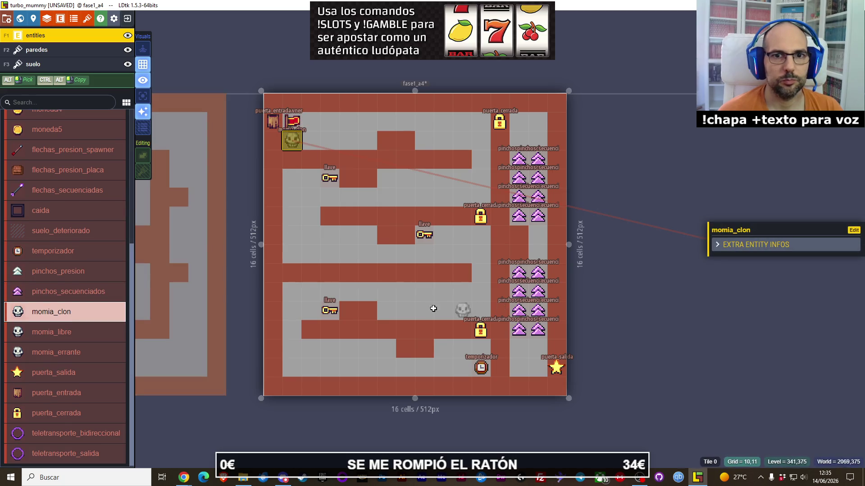
pyautogui.click(55, 333)
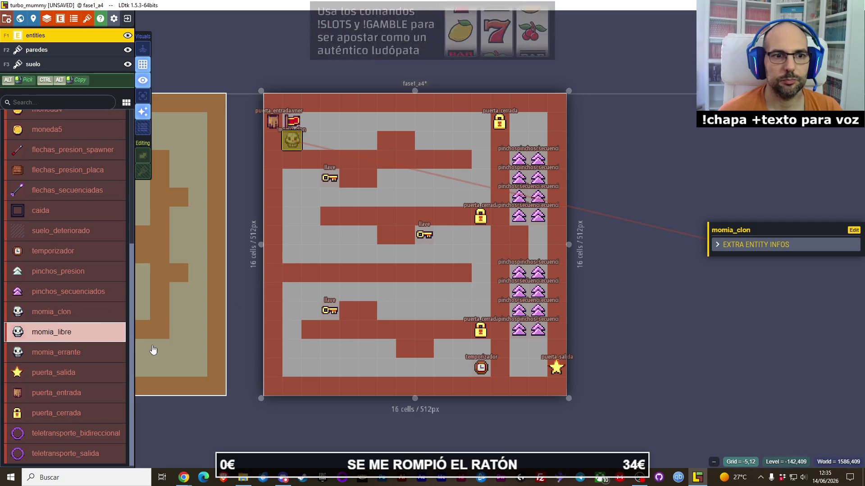
pyautogui.click(295, 260)
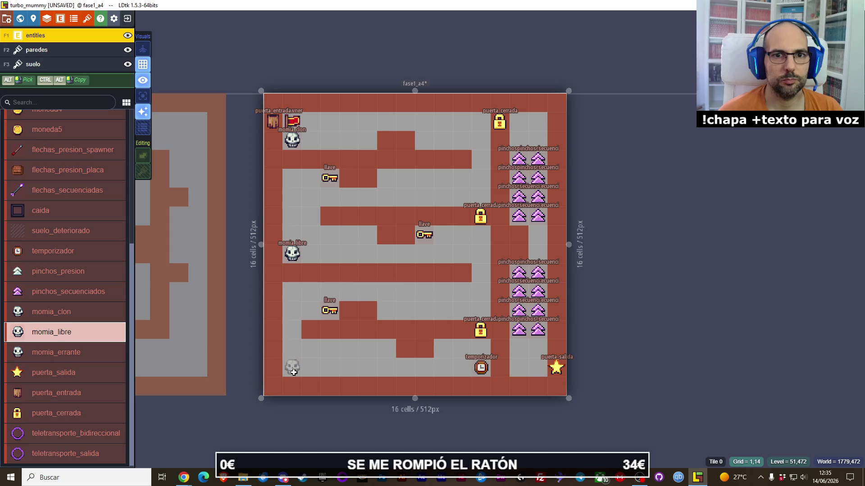
pyautogui.click(294, 372)
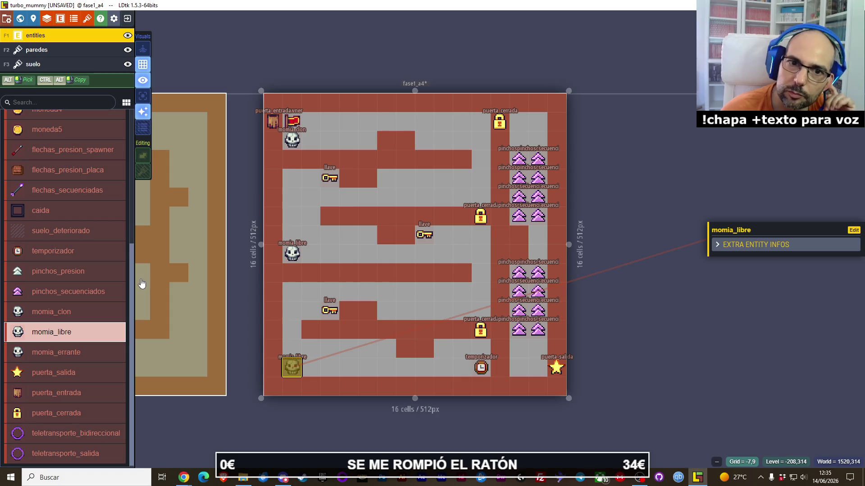
pyautogui.rightClick(291, 253)
pyautogui.rightClick(292, 367)
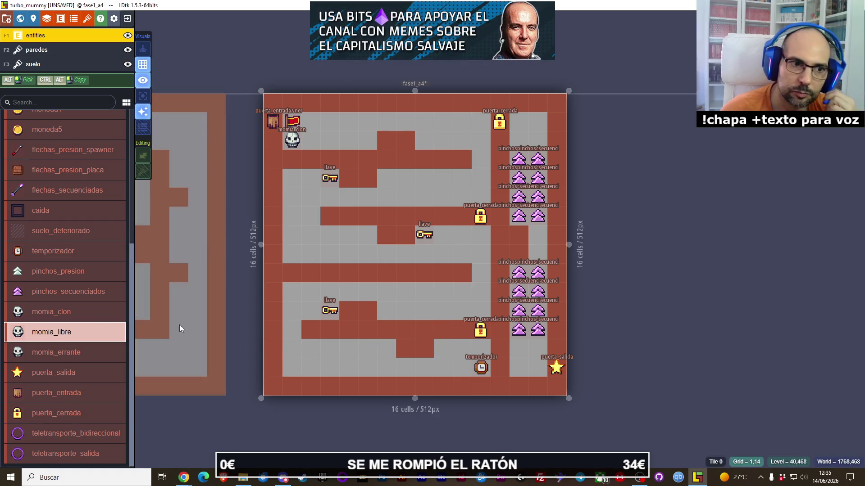
# - Place two more momia_clon mummies lower down the maze's left side
pyautogui.click(79, 313)
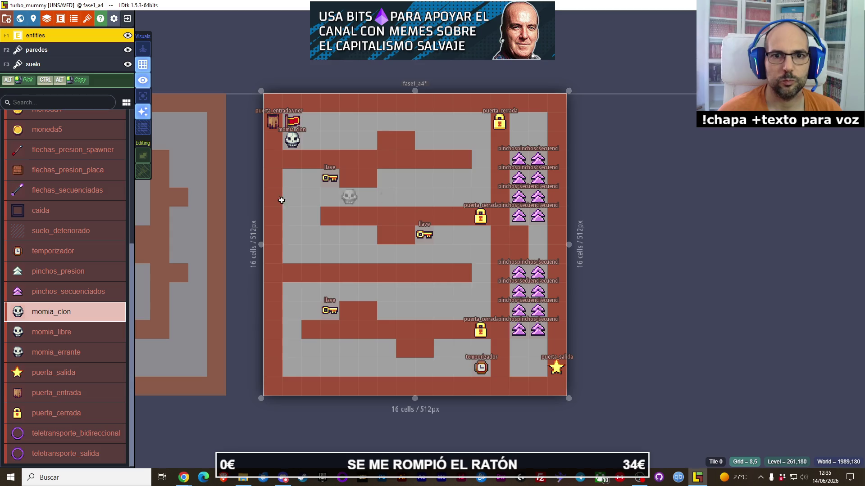
pyautogui.click(287, 183)
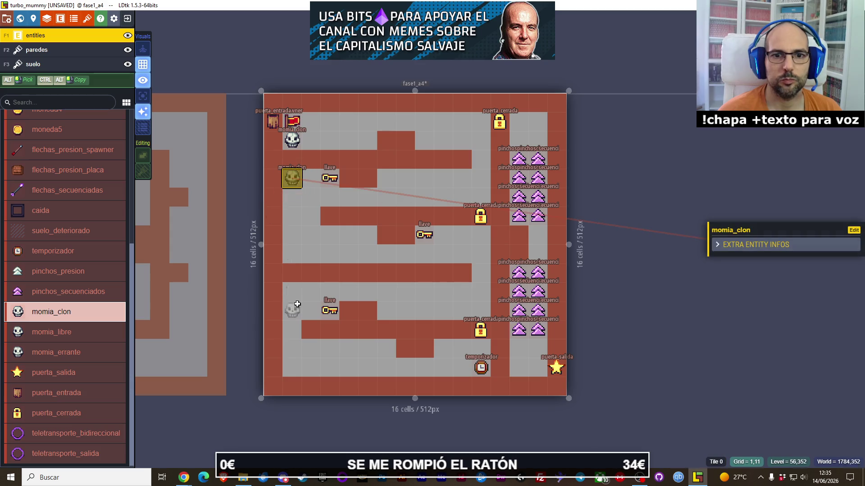
pyautogui.click(288, 297)
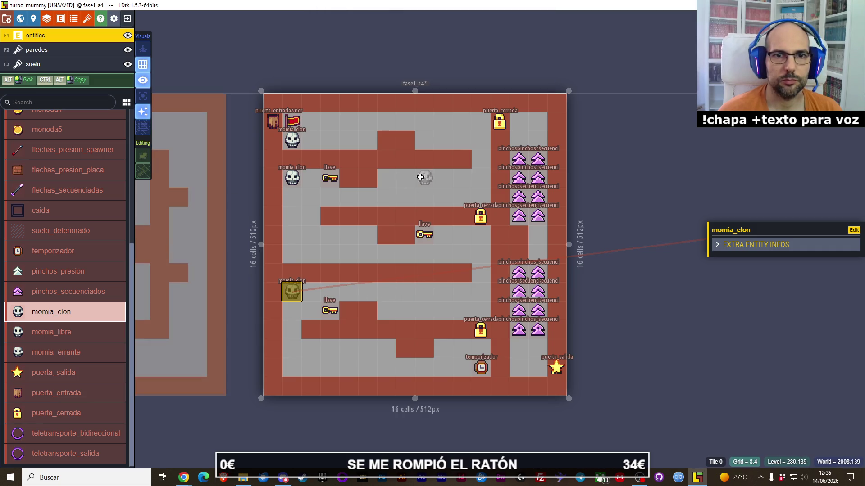
pyautogui.click(74, 291)
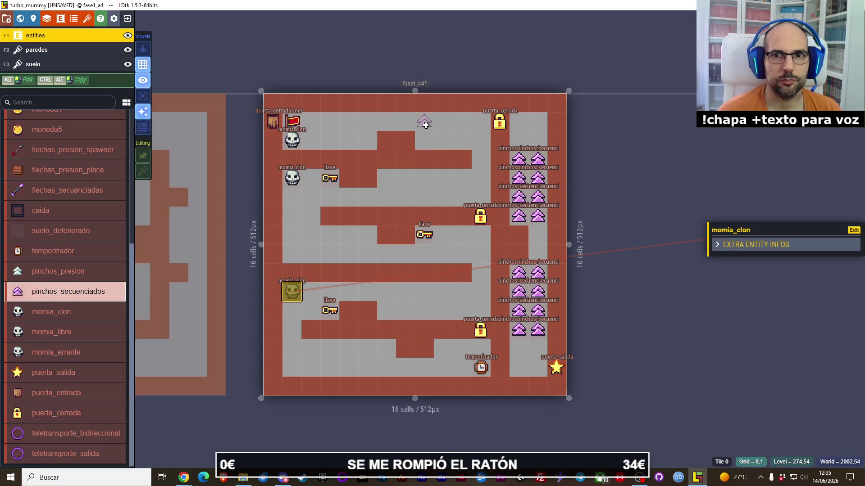
# - Place two-row, three-column pinchos_secuenciados spike blocks in the upper-middle and middle-left corridors
pyautogui.click(425, 179)
pyautogui.click(424, 197)
pyautogui.click(405, 178)
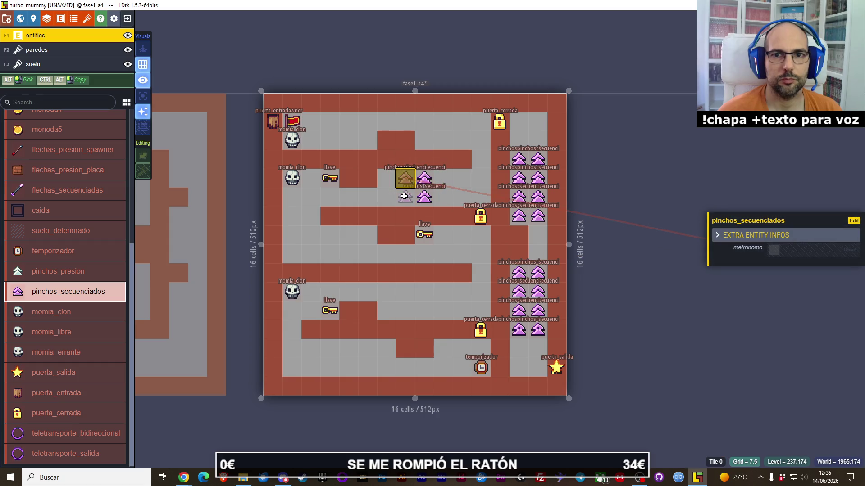
pyautogui.click(408, 197)
pyautogui.click(444, 179)
pyautogui.click(444, 197)
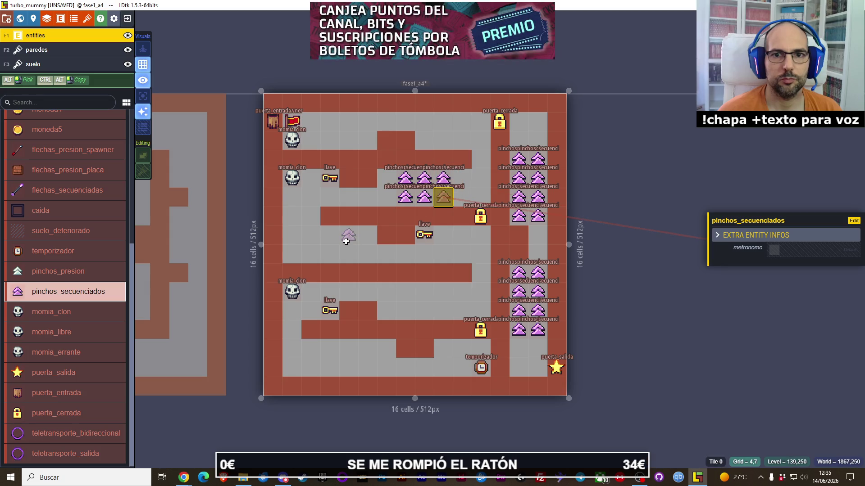
pyautogui.click(331, 237)
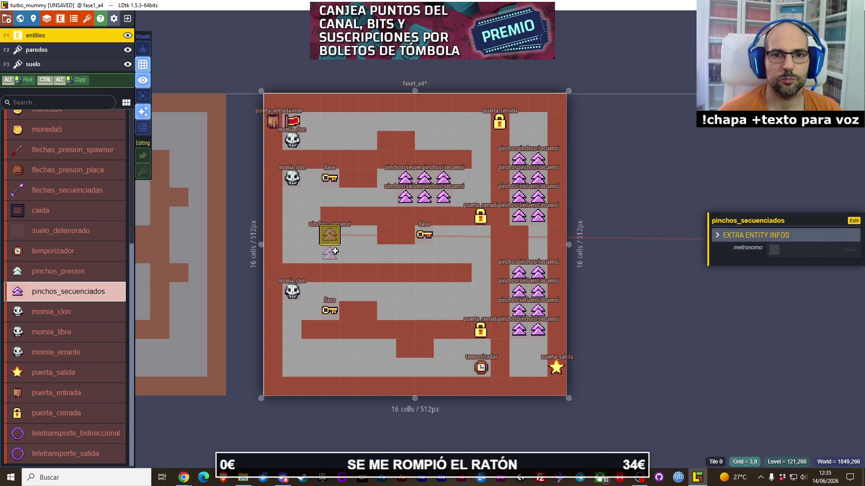
pyautogui.click(330, 255)
pyautogui.click(349, 236)
pyautogui.click(350, 254)
pyautogui.click(368, 237)
pyautogui.click(368, 254)
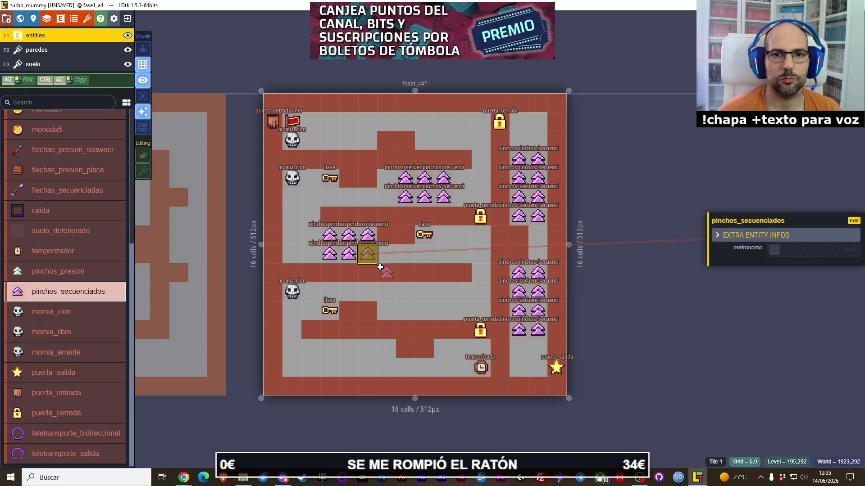
# - Add matching six-spike pinchos_secuenciados blocks to the lower-middle and bottom corridors
pyautogui.click(443, 293)
pyautogui.click(444, 312)
pyautogui.click(425, 312)
pyautogui.click(424, 293)
pyautogui.click(406, 293)
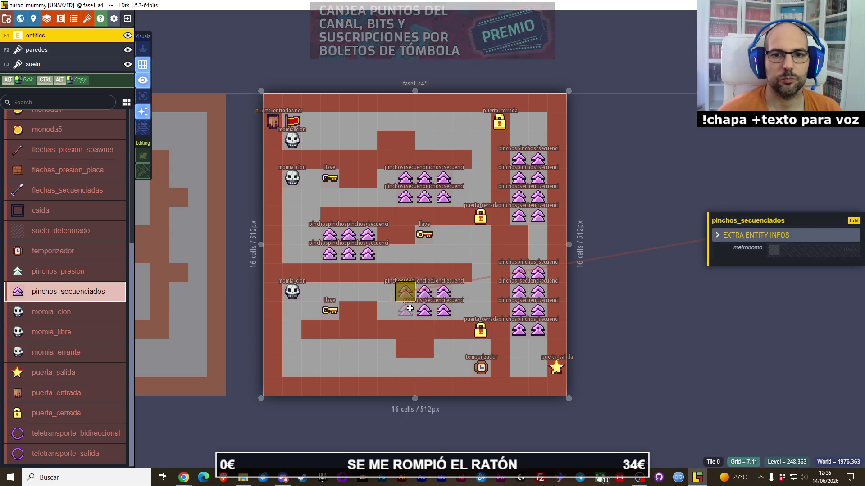
pyautogui.click(405, 311)
pyautogui.click(330, 350)
pyautogui.click(329, 369)
pyautogui.click(349, 350)
pyautogui.click(349, 369)
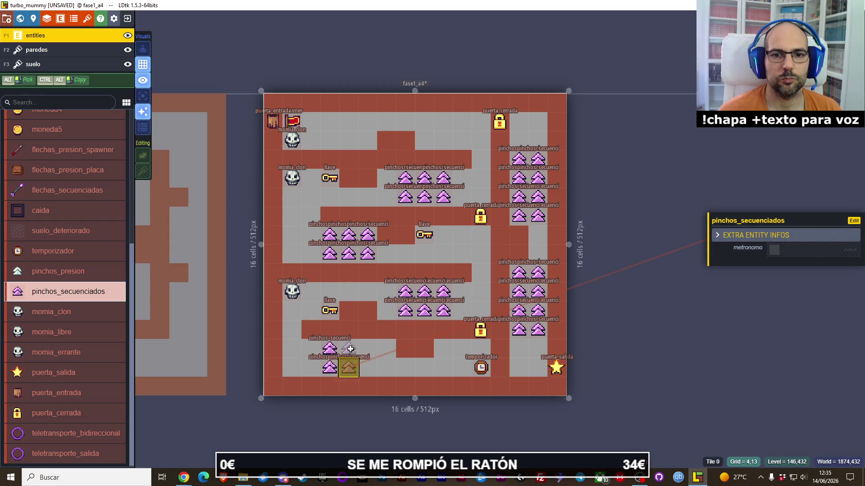
pyautogui.click(367, 350)
pyautogui.click(359, 369)
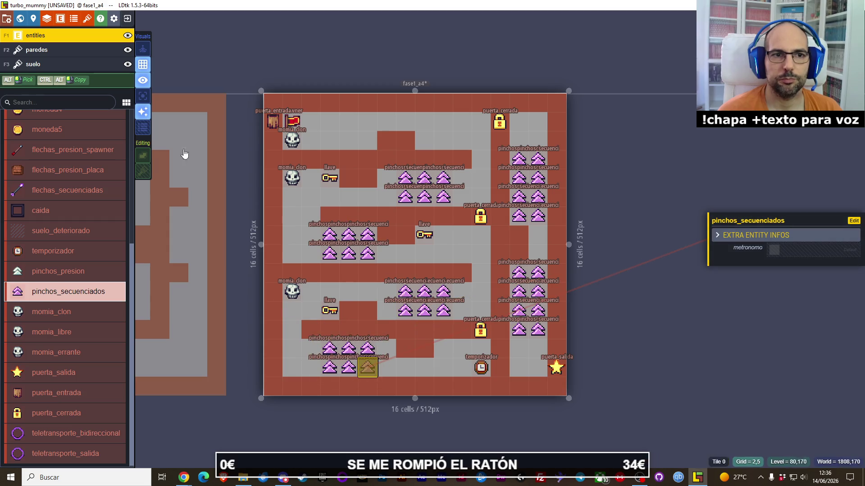
# - Repaint paredes wall tiles around the central key and bottom corridor, then shift the key one cell right
pyautogui.click(50, 54)
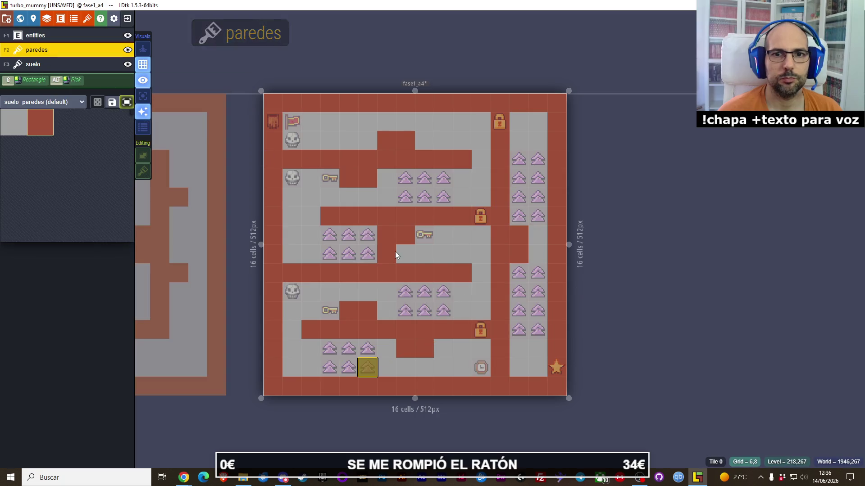
pyautogui.rightClick(393, 237)
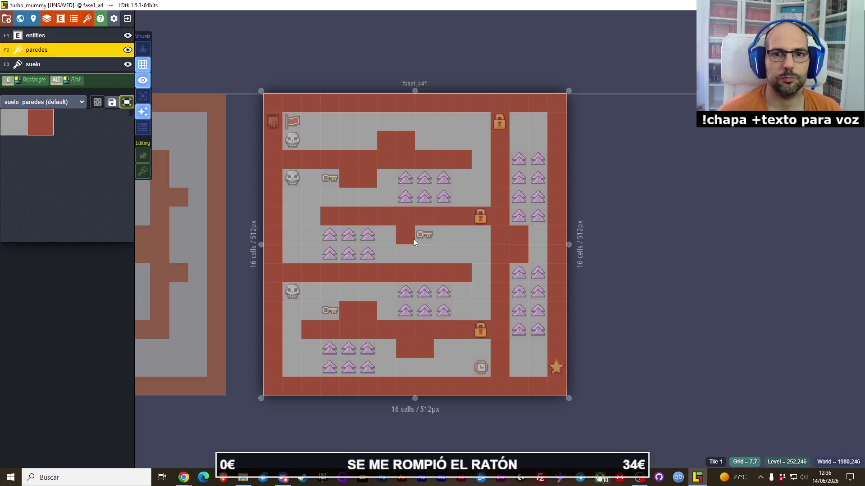
pyautogui.click(416, 238)
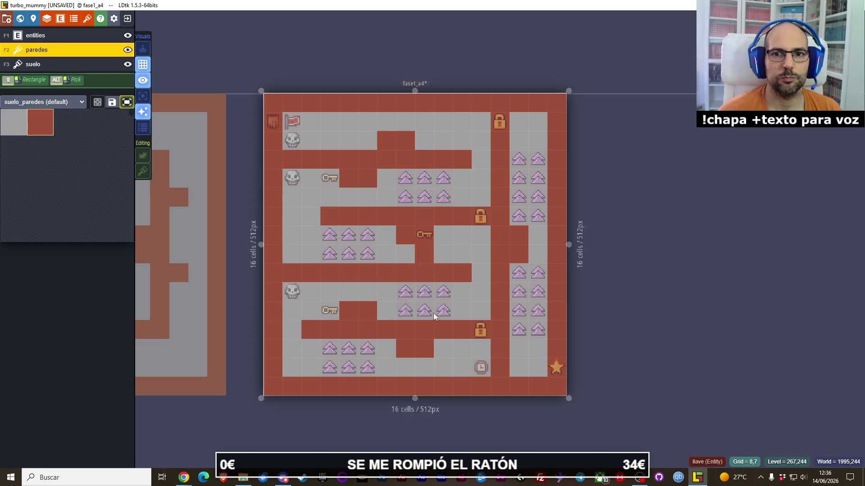
pyautogui.click(435, 362)
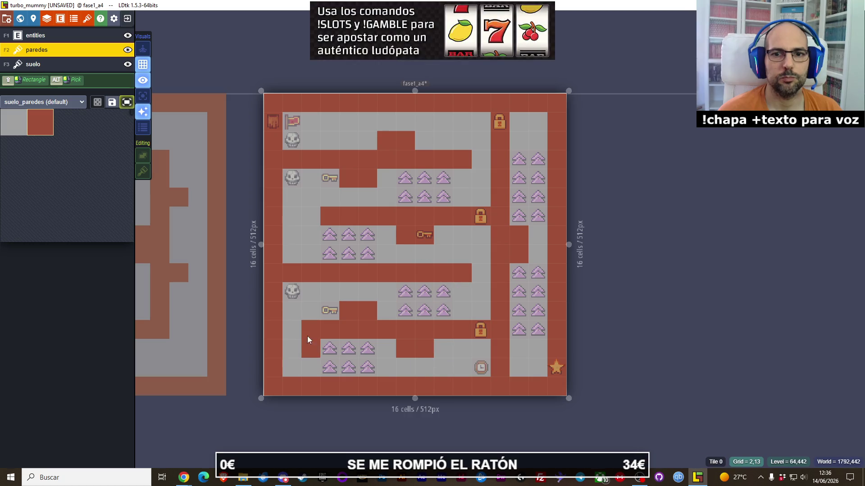
pyautogui.rightClick(451, 363)
pyautogui.press('F1')
pyautogui.moveTo(425, 234); pyautogui.dragTo(443, 235)
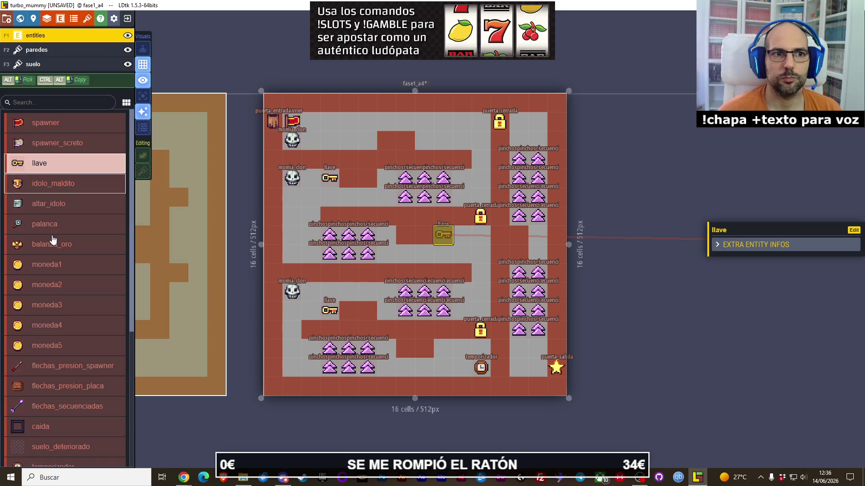
# - Place ten moneda2 coins beside each spike block and in the maze corners and corridors
pyautogui.click(53, 287)
pyautogui.click(386, 179)
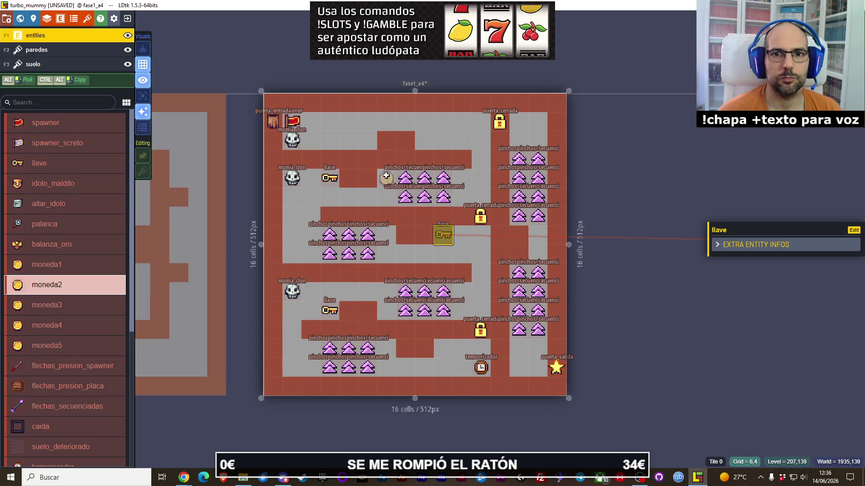
pyautogui.click(386, 234)
pyautogui.click(386, 349)
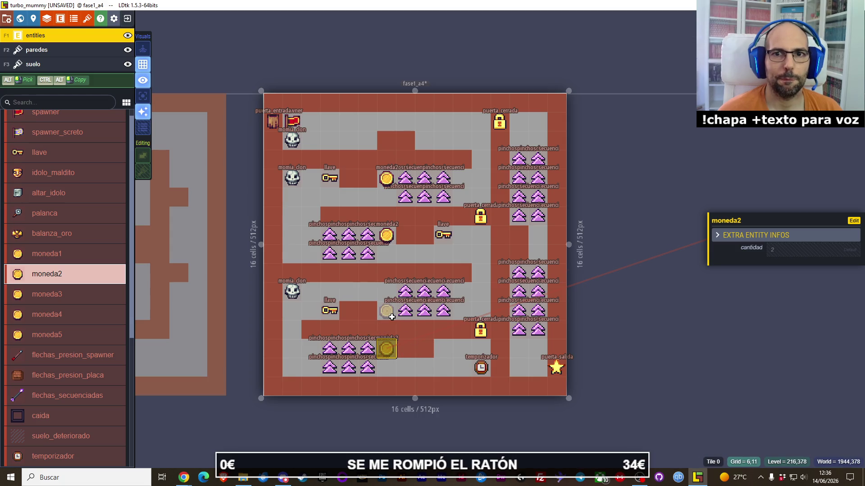
pyautogui.click(387, 311)
pyautogui.click(430, 147)
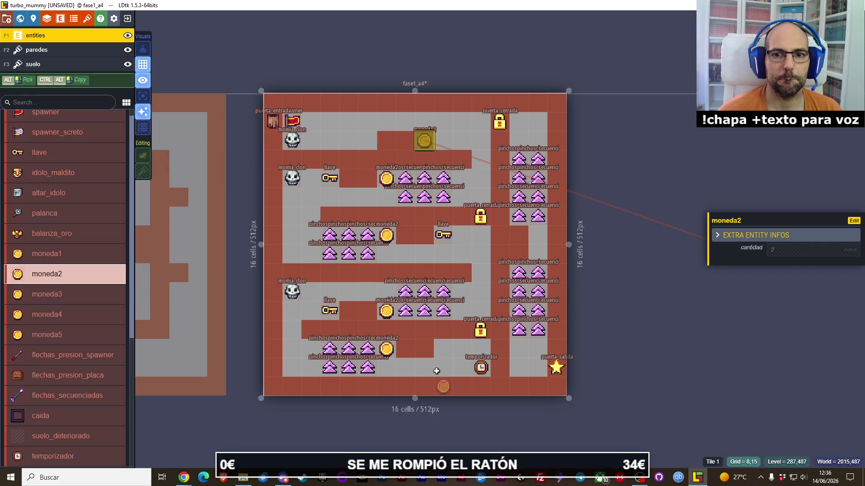
pyautogui.click(446, 353)
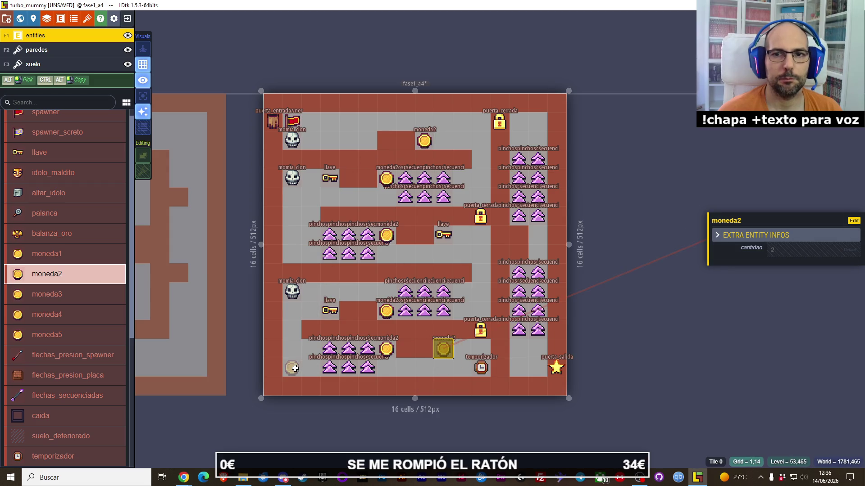
pyautogui.click(293, 368)
pyautogui.click(481, 123)
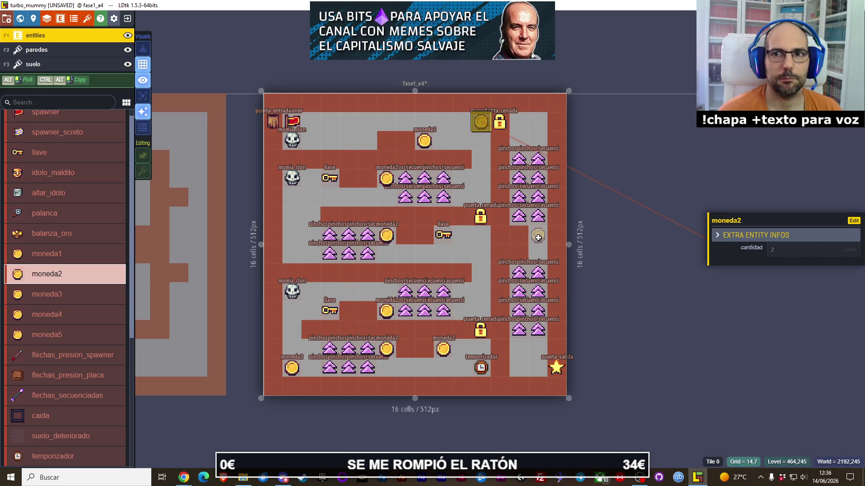
pyautogui.click(538, 121)
pyautogui.click(519, 368)
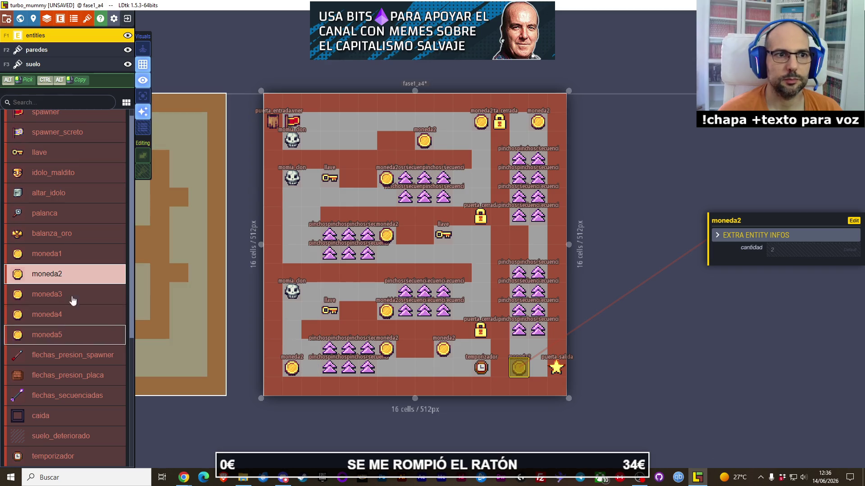
# - Select the momia_clon entity type from the entity list
pyautogui.scroll(-5, 74, 328)
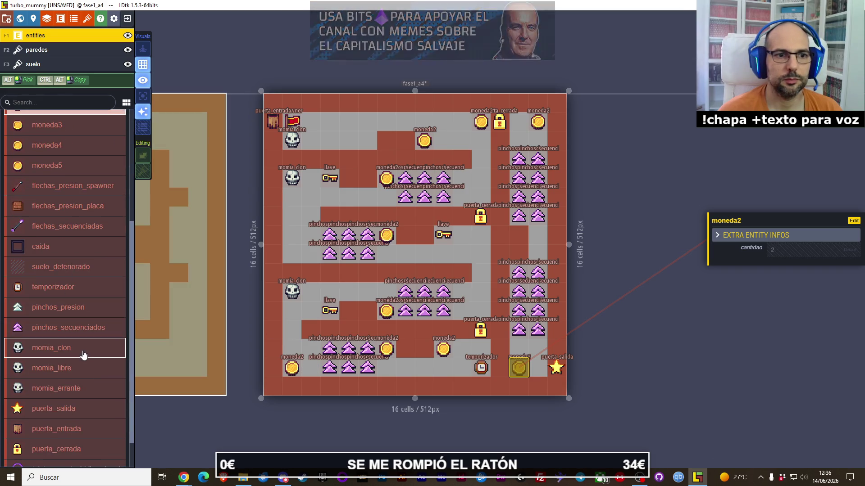
pyautogui.click(83, 354)
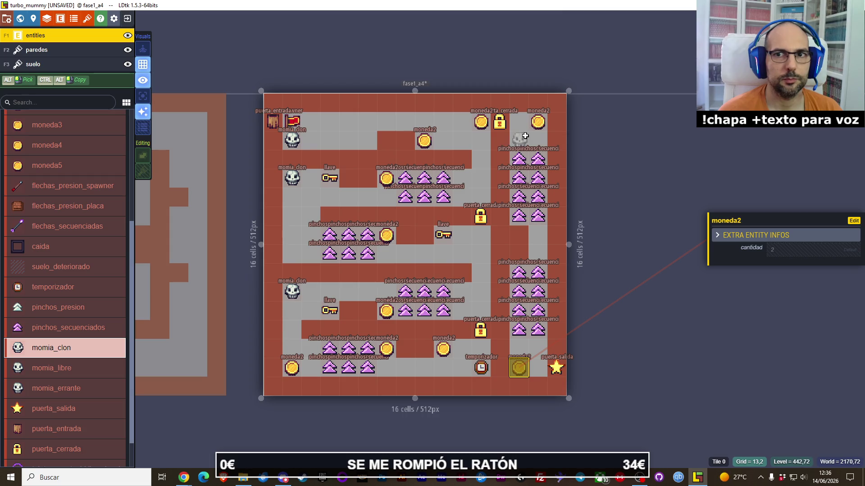
pyautogui.scroll(-2, 385, 287)
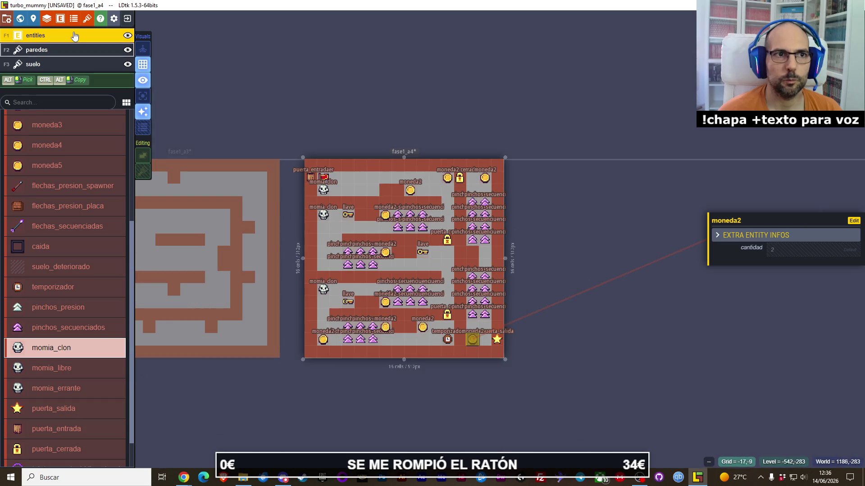
# - Clear the current selection and save the turbo_mummy project
pyautogui.press('XF86AudioLowerVolume')
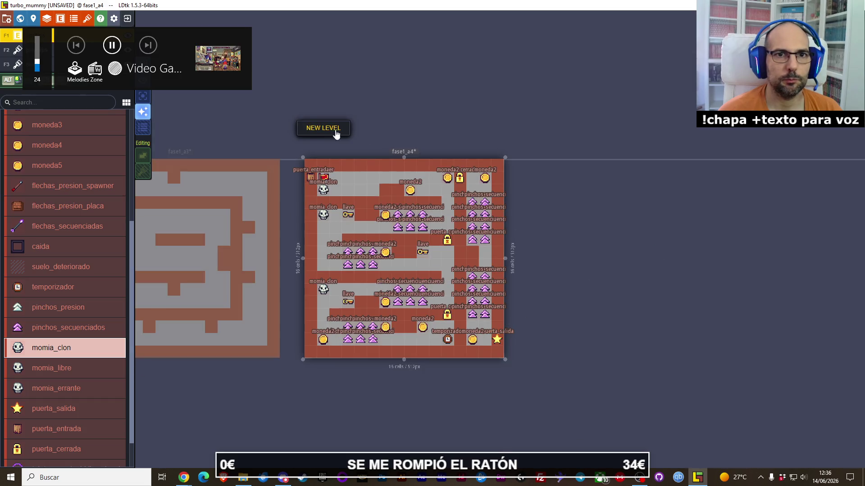
pyautogui.hotkey('ctrl', 's')
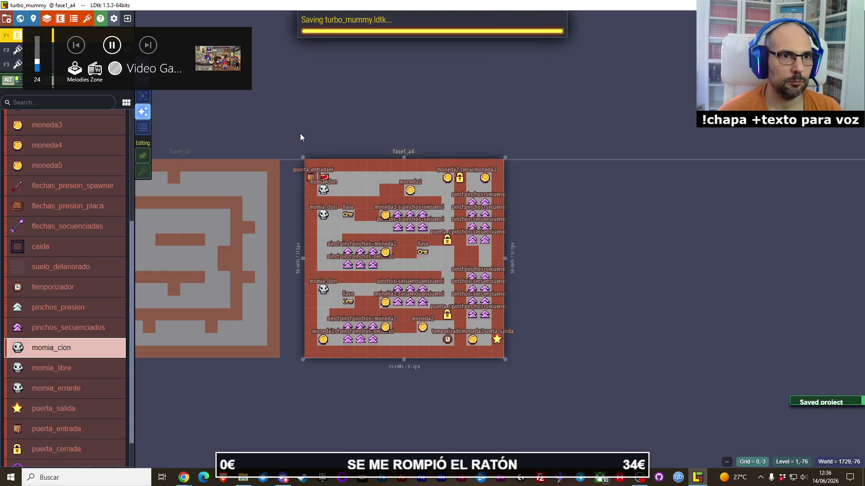
pyautogui.scroll(2, 304, 143)
pyautogui.scroll(-2, 292, 147)
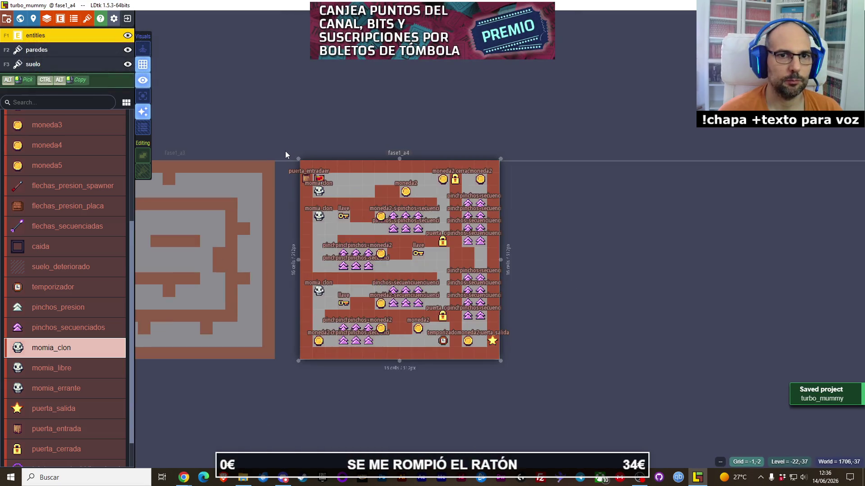
# - Show the world overview, panned so fase1_a1 through fase1_a4 are visible
pyautogui.click(20, 18)
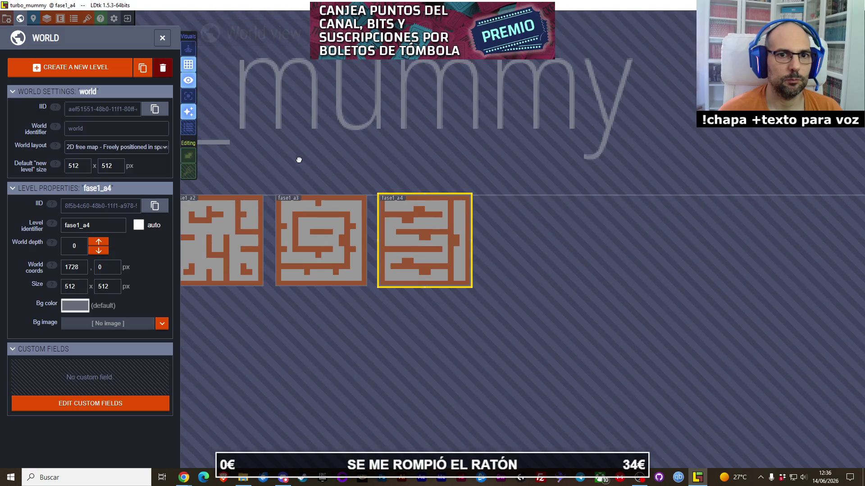
pyautogui.moveTo(458, 161); pyautogui.dragTo(480, 160)
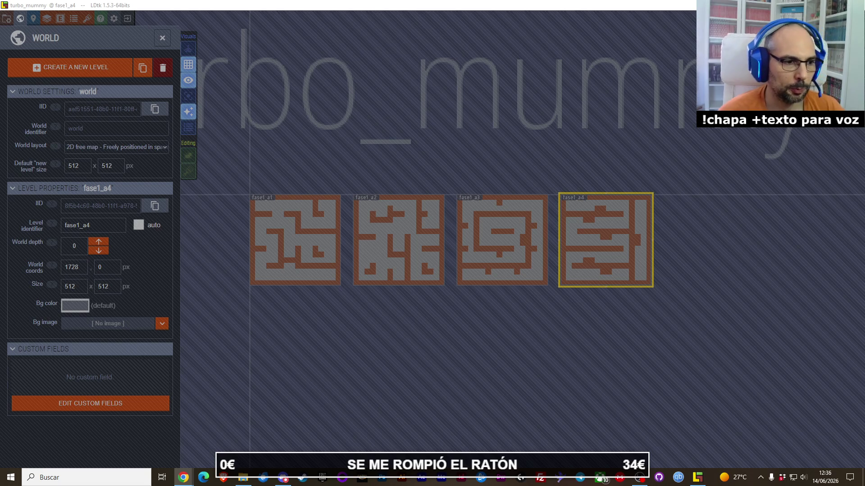
pyautogui.click(77, 18)
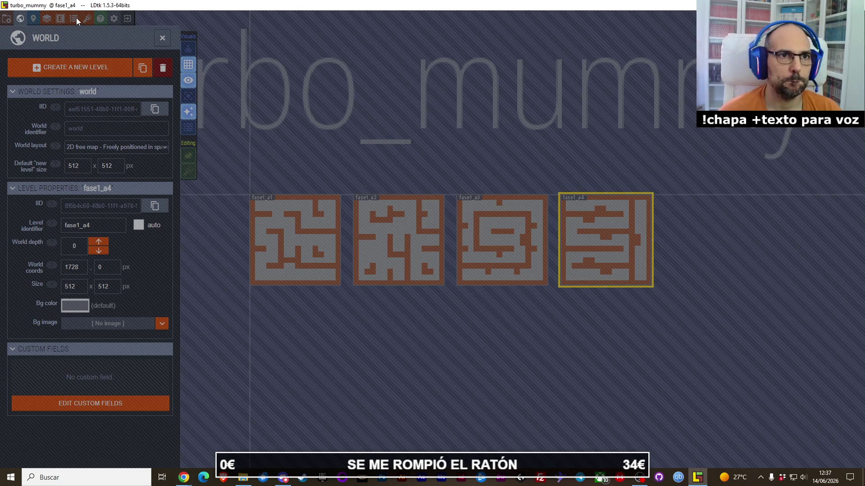
# - Open the flechas_presion_spawner entity definition and start adding a new single-value field
pyautogui.click(76, 18)
pyautogui.click(60, 18)
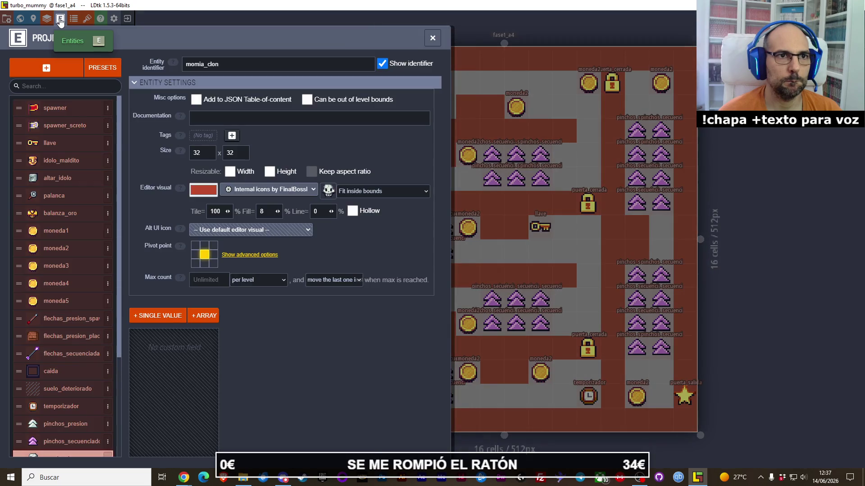
pyautogui.scroll(-1, 71, 366)
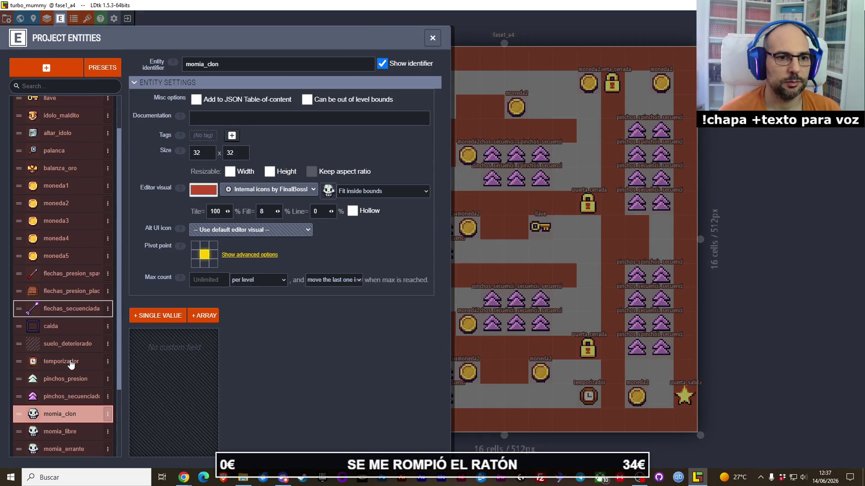
pyautogui.click(74, 275)
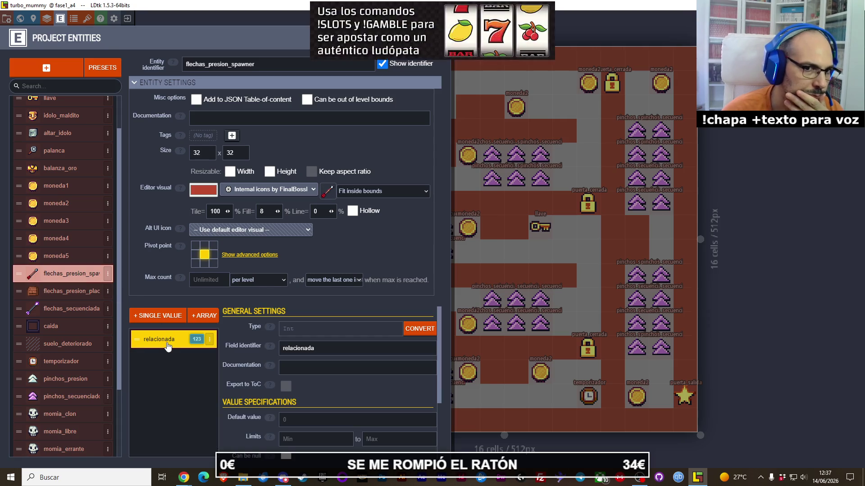
pyautogui.click(165, 321)
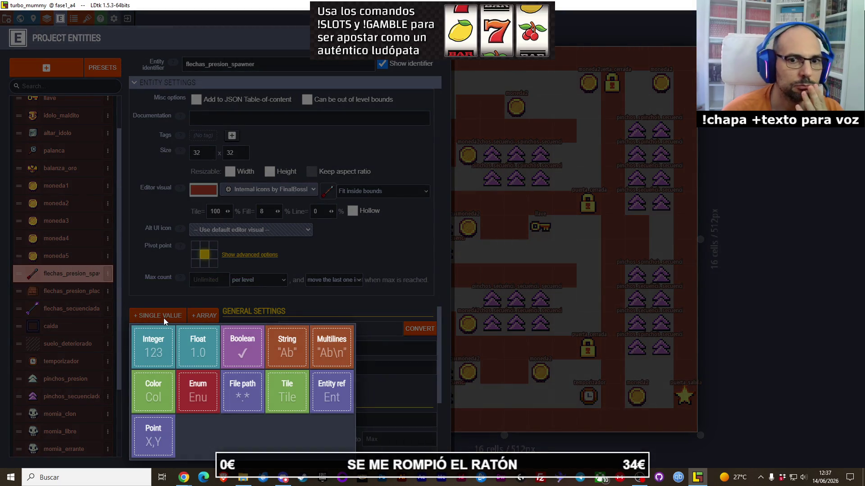
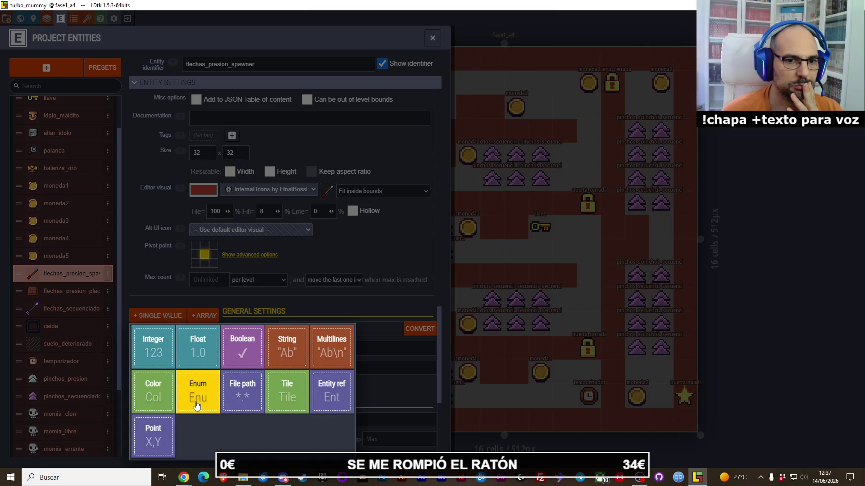
# - Add a String field to flechas_presion_spawner and try editing its default value
pyautogui.click(278, 349)
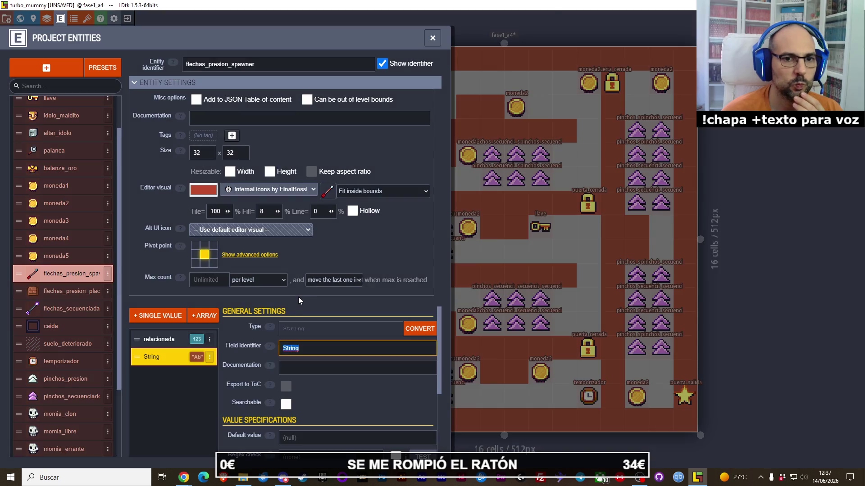
pyautogui.scroll(-3, 312, 357)
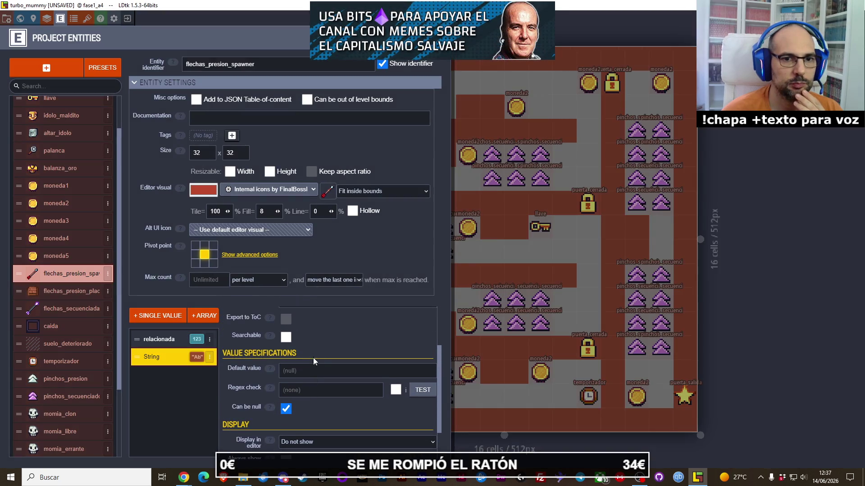
pyautogui.click(297, 372)
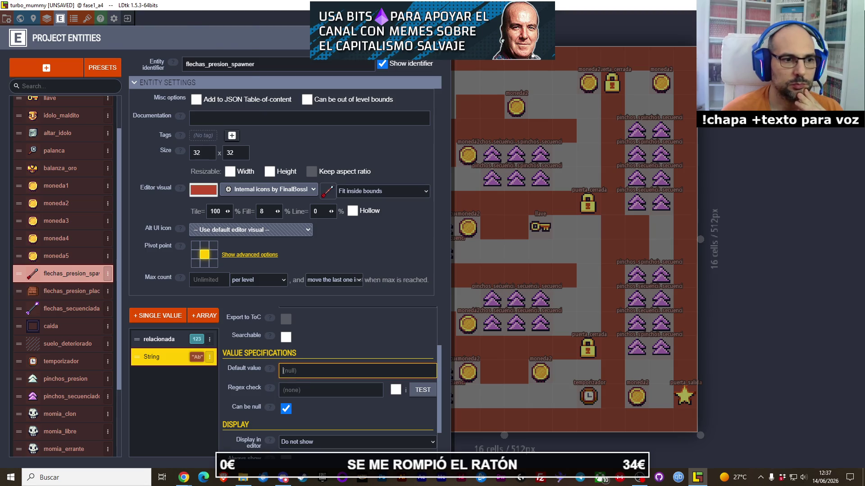
pyautogui.press('XF86AudioLowerVolume')
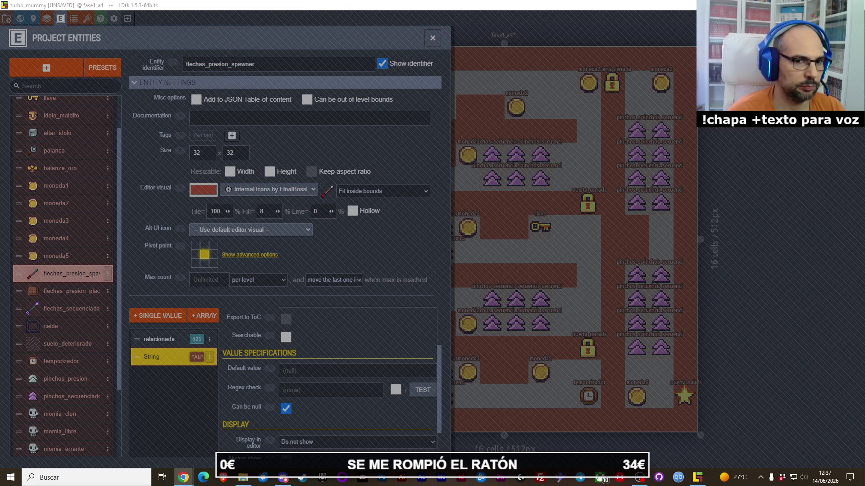
pyautogui.press('XF86AudioLowerVolume')
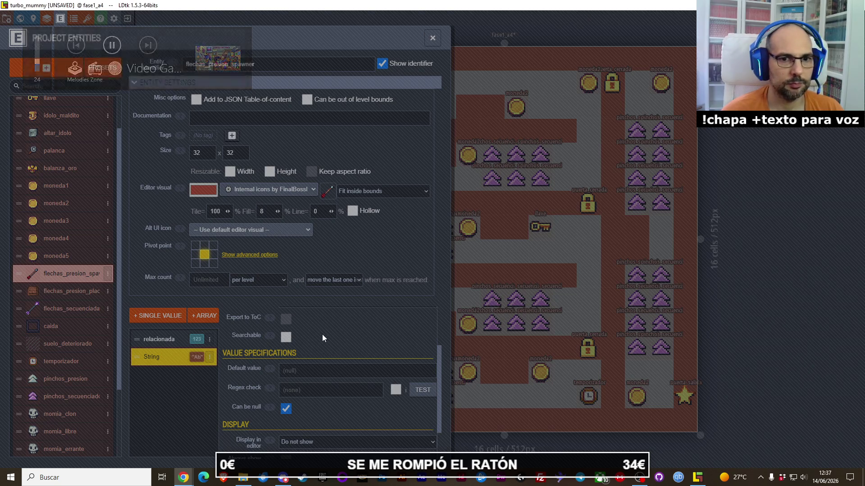
pyautogui.scroll(-1, 323, 334)
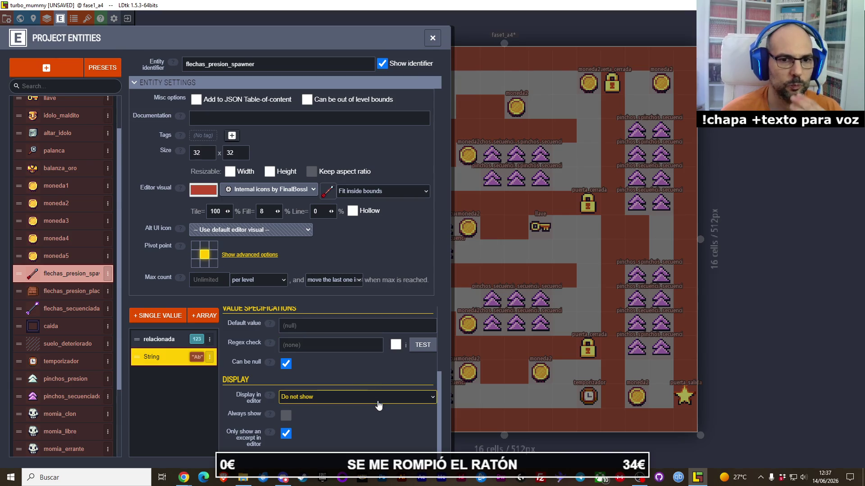
pyautogui.click(319, 329)
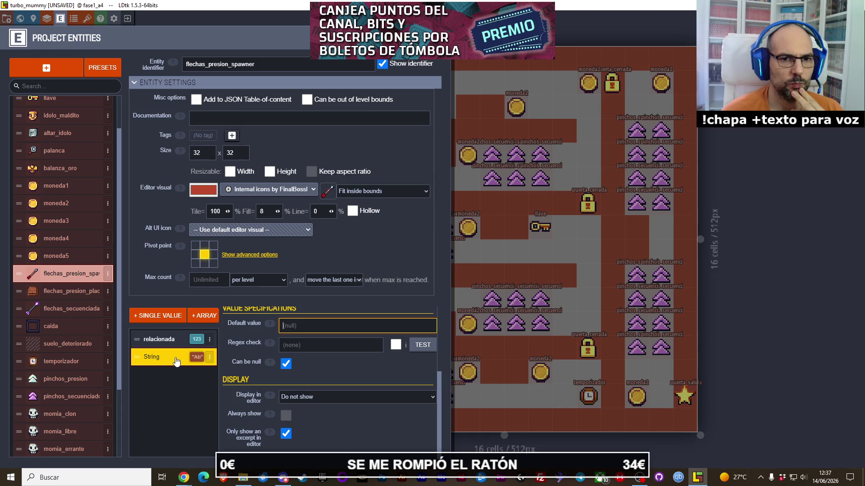
# - Inspect the String field's default value and regex check, then delete the field
pyautogui.click(162, 340)
pyautogui.click(163, 358)
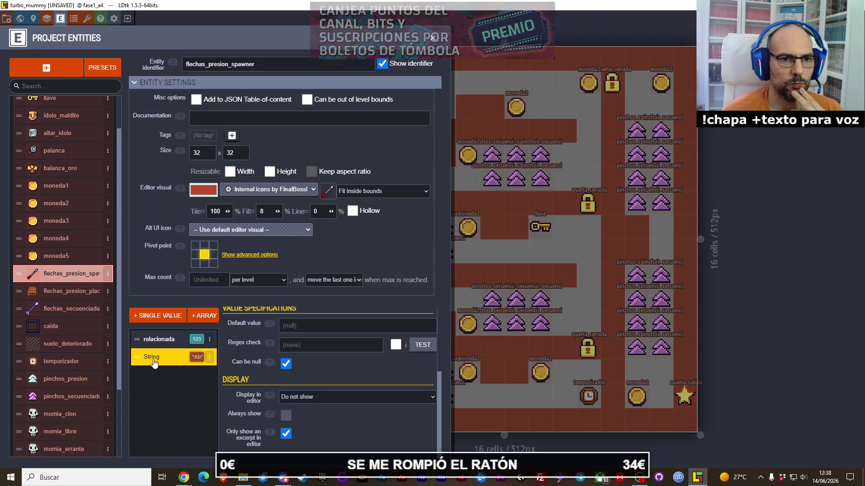
pyautogui.click(354, 344)
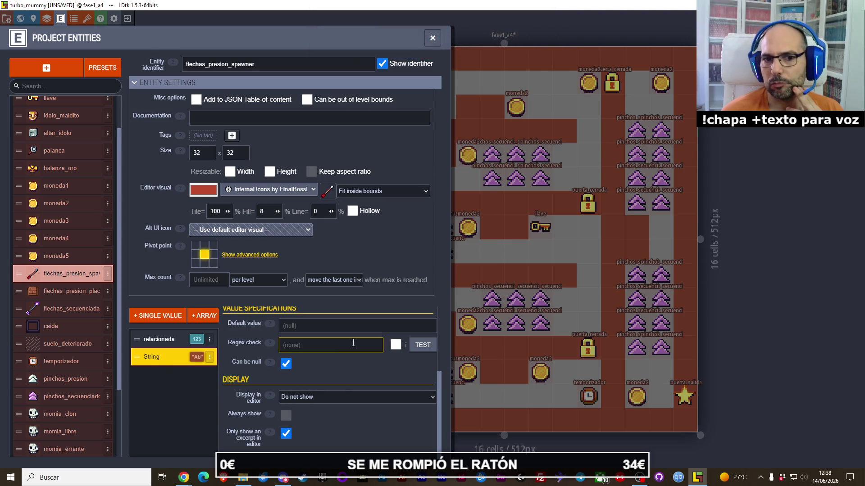
pyautogui.click(322, 330)
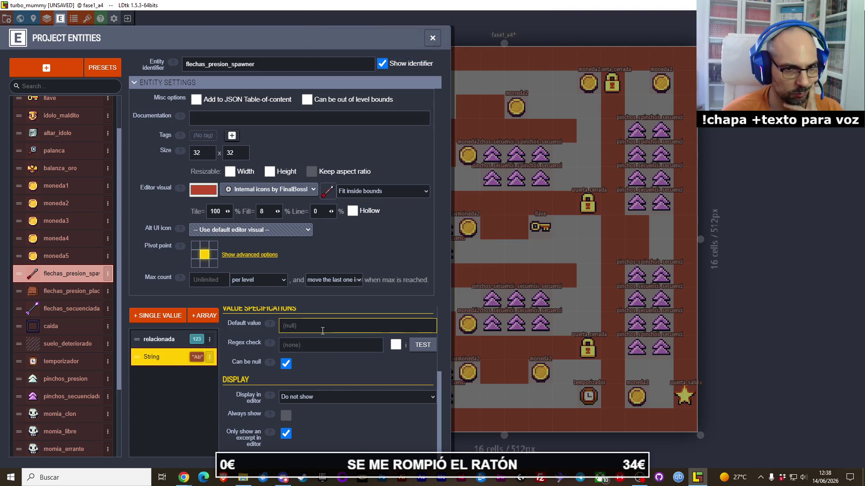
pyautogui.click(210, 360)
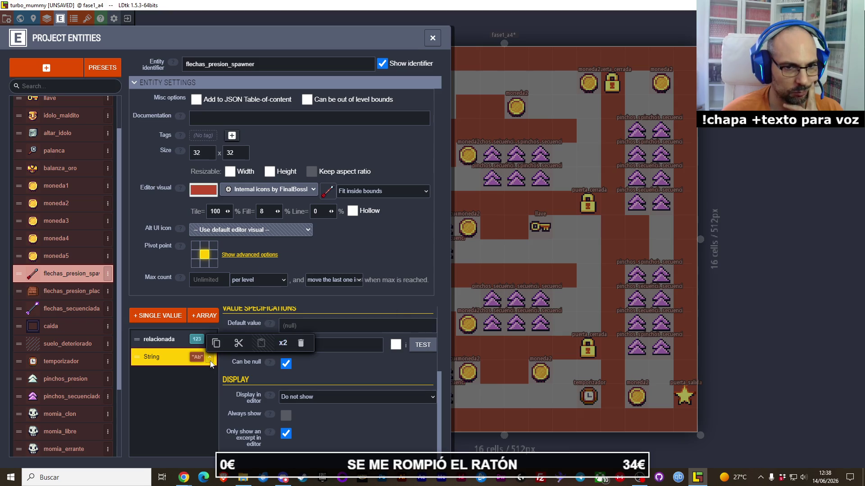
pyautogui.click(247, 351)
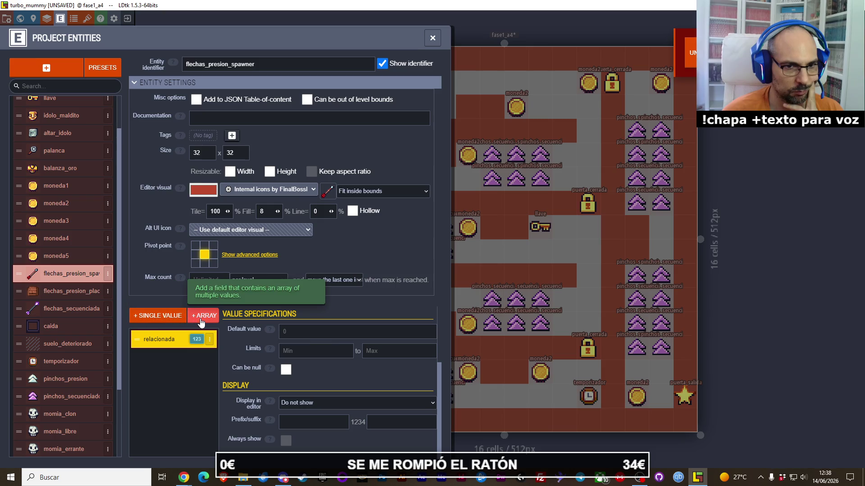
# - Add an optional Point field named 'Point' to flechas_presion_spawner and begin its documentation
pyautogui.click(174, 316)
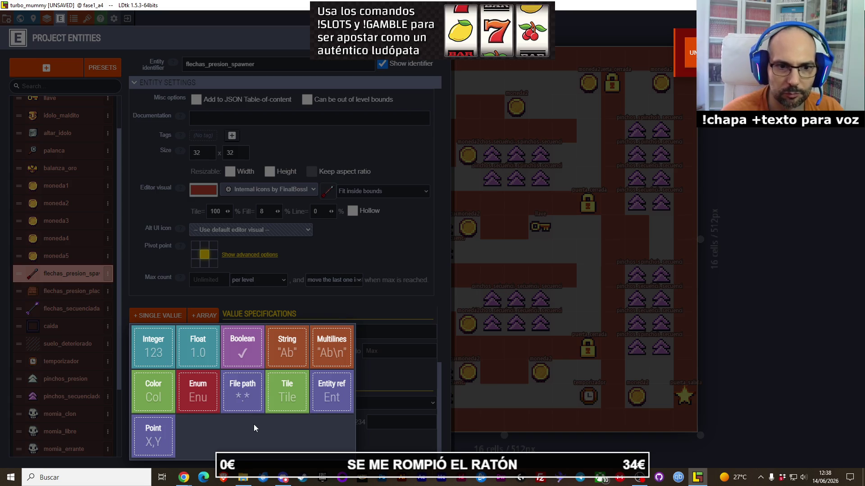
pyautogui.click(153, 435)
pyautogui.click(322, 341)
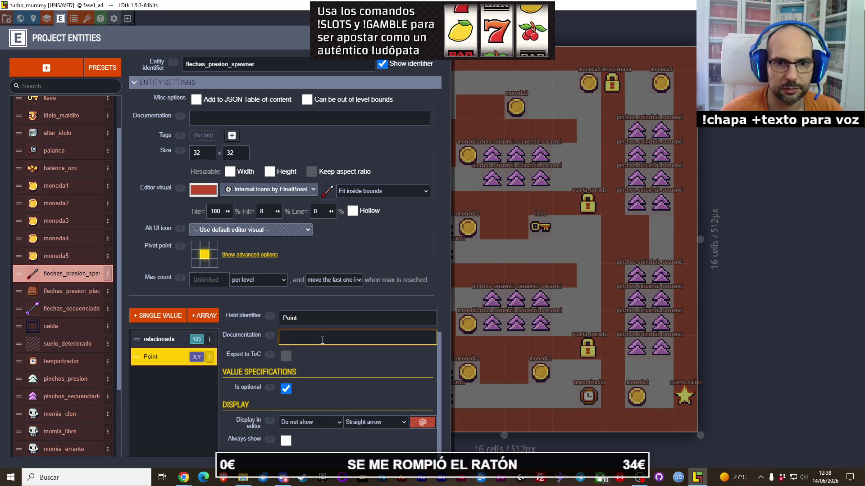
pyautogui.moveTo(269, 337)
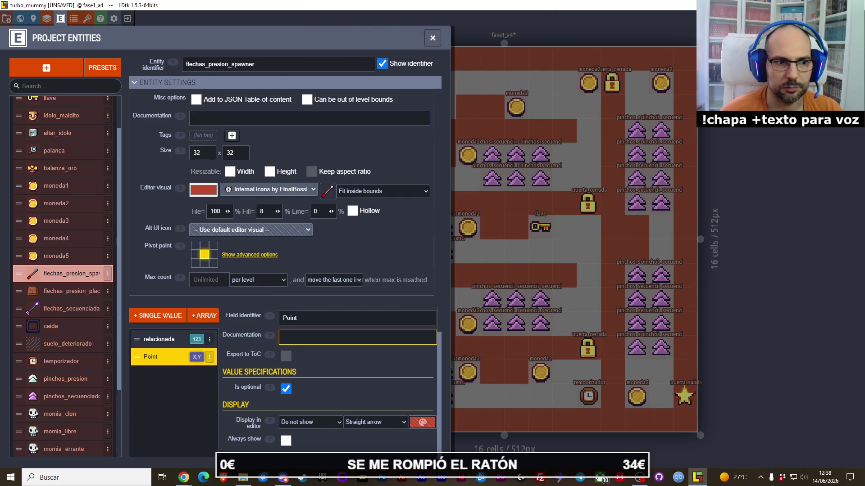
pyautogui.hotkey('alt', 'Tab')
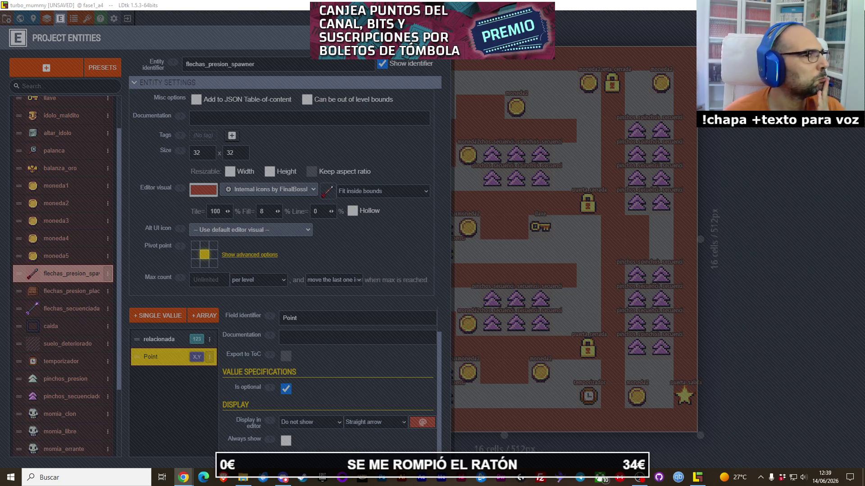
pyautogui.click(335, 365)
pyautogui.click(210, 356)
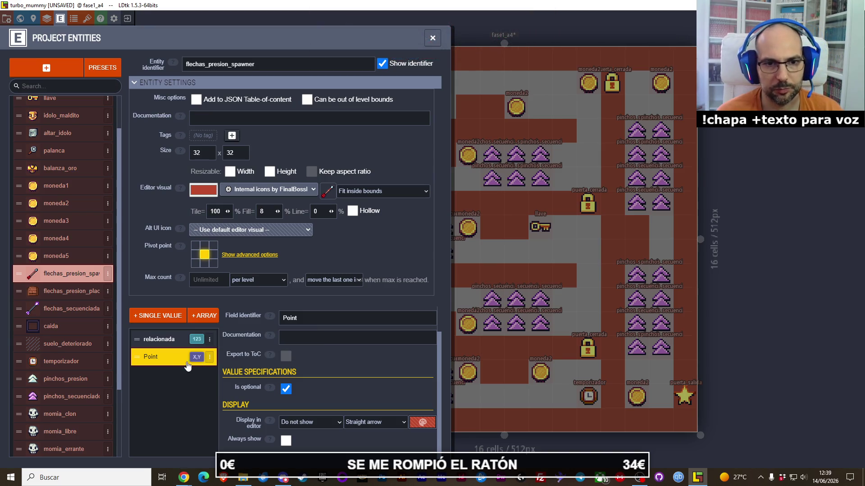
pyautogui.click(210, 363)
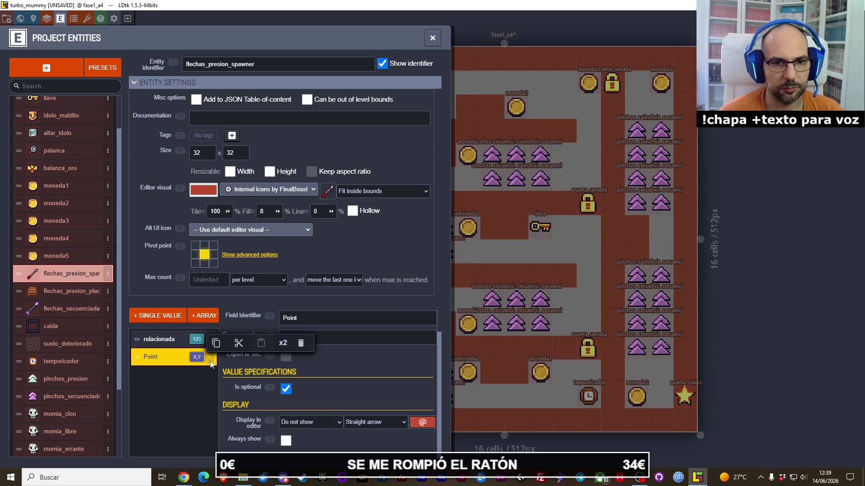
# - Delete the Point field, then add and delete a trial Multilines field
pyautogui.click(301, 343)
pyautogui.click(154, 318)
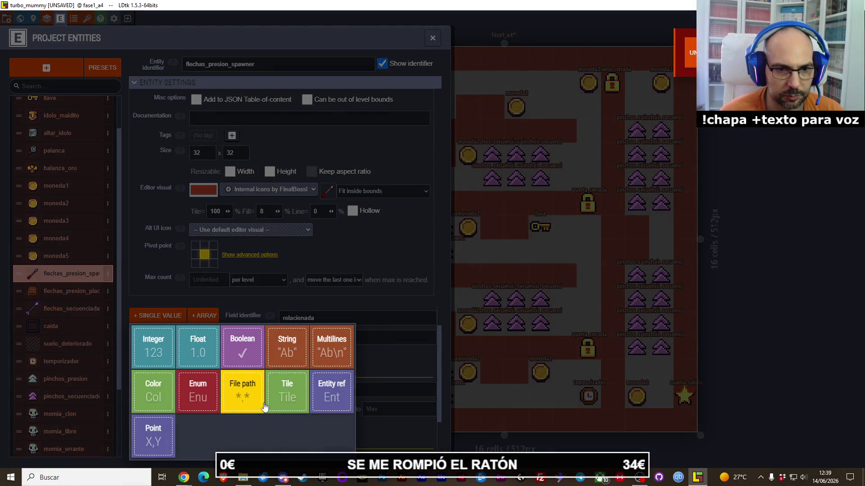
pyautogui.click(328, 359)
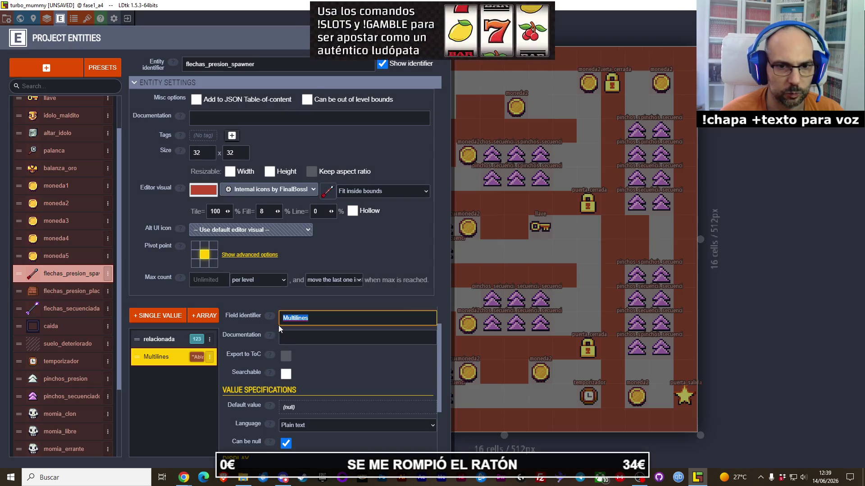
pyautogui.moveTo(269, 318)
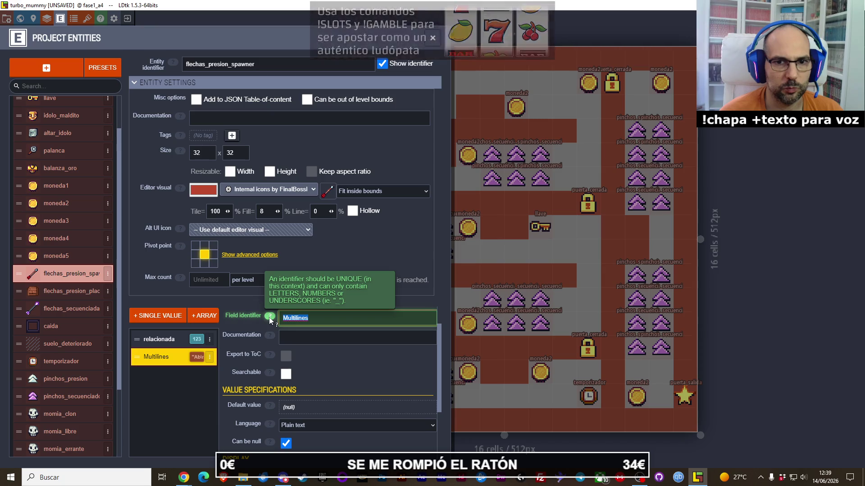
pyautogui.click(301, 336)
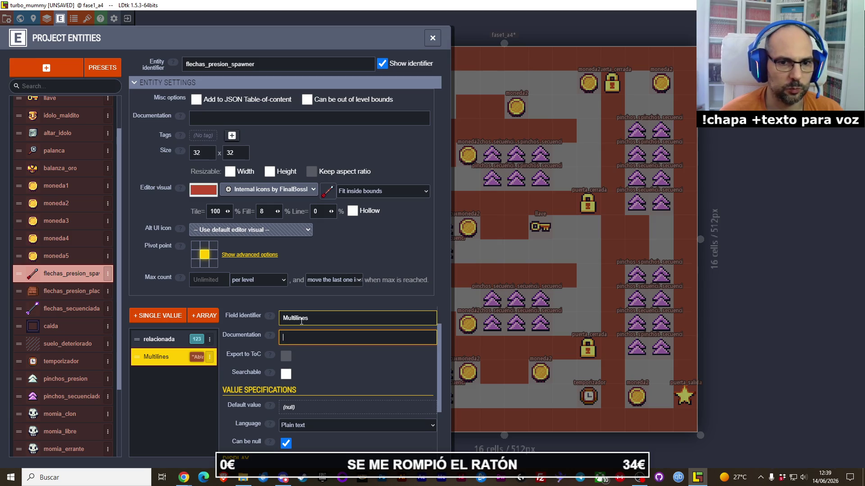
pyautogui.click(210, 357)
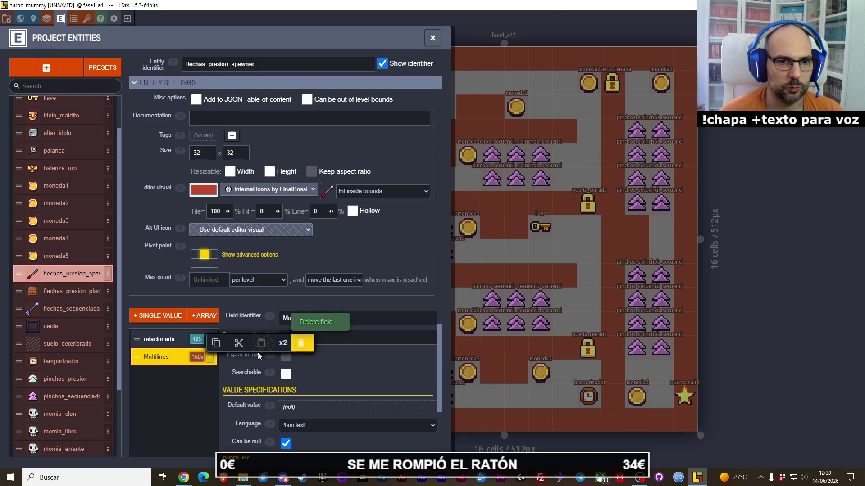
pyautogui.click(297, 350)
# - Choose the Enum field type and go to the empty enums panel
pyautogui.click(161, 316)
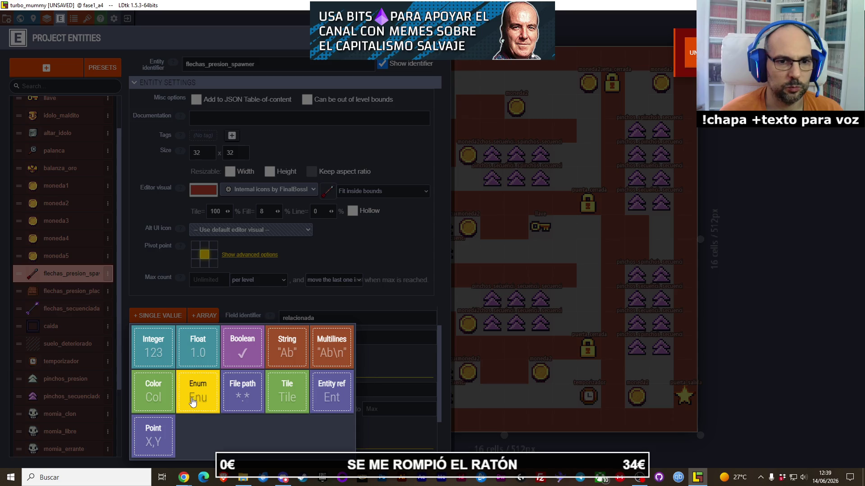
pyautogui.click(197, 375)
pyautogui.click(383, 252)
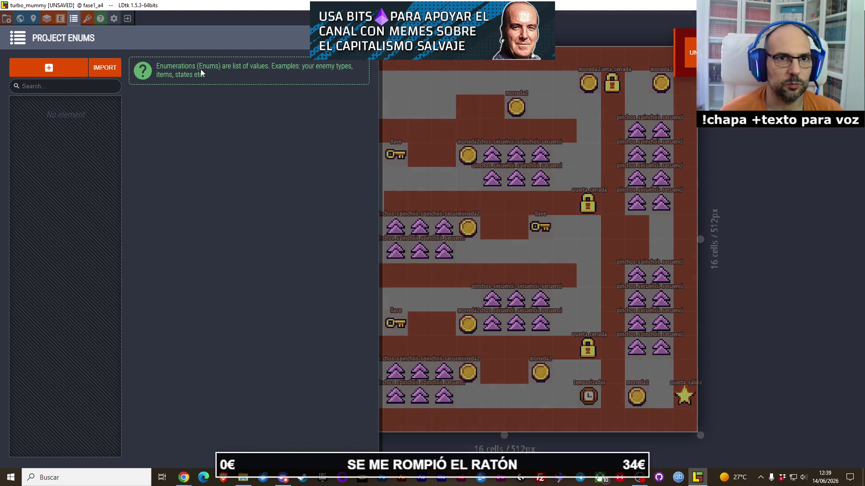
# - Create a new enum and name it direccion
pyautogui.click(49, 67)
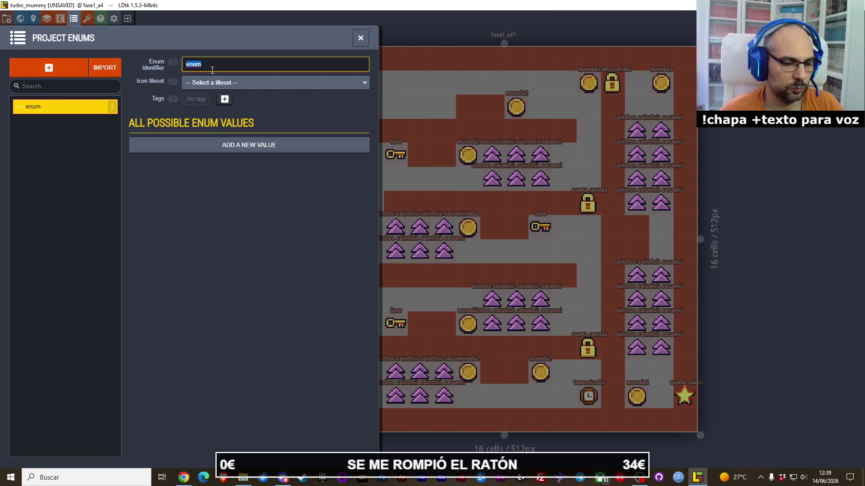
pyautogui.write('arriba')
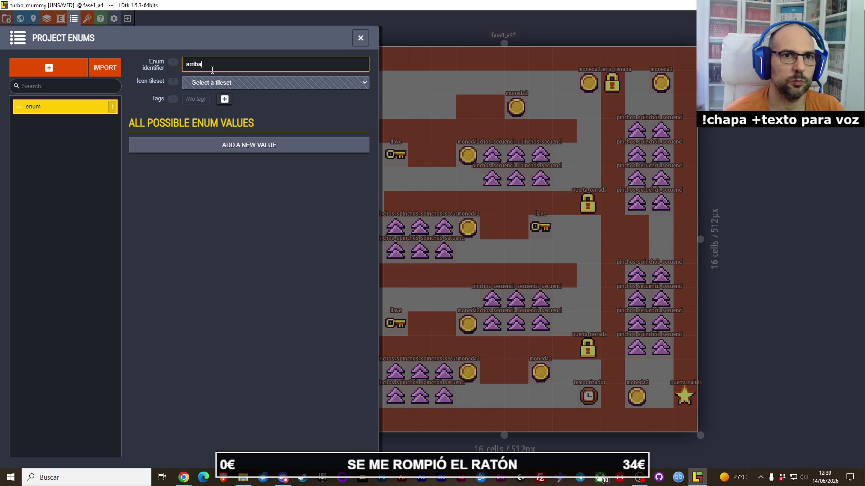
pyautogui.click(229, 83)
pyautogui.click(232, 92)
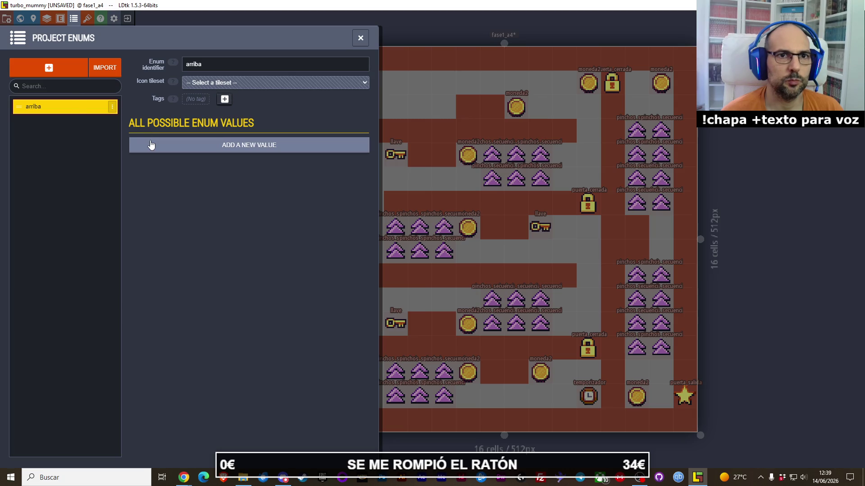
pyautogui.doubleClick(199, 66)
pyautogui.write('di')
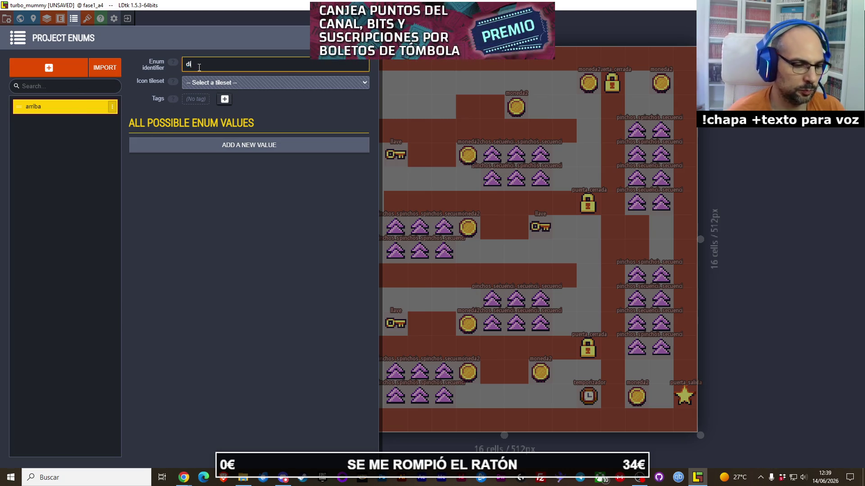
pyautogui.write('reccion')
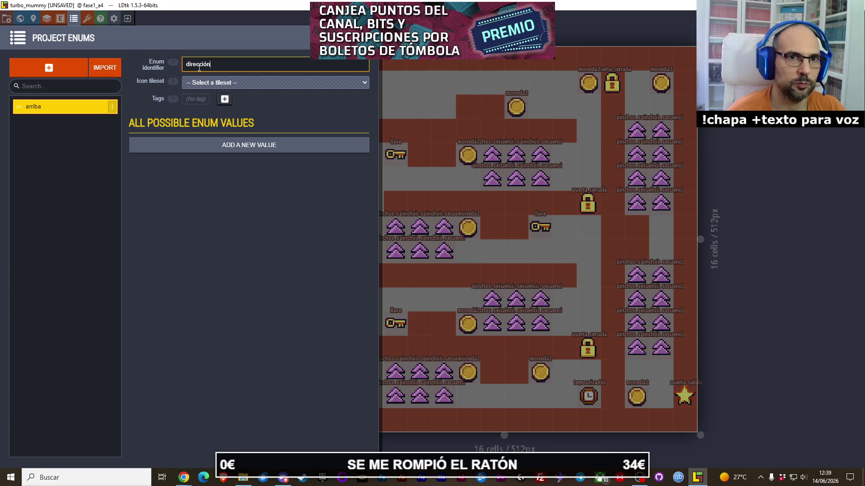
pyautogui.press('Tab')
# - Give direccion the values arriba, abajo, izquierda and derecha
pyautogui.click(211, 145)
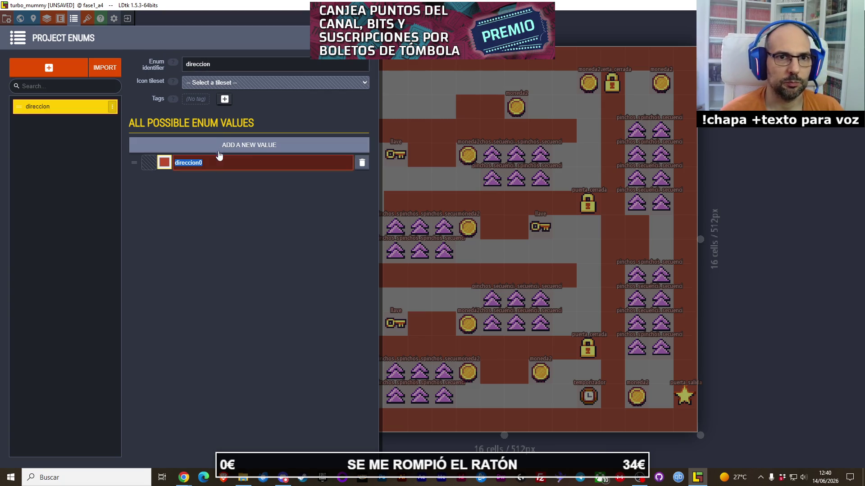
pyautogui.write('arriba')
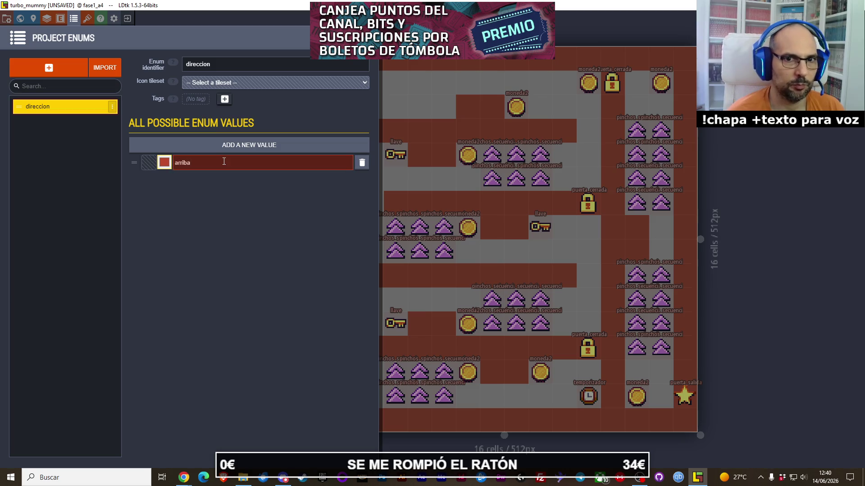
pyautogui.click(214, 152)
pyautogui.write('abajo')
pyautogui.click(221, 146)
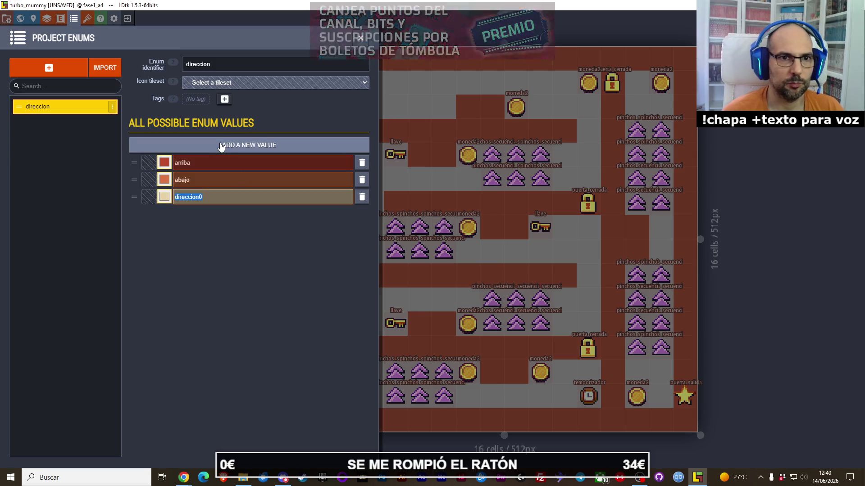
pyautogui.write('izquierda')
pyautogui.press('Return')
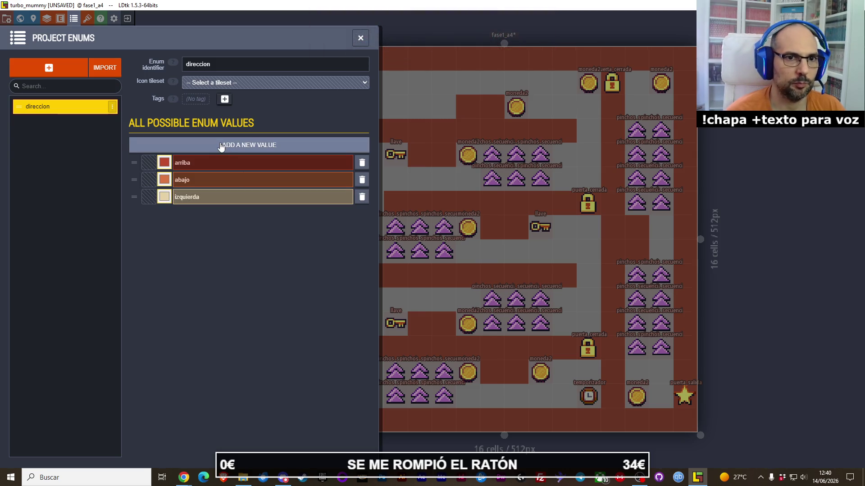
pyautogui.click(220, 146)
pyautogui.write('derecha')
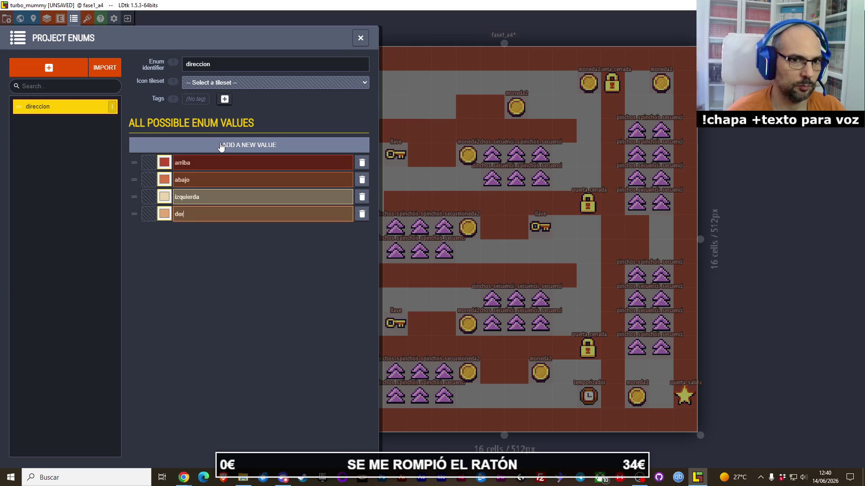
pyautogui.press('Return')
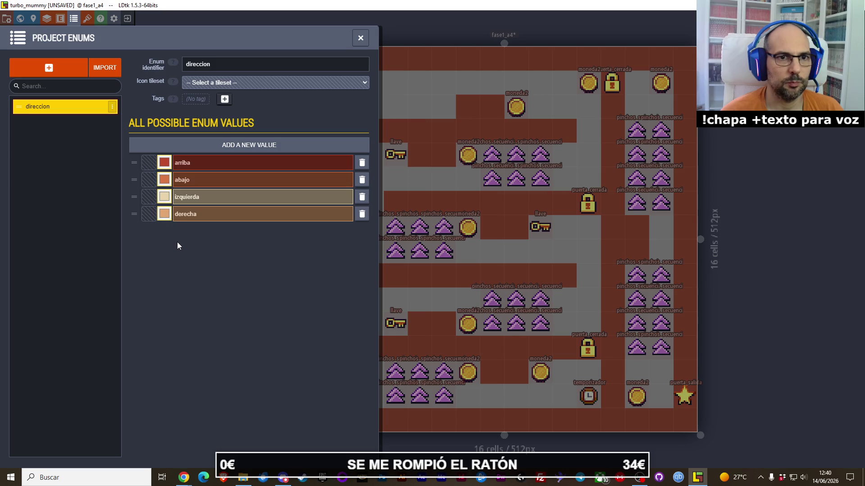
# - Check abajo's colour options without changing them and close the enum editor
pyautogui.click(167, 180)
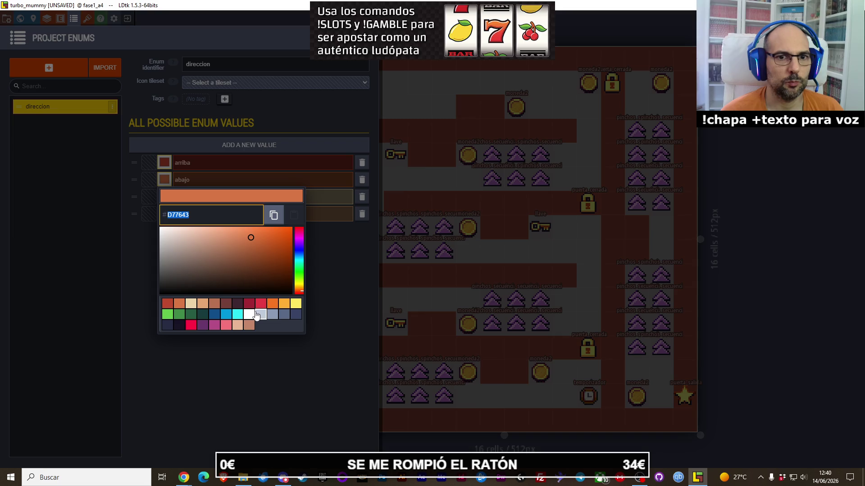
pyautogui.click(144, 262)
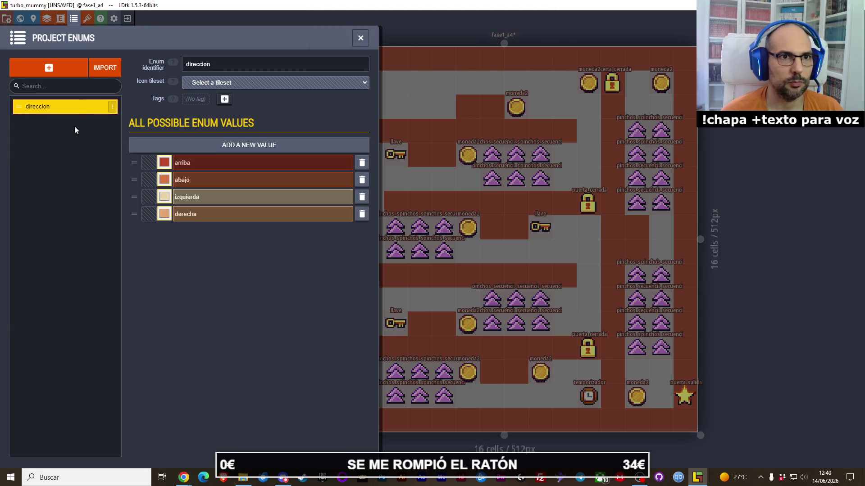
pyautogui.click(360, 38)
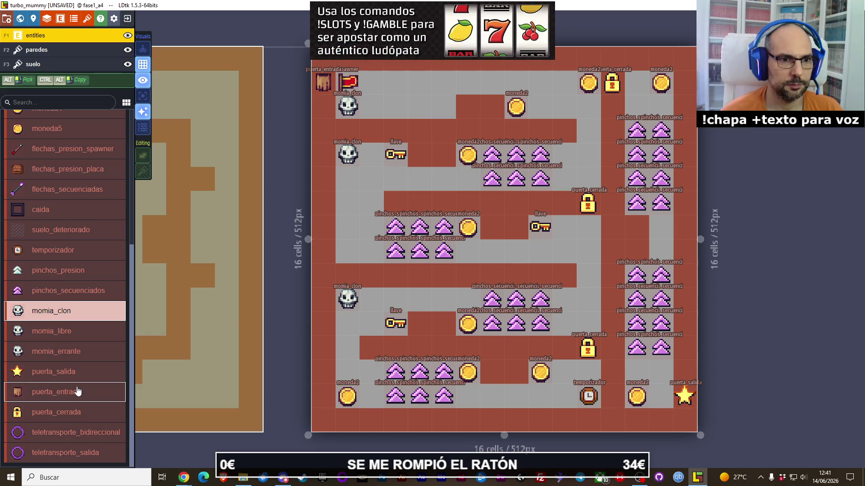
# - Browse flechas_presion_spawner and momia_clon in the entity list, then open Project Entities
pyautogui.scroll(2, 78, 391)
pyautogui.scroll(-2, 77, 391)
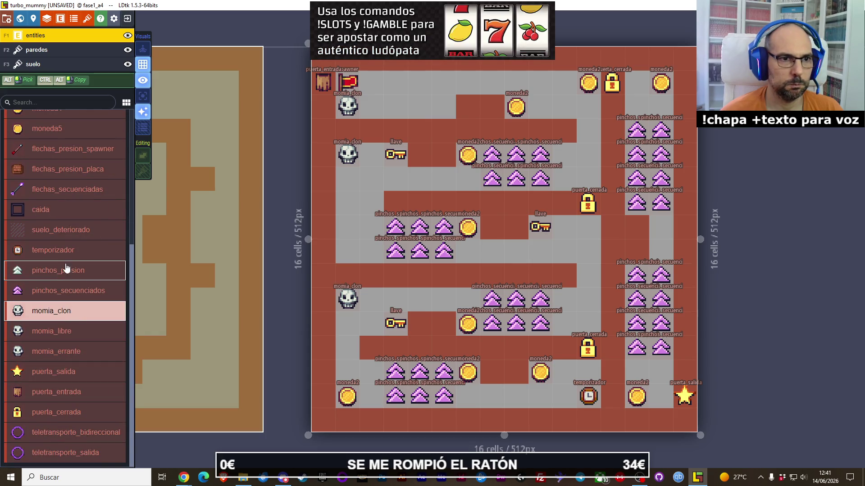
pyautogui.click(60, 147)
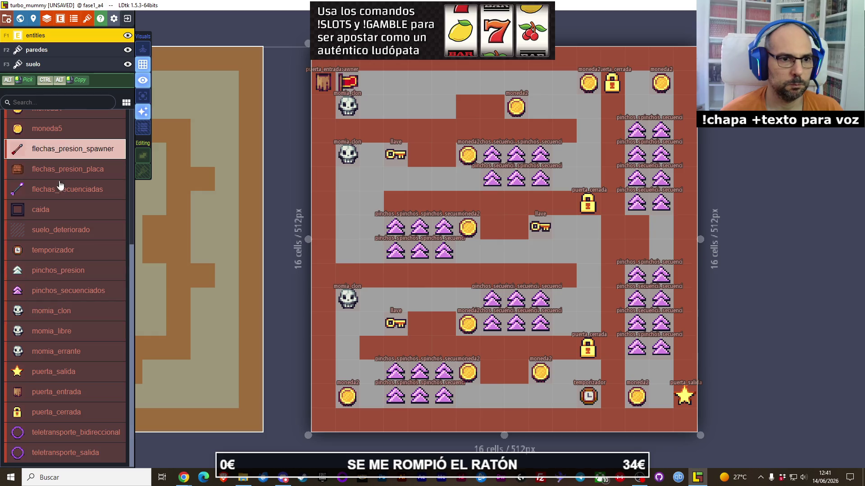
pyautogui.click(56, 353)
pyautogui.click(57, 332)
pyautogui.click(58, 310)
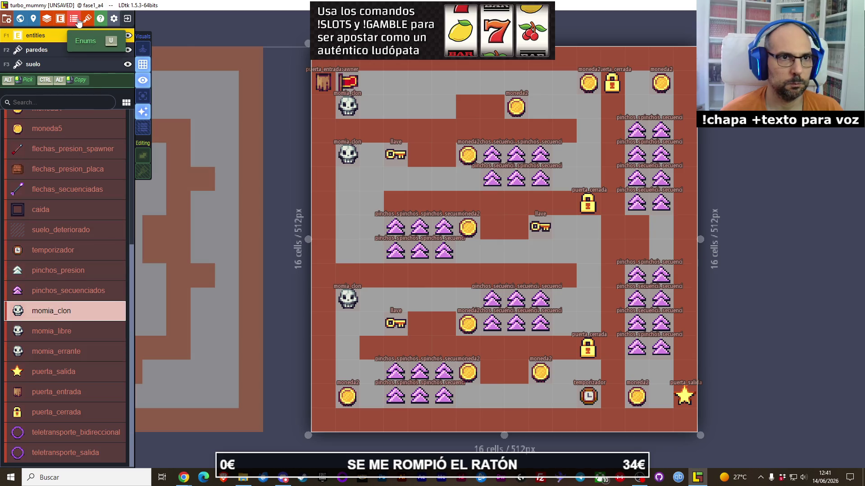
pyautogui.click(60, 19)
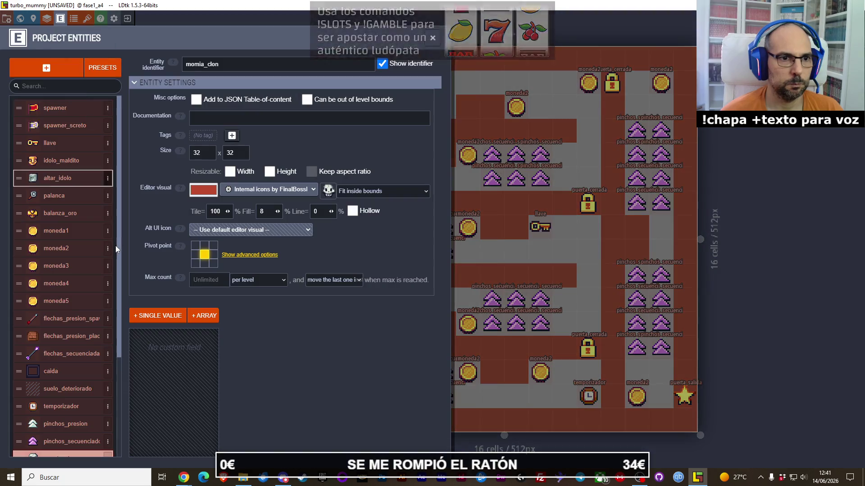
# - Add a DIRECCION enum field to flechas_presion_spawner
pyautogui.scroll(-3, 58, 324)
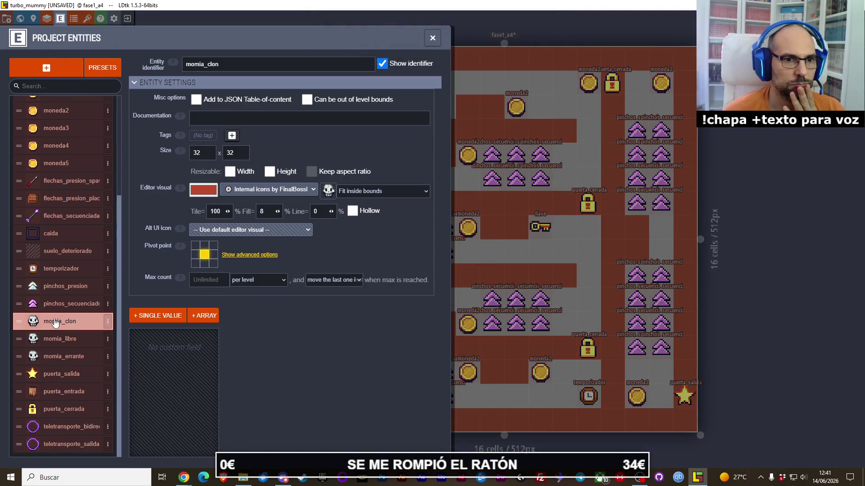
pyautogui.click(62, 181)
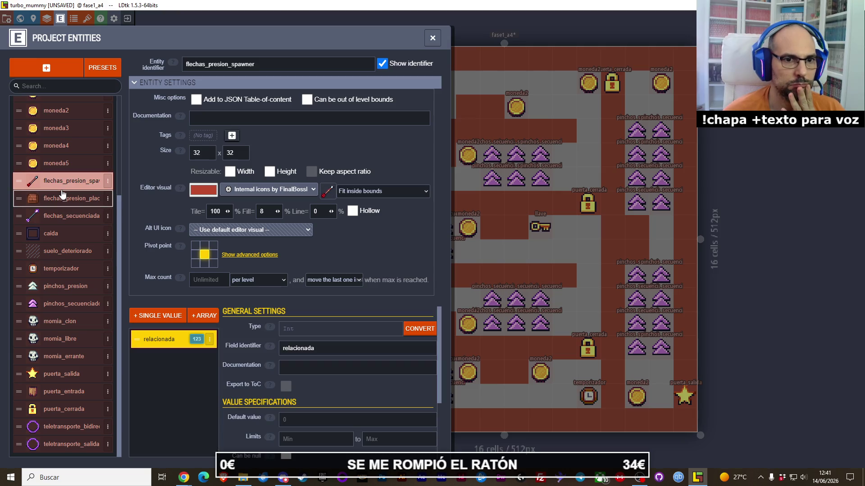
pyautogui.click(179, 318)
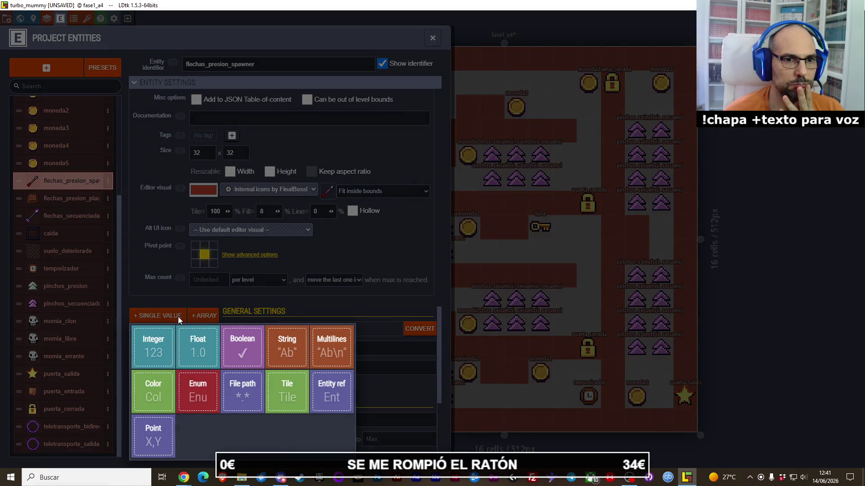
pyautogui.click(184, 398)
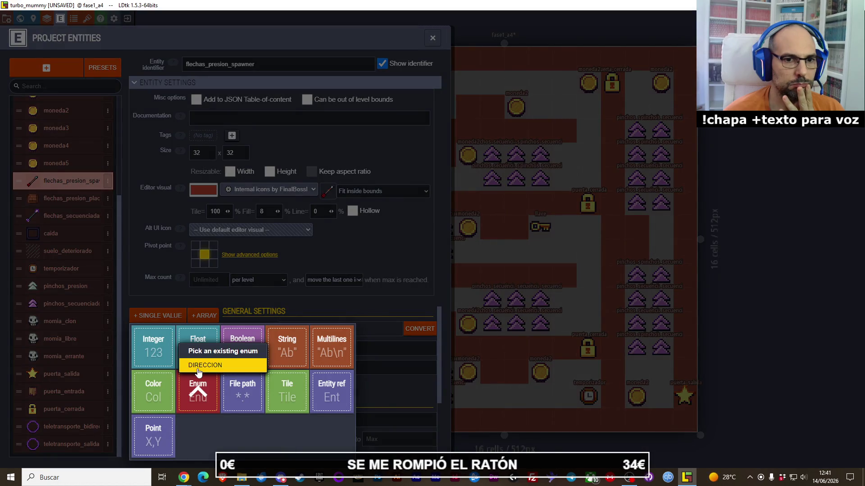
pyautogui.click(204, 365)
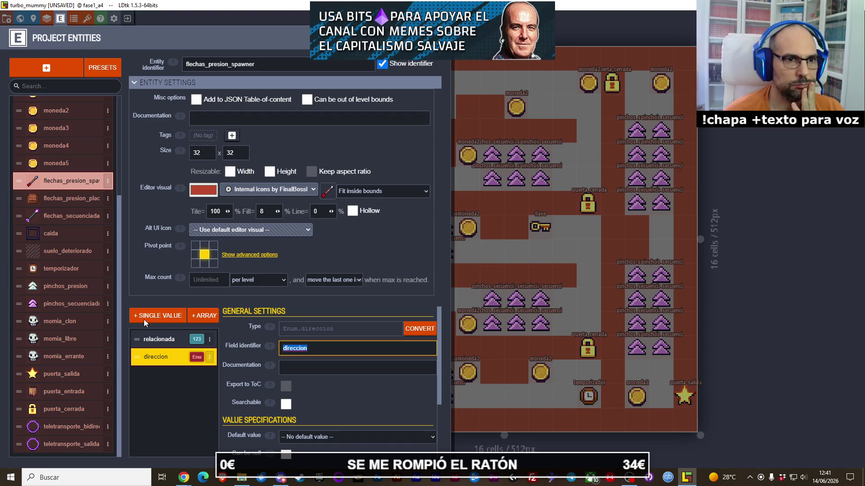
# - Add a DIRECCION enum field to flechas_secuenciadas and return to Project Enums
pyautogui.click(67, 217)
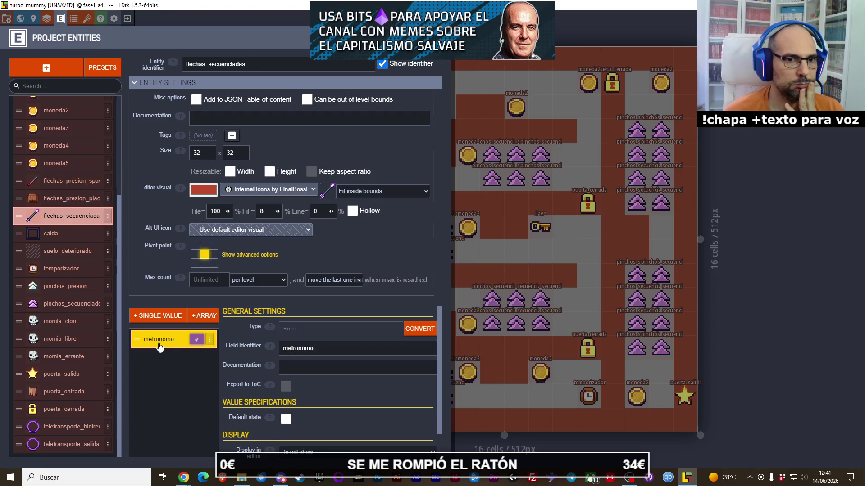
pyautogui.click(157, 315)
pyautogui.click(192, 405)
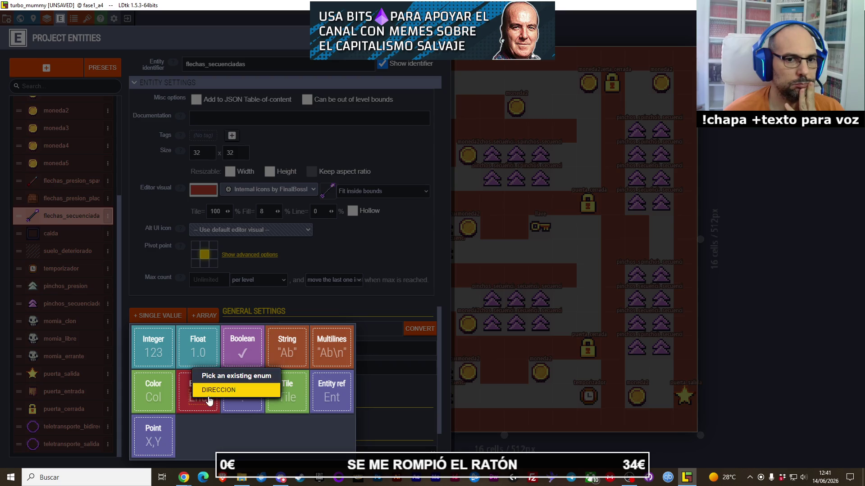
pyautogui.click(212, 390)
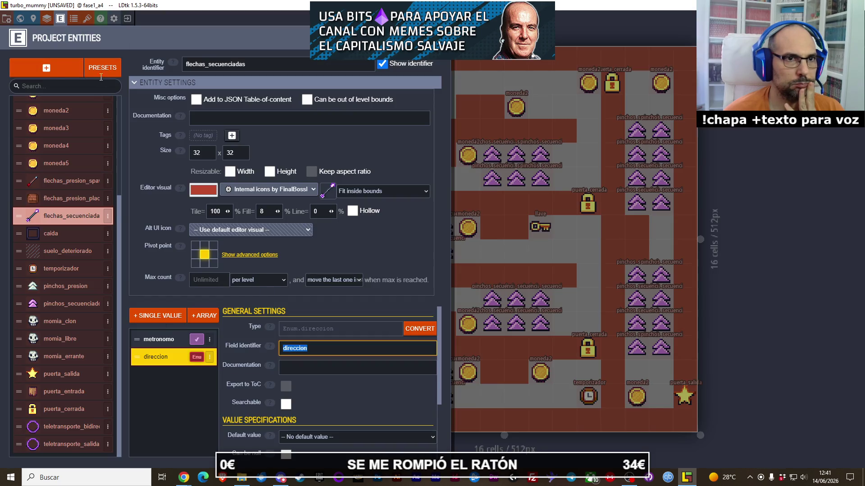
pyautogui.click(209, 358)
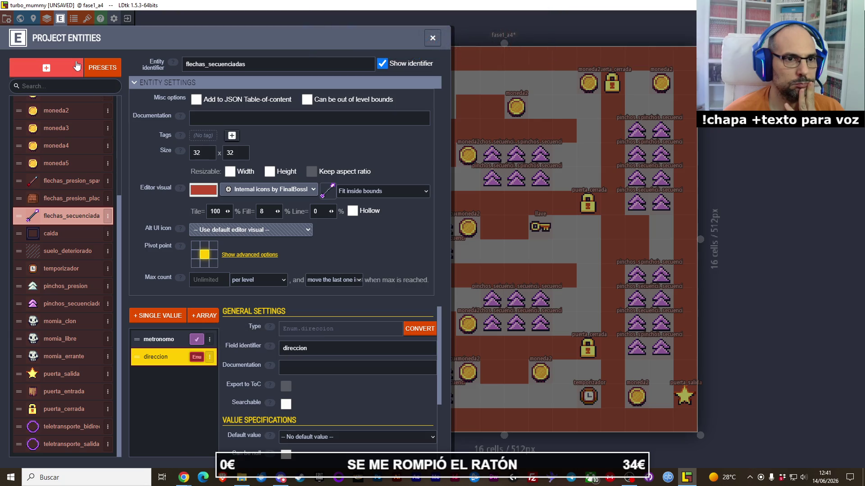
pyautogui.scroll(-3, 280, 336)
pyautogui.scroll(3, 279, 336)
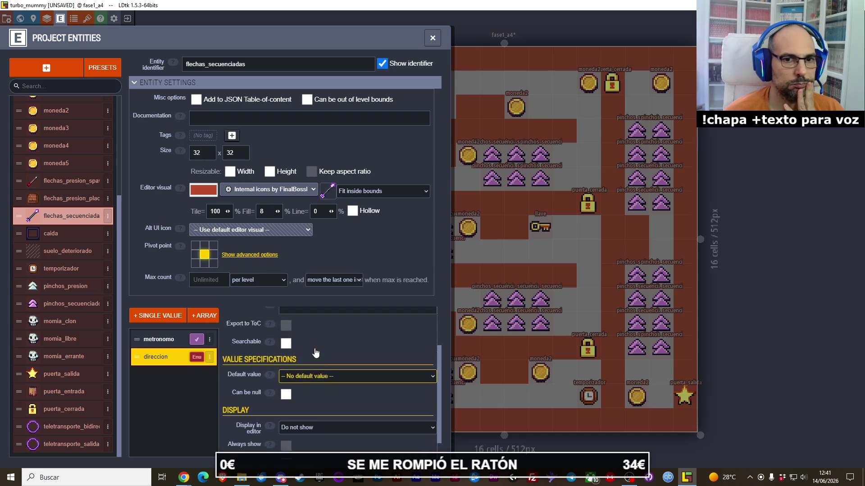
pyautogui.click(74, 18)
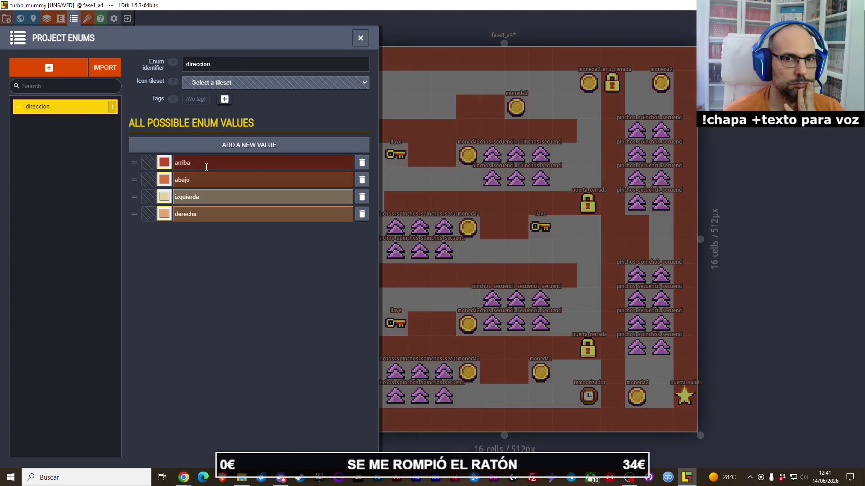
pyautogui.click(195, 168)
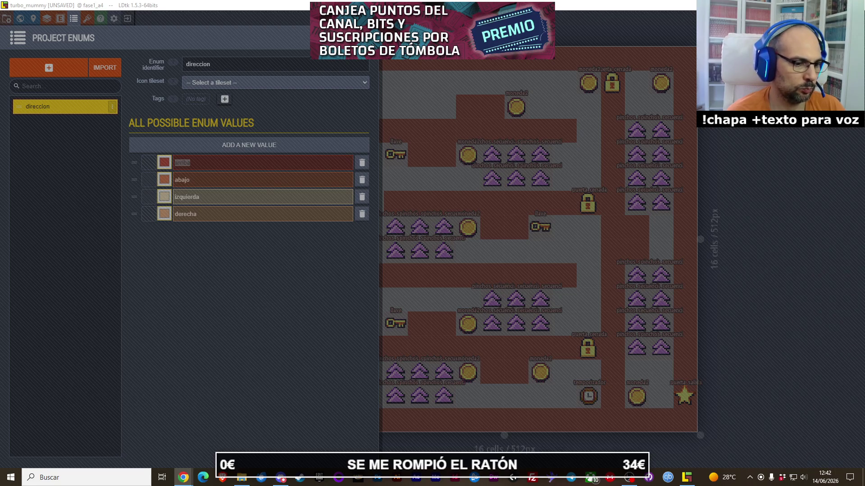
pyautogui.press('XF86AudioLowerVolume')
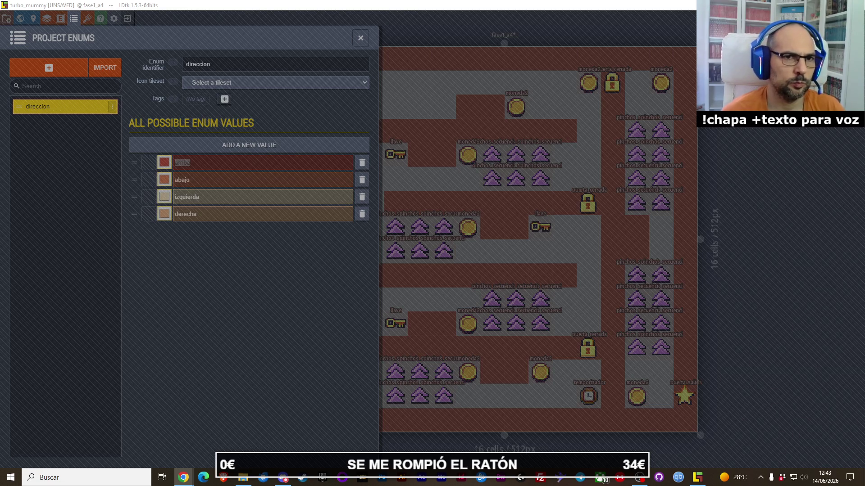
# - Append 360 to the arriba value, making it arriba360
pyautogui.click(210, 165)
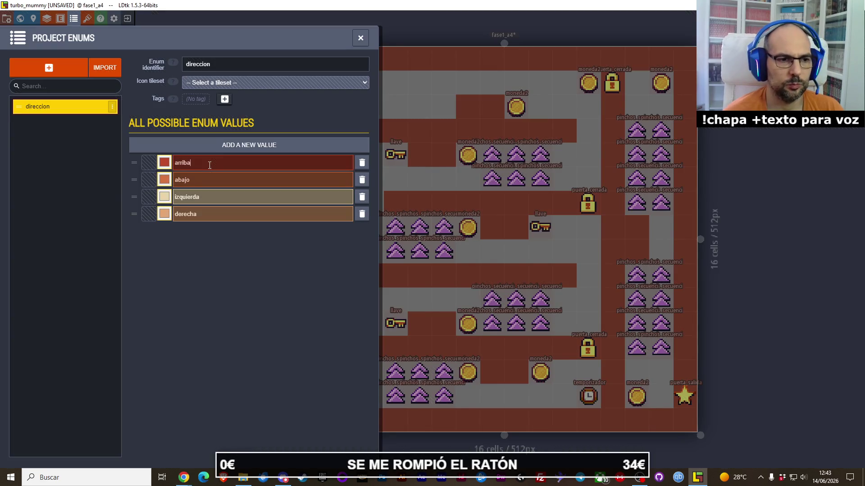
pyautogui.write('360')
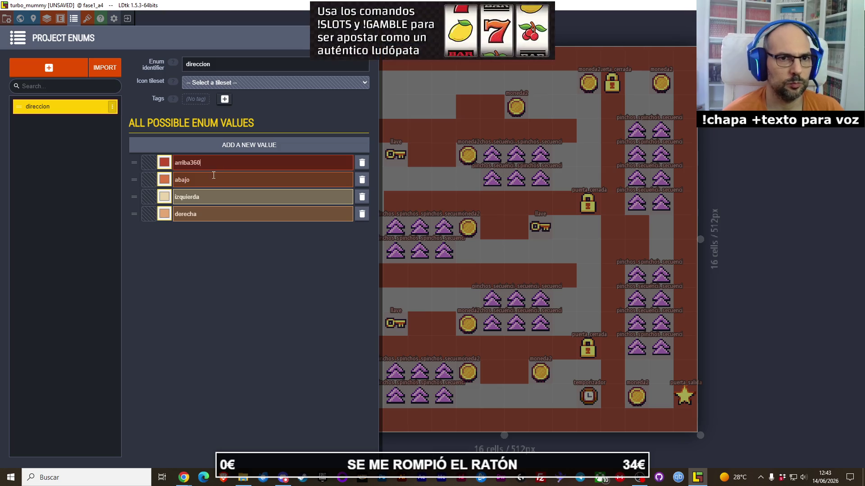
pyautogui.click(211, 180)
pyautogui.click(211, 179)
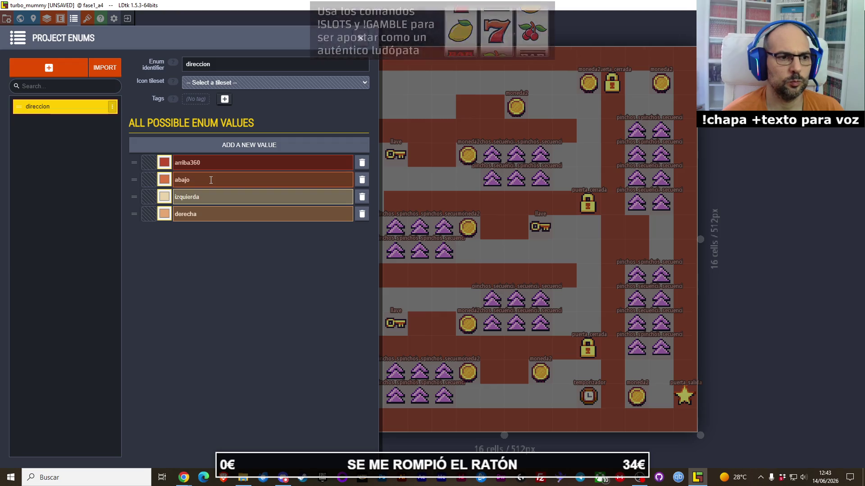
pyautogui.hotkey('alt', 'Tab')
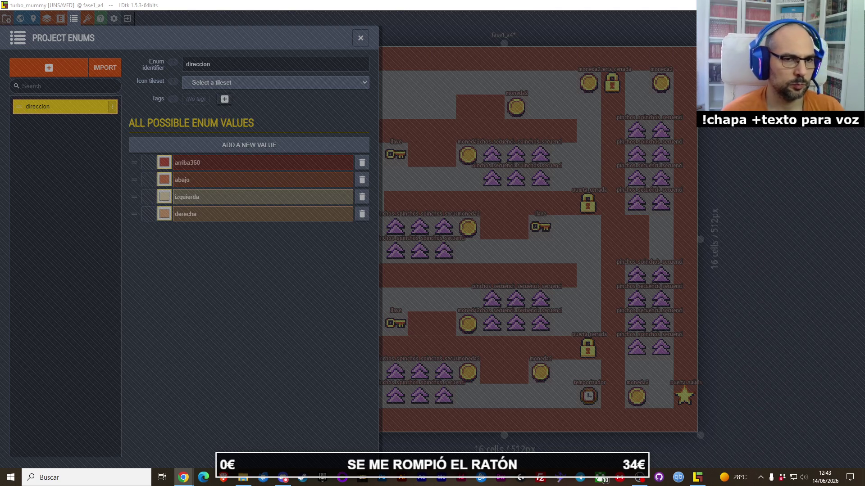
pyautogui.click(210, 179)
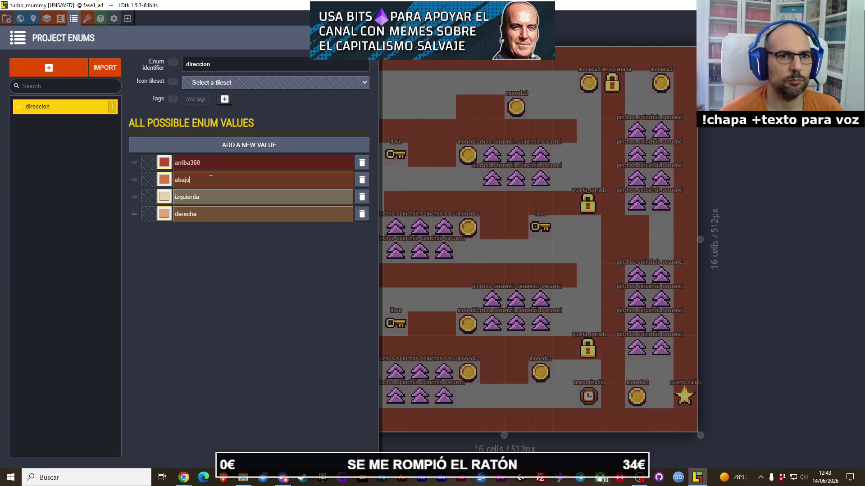
# - Move derecha to second place and rename arriba360 to arriba_360
pyautogui.moveTo(134, 214); pyautogui.dragTo(136, 183)
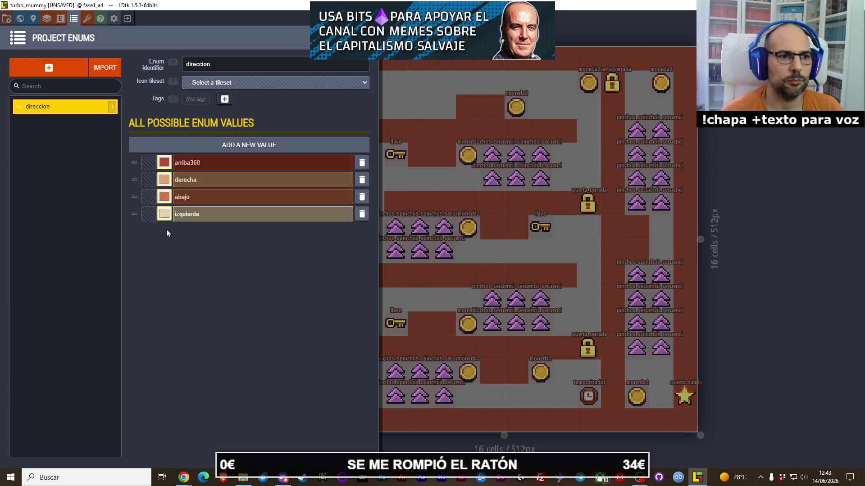
pyautogui.doubleClick(205, 180)
pyautogui.click(206, 181)
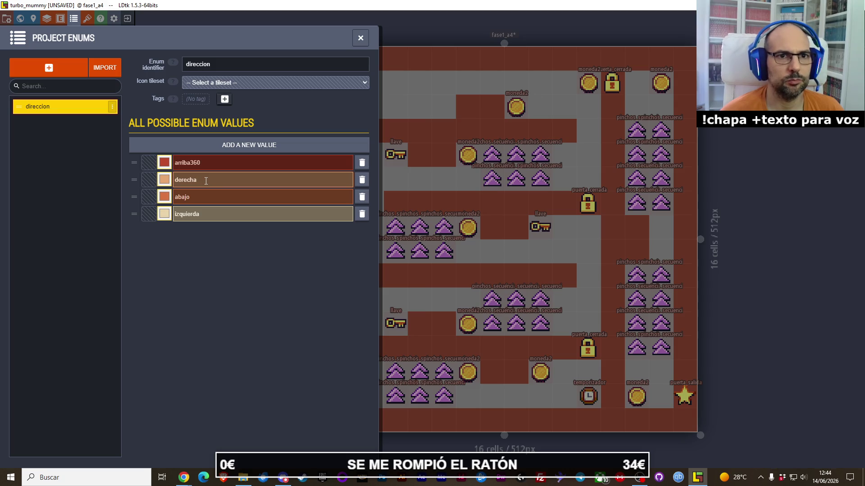
pyautogui.click(188, 165)
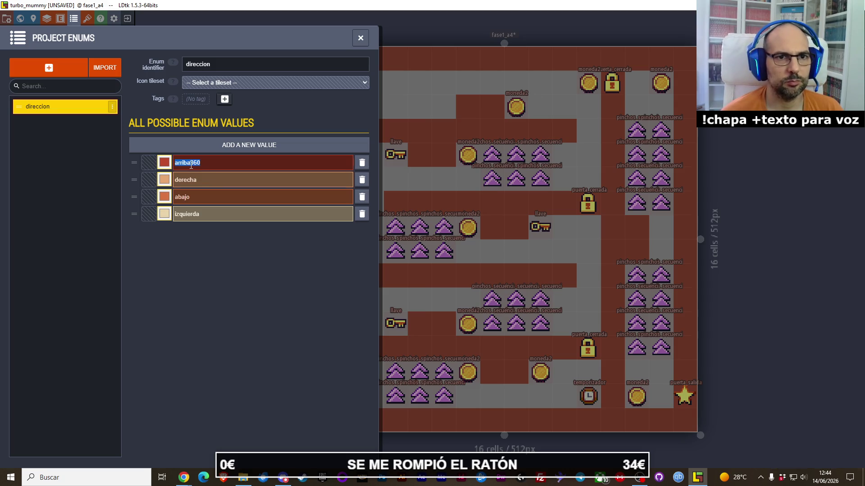
pyautogui.write('_')
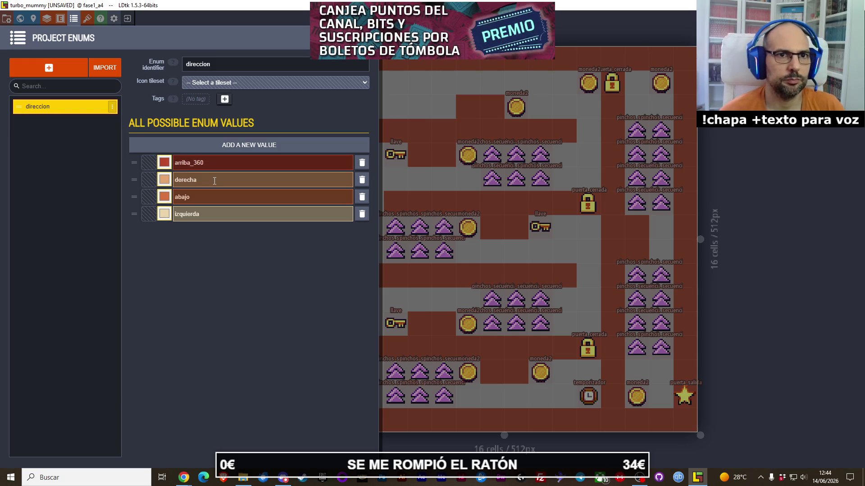
pyautogui.press('XF86AudioLowerVolume')
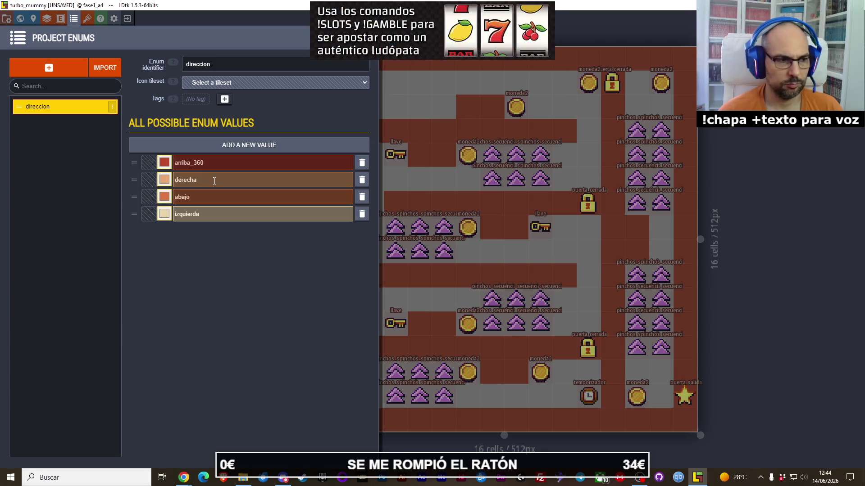
pyautogui.hotkey('alt', 'Tab')
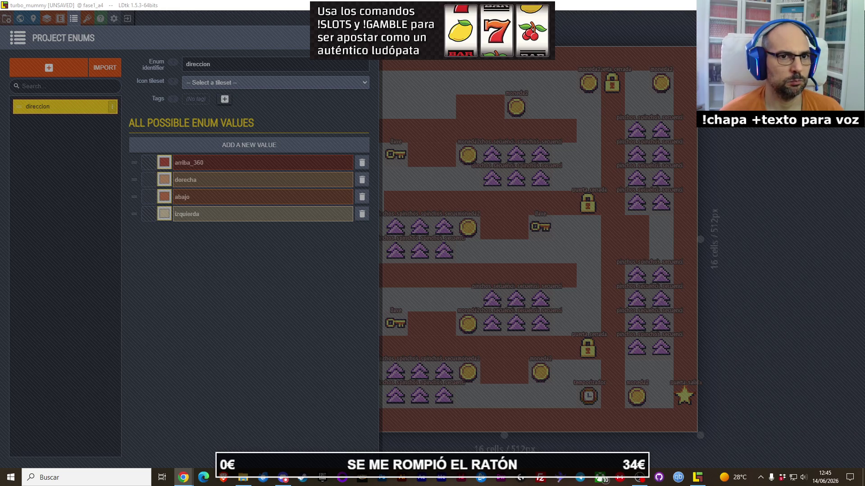
pyautogui.click(207, 165)
# - Change arriba_360 to arriba_90 and add a 180 suffix to derecha
pyautogui.moveTo(193, 162); pyautogui.dragTo(207, 162)
pyautogui.write('90')
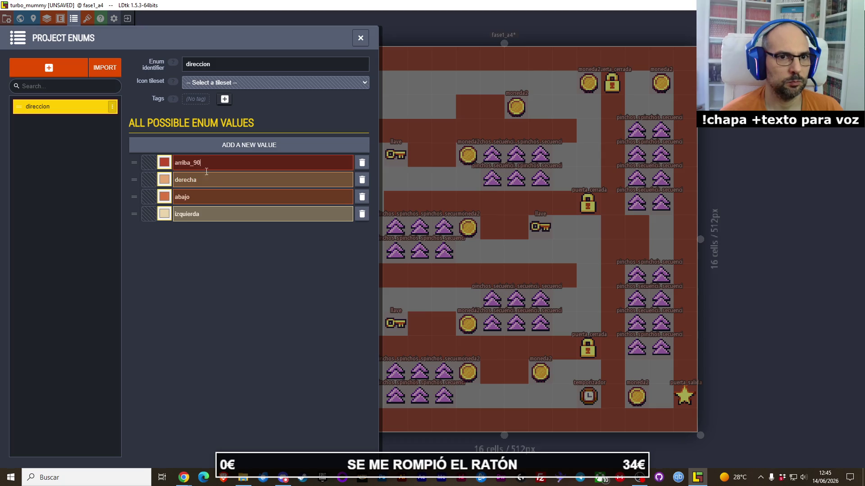
pyautogui.doubleClick(208, 180)
pyautogui.click(209, 181)
pyautogui.write('180')
pyautogui.press('Left')
pyautogui.press('Left')
pyautogui.press('Left')
pyautogui.write('_')
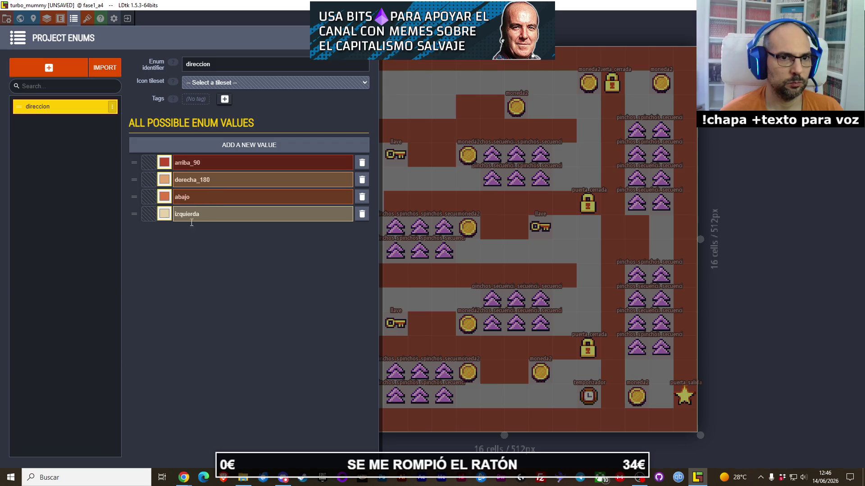
pyautogui.hotkey('alt', 'Tab')
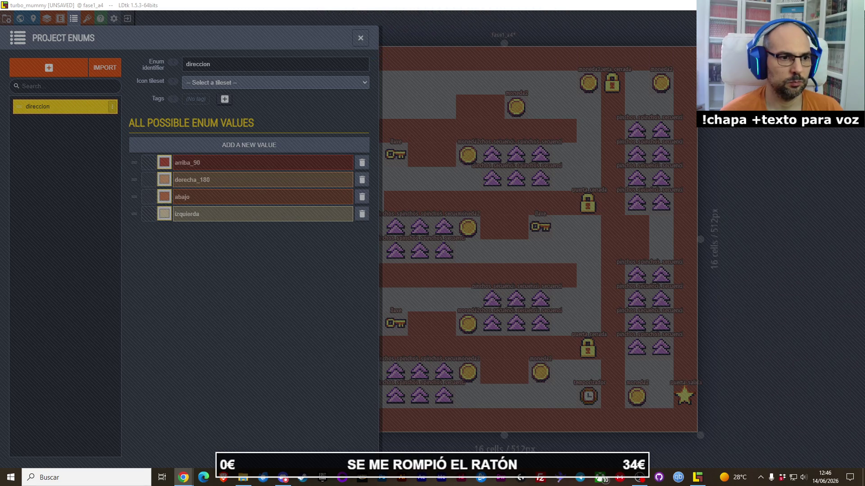
# - Correct the first two values to arriba_0 and derecha_90
pyautogui.click(201, 163)
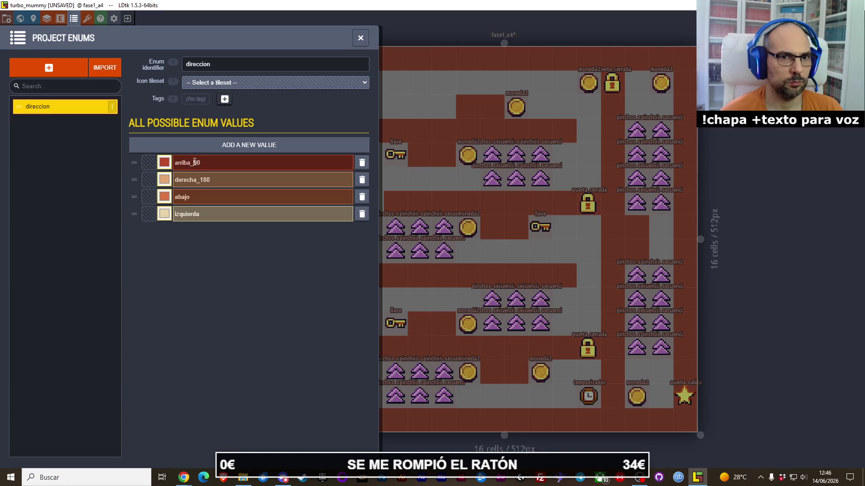
pyautogui.moveTo(200, 162); pyautogui.dragTo(197, 162)
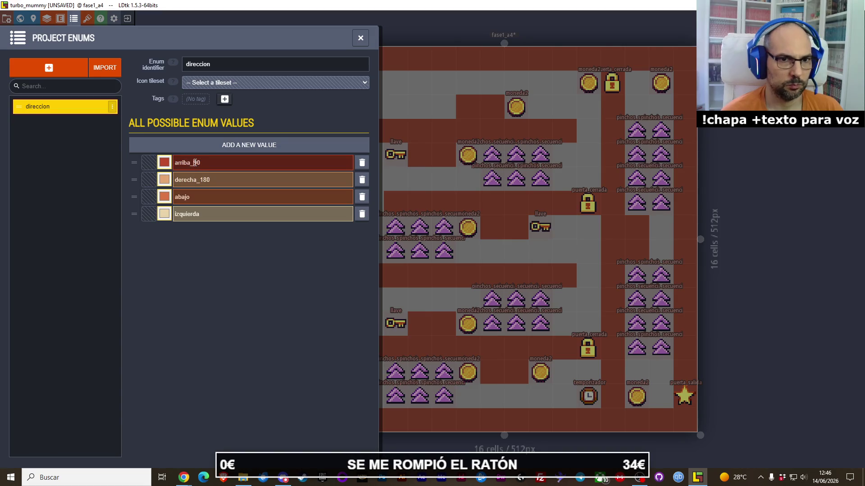
pyautogui.press('BackSpace')
pyautogui.write('0')
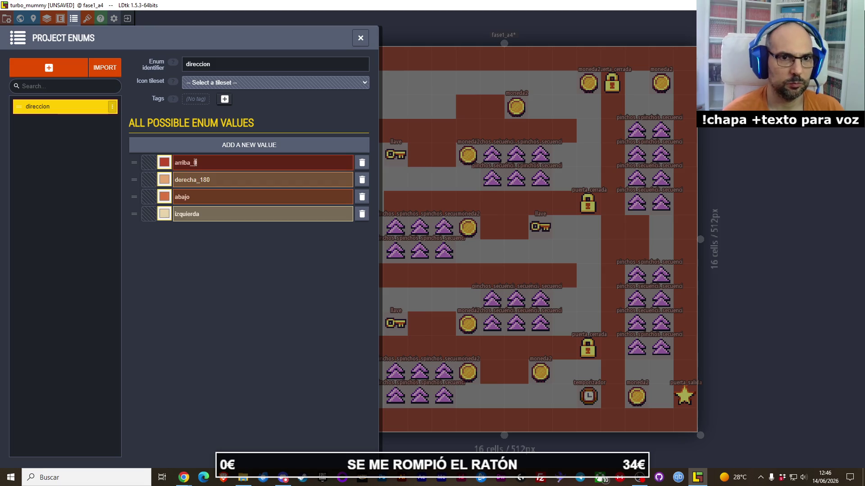
pyautogui.doubleClick(224, 179)
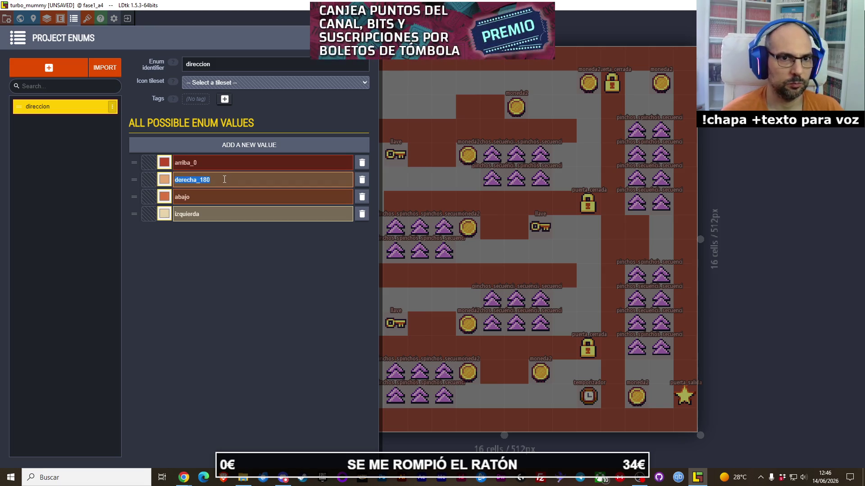
pyautogui.click(224, 179)
pyautogui.press('BackSpace')
pyautogui.press('BackSpace')
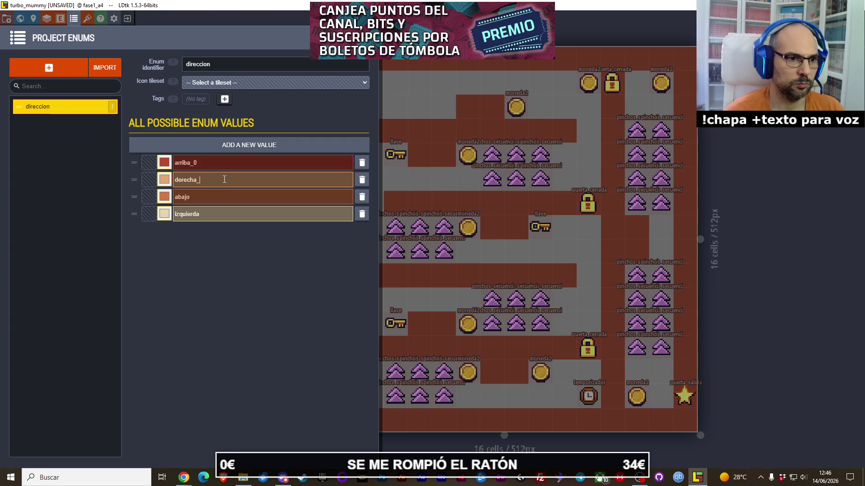
pyautogui.hotkey('alt', 'Tab')
pyautogui.press('XF86AudioPlay')
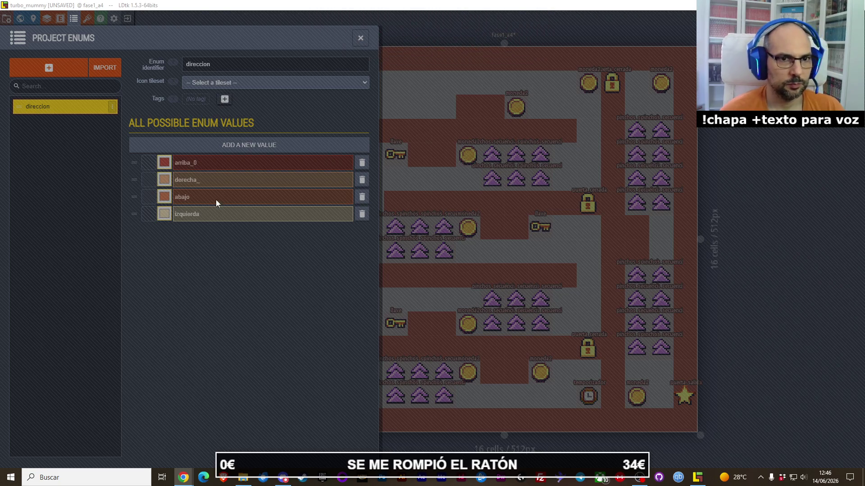
pyautogui.click(225, 178)
pyautogui.click(228, 179)
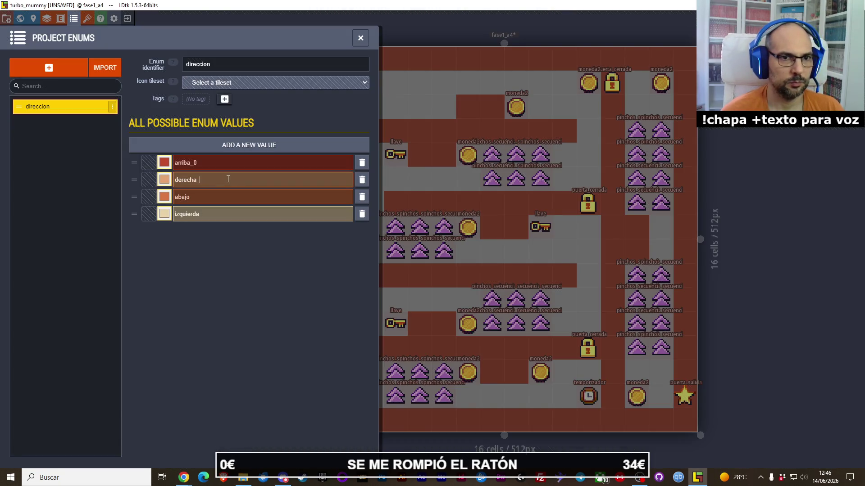
pyautogui.write('90')
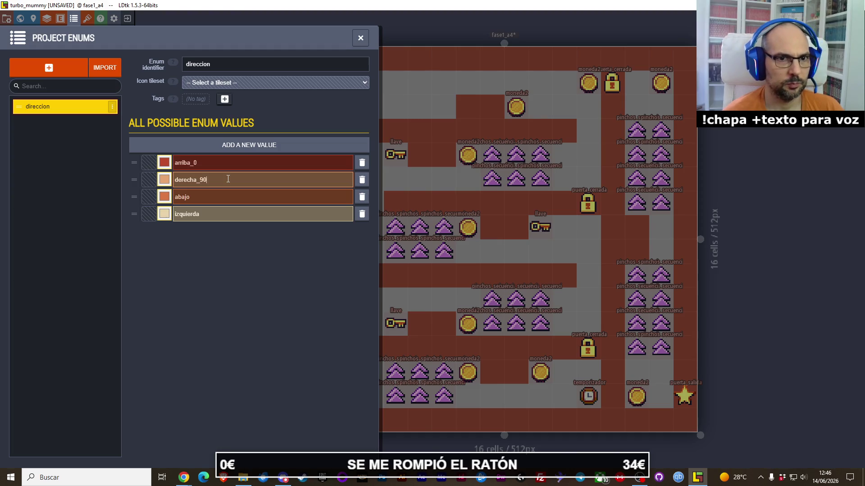
# - Rename abajo to abajo_180 and izquierda to izquierda_270, then save
pyautogui.click(219, 198)
pyautogui.click(219, 197)
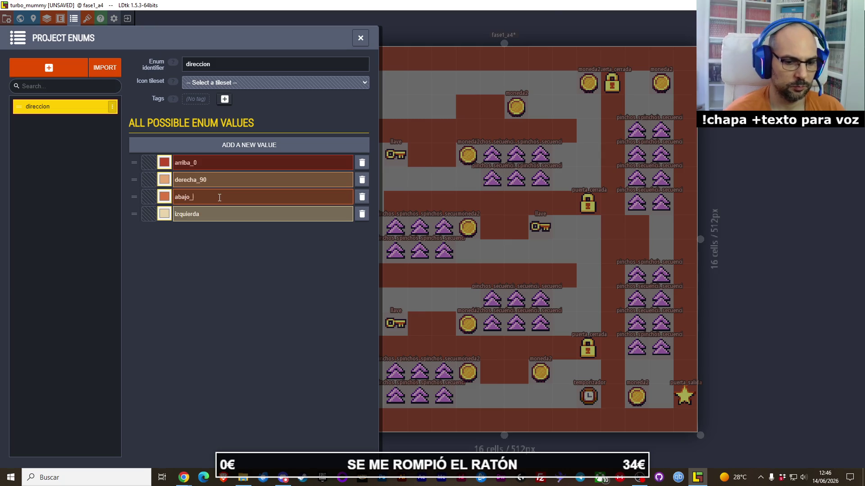
pyautogui.write('_180')
pyautogui.click(213, 215)
pyautogui.click(215, 215)
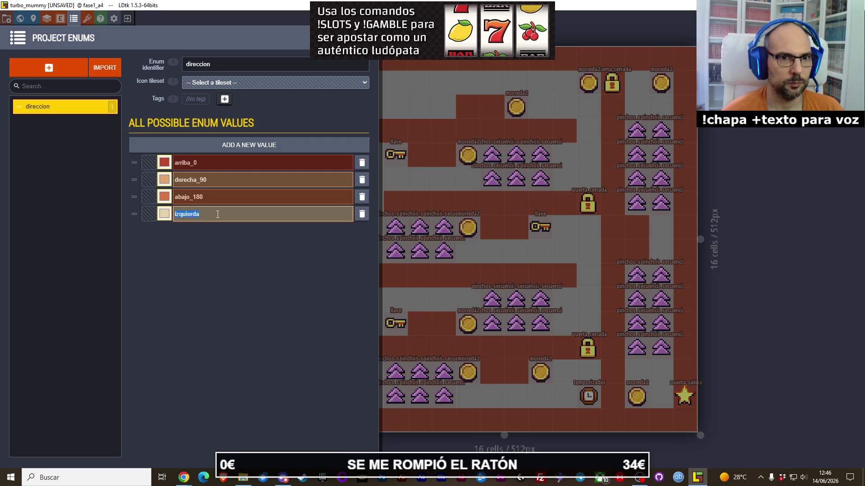
pyautogui.write('_270')
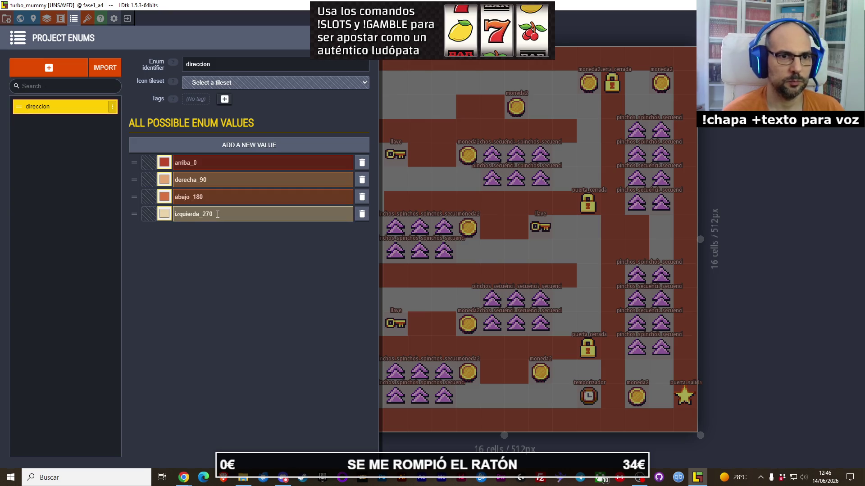
pyautogui.hotkey('ctrl', 's')
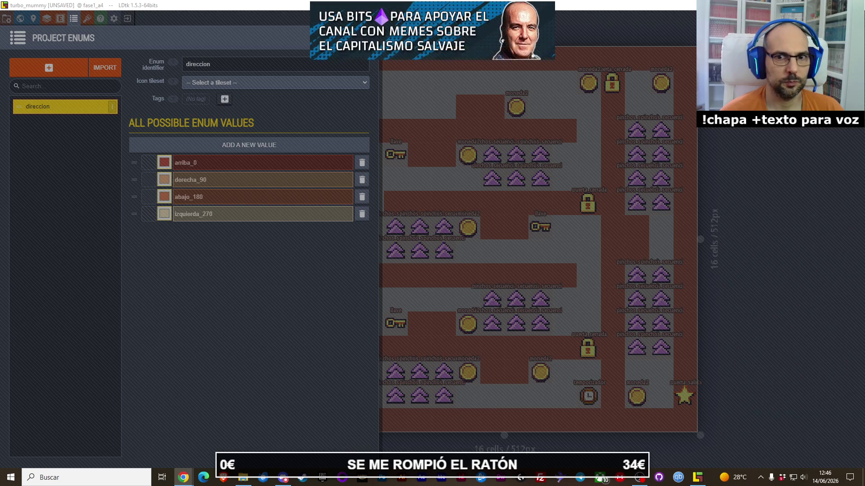
# - Close Project Enums, go to level fase1_a3 and select its flechas_presion_spawner entity
pyautogui.hotkey('alt', 'Tab')
pyautogui.press('Escape')
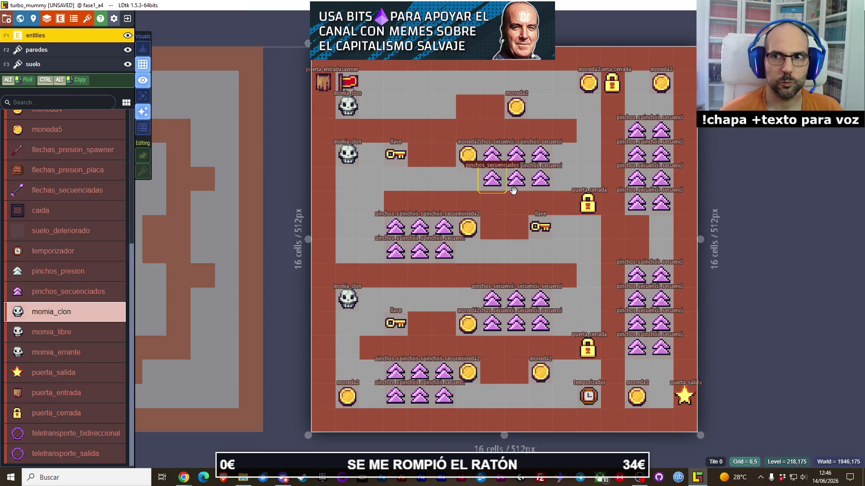
pyautogui.click(179, 310)
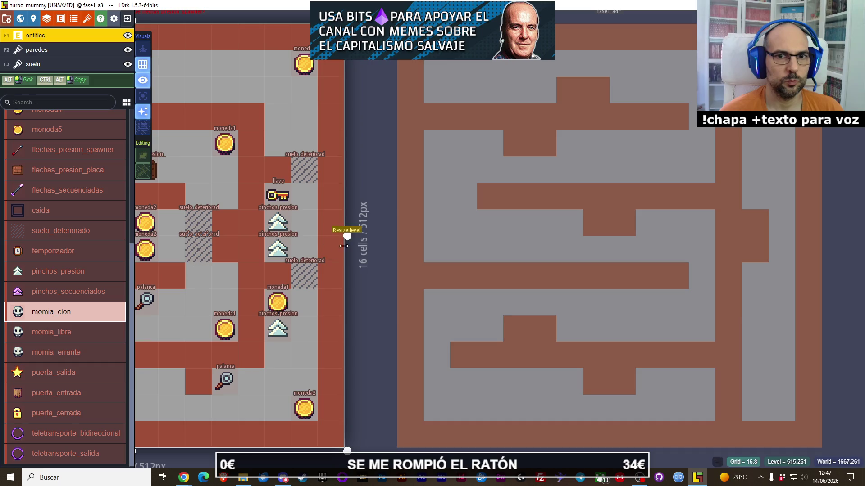
pyautogui.scroll(2, 427, 269)
pyautogui.scroll(-1, 428, 269)
pyautogui.scroll(1, 450, 270)
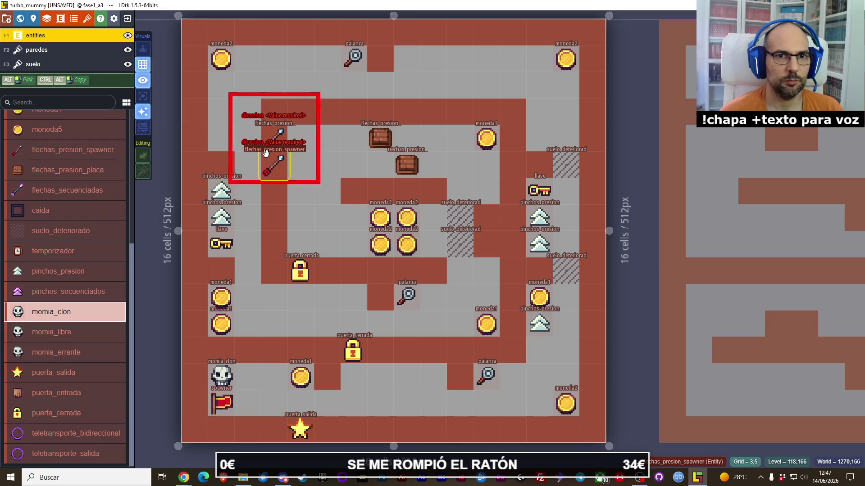
pyautogui.click(268, 167)
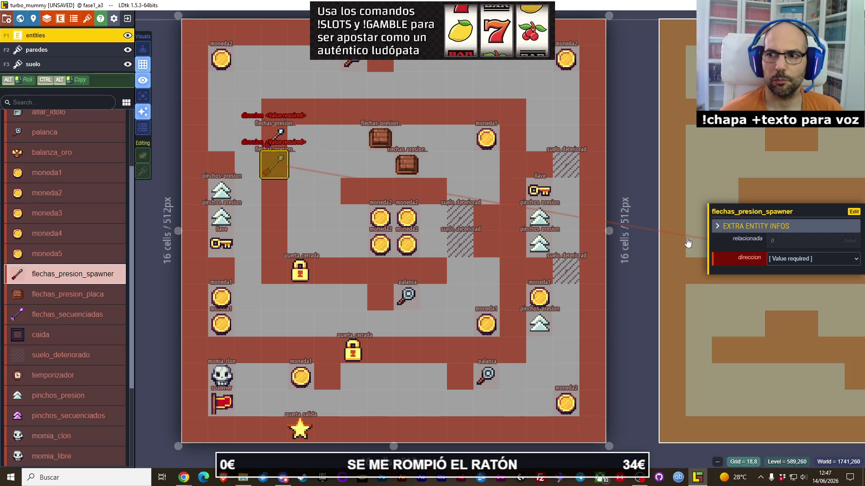
# - Set direccion to derecha_90 on both flechas_presion_spawner entities in fase1_a3
pyautogui.click(792, 258)
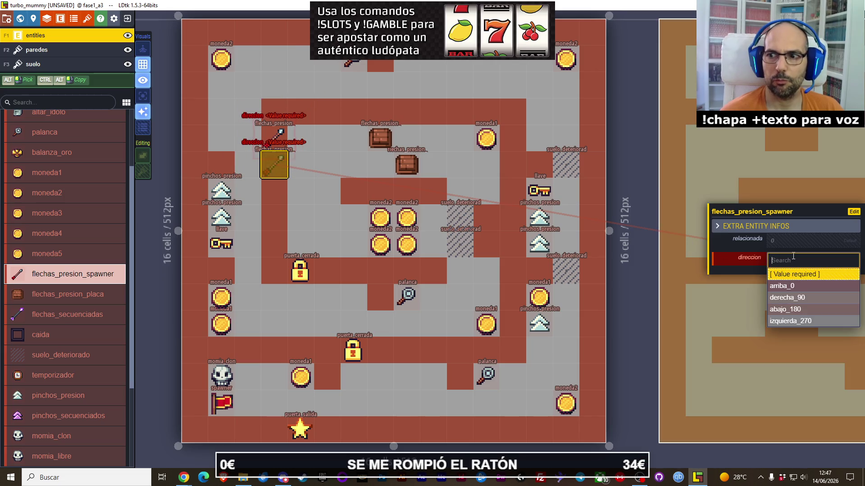
pyautogui.click(786, 297)
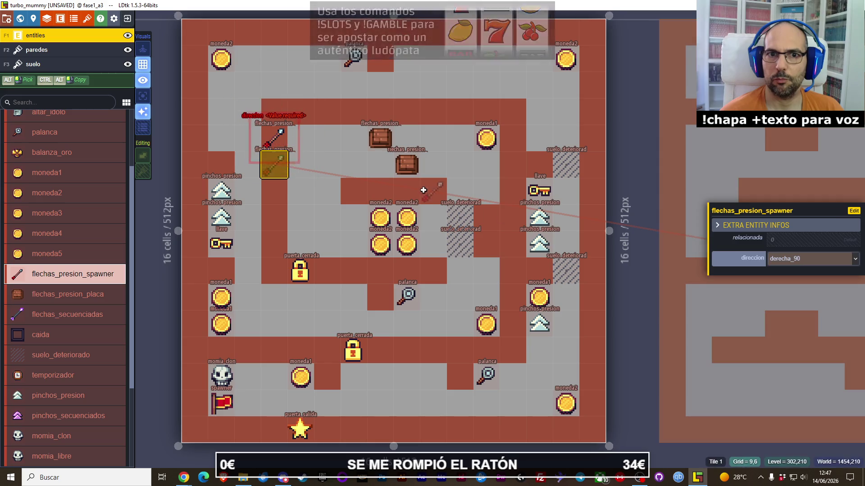
pyautogui.click(274, 138)
pyautogui.click(805, 264)
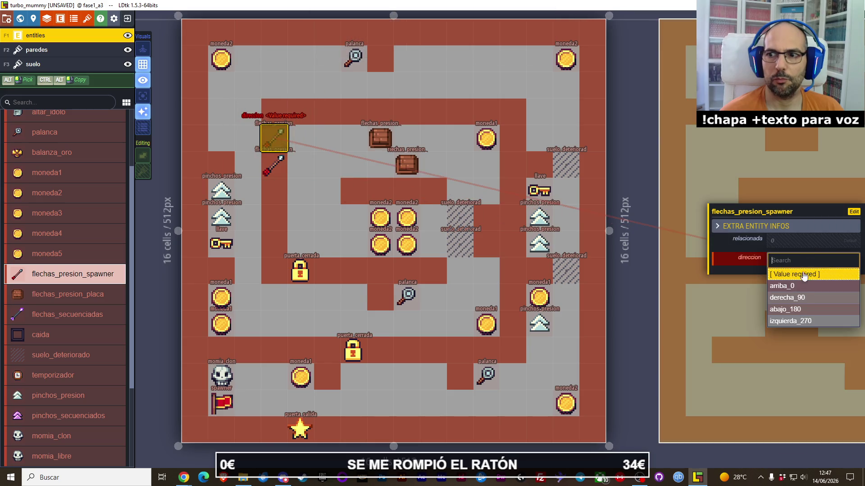
pyautogui.click(787, 297)
# - Move through fase1_a2 to level fase1_a1 with the flechas_presion_spawner entity type selected
pyautogui.scroll(-3, 297, 248)
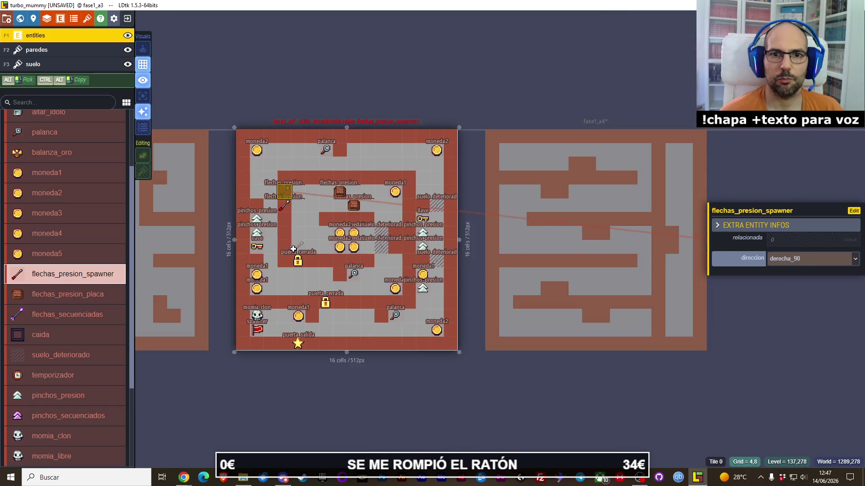
pyautogui.moveTo(295, 249); pyautogui.dragTo(421, 242)
pyautogui.click(309, 233)
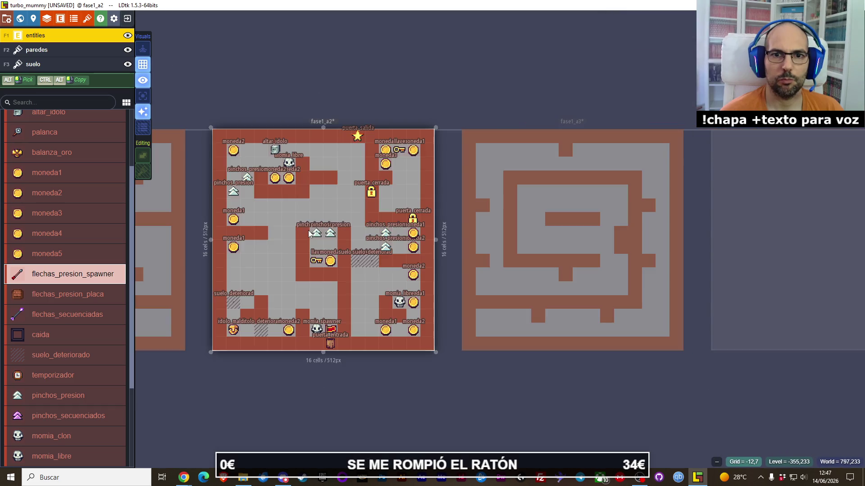
pyautogui.scroll(1, 344, 235)
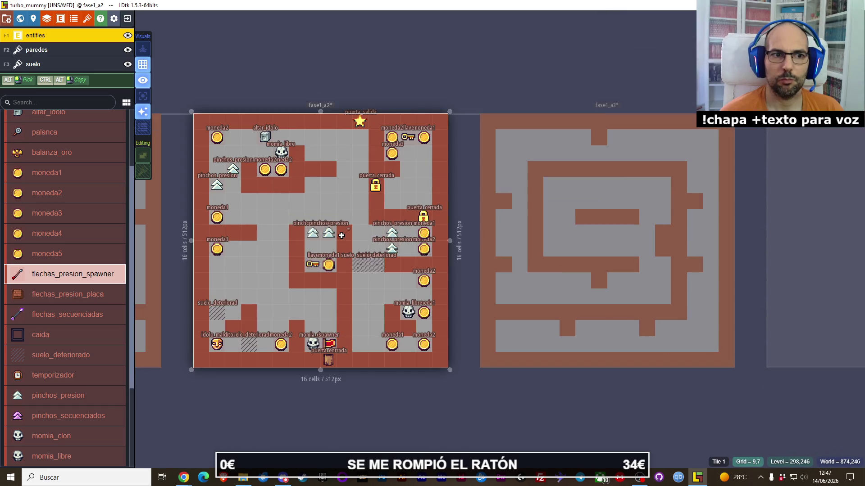
pyautogui.click(63, 314)
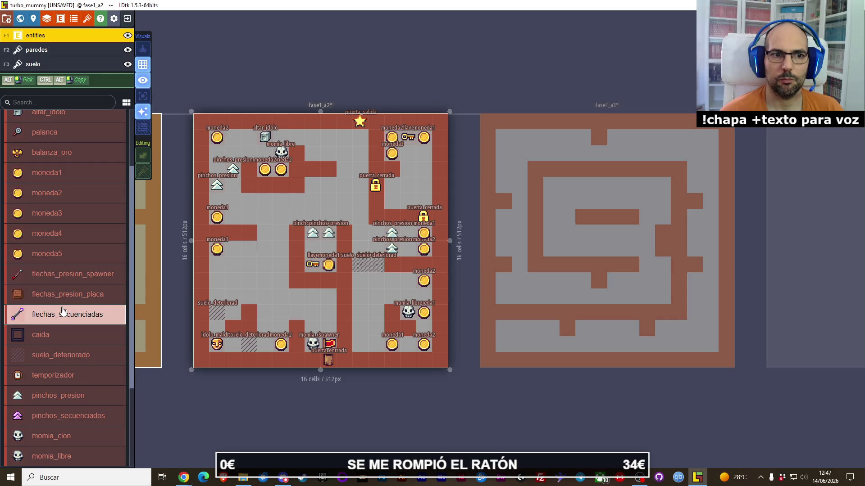
pyautogui.click(70, 277)
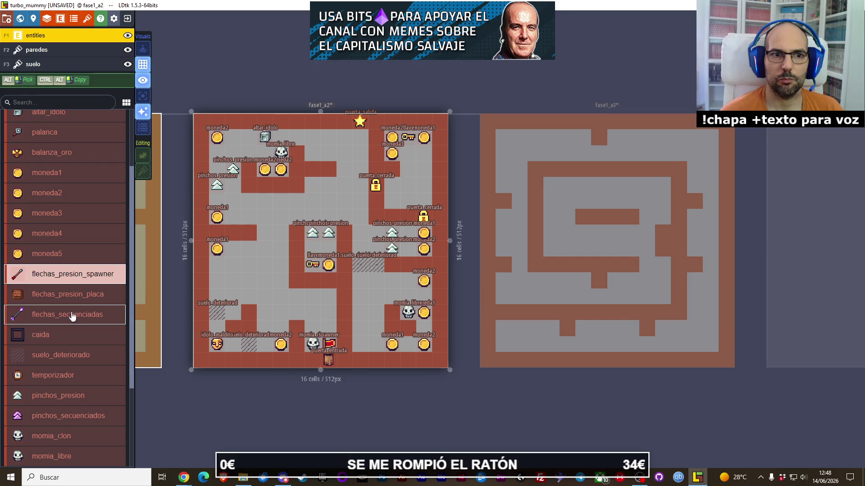
pyautogui.click(148, 247)
pyautogui.click(192, 248)
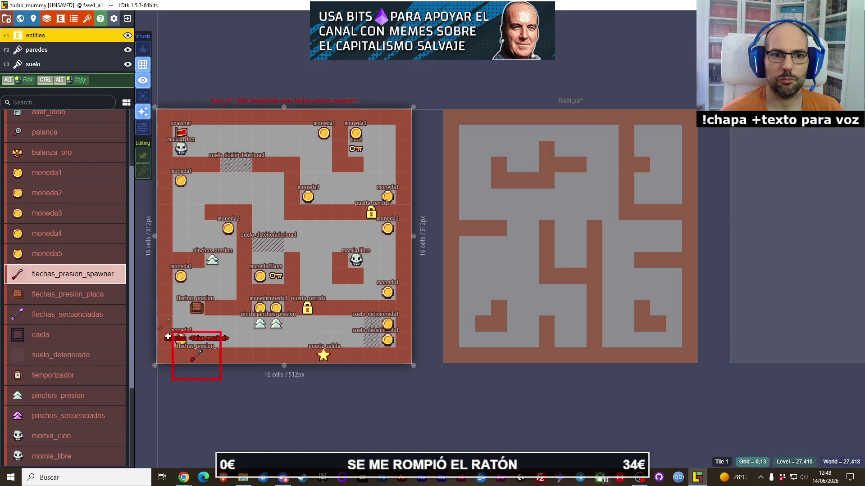
pyautogui.click(74, 314)
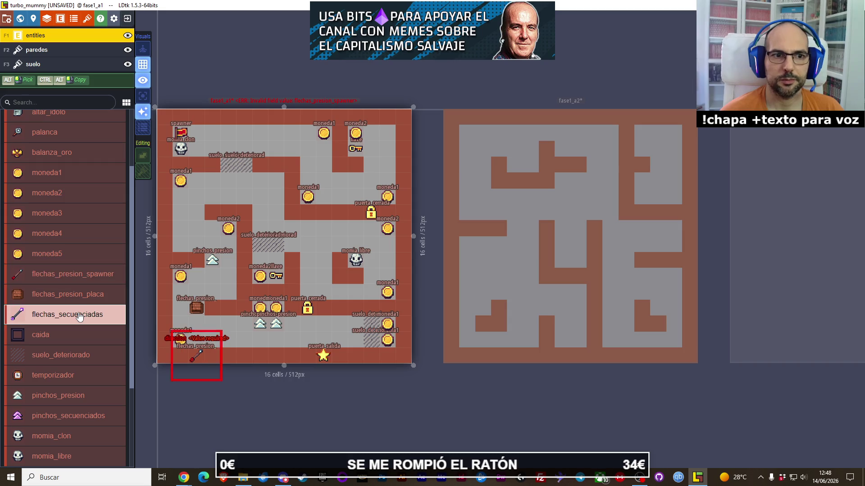
pyautogui.click(74, 277)
# - Set the bottom-left spawner in fase1_a1 to direccion arriba_0 and deselect it
pyautogui.click(196, 349)
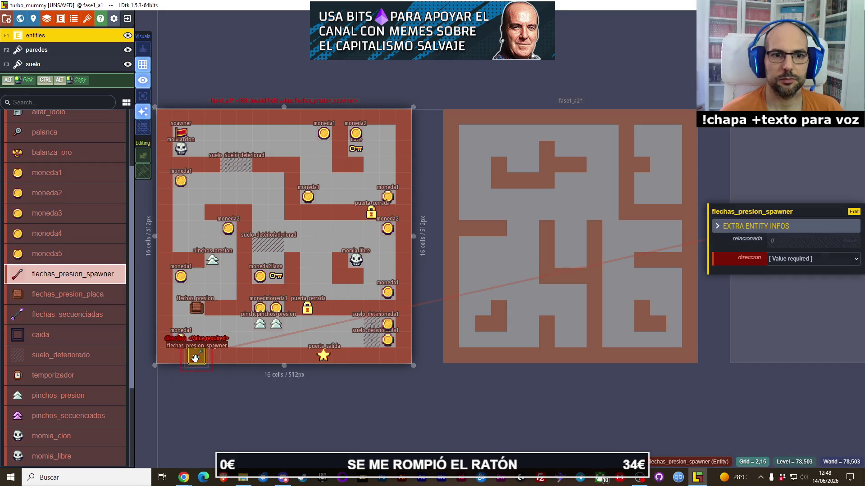
pyautogui.click(799, 261)
pyautogui.click(808, 260)
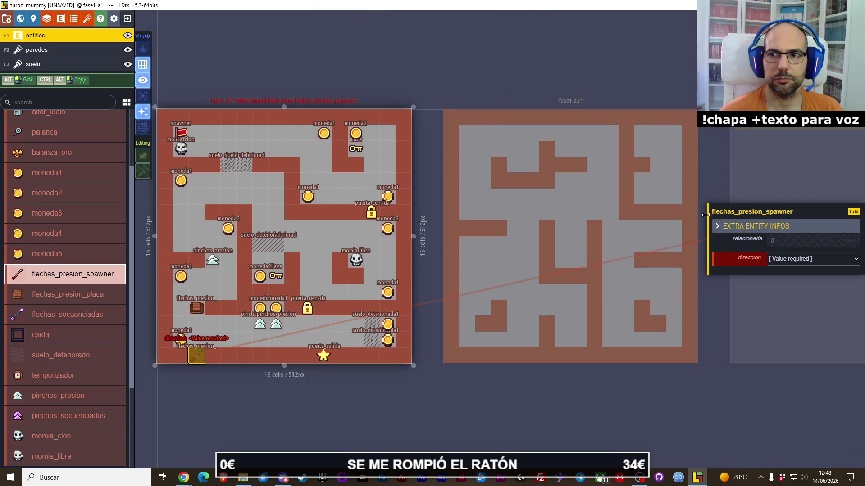
pyautogui.click(819, 259)
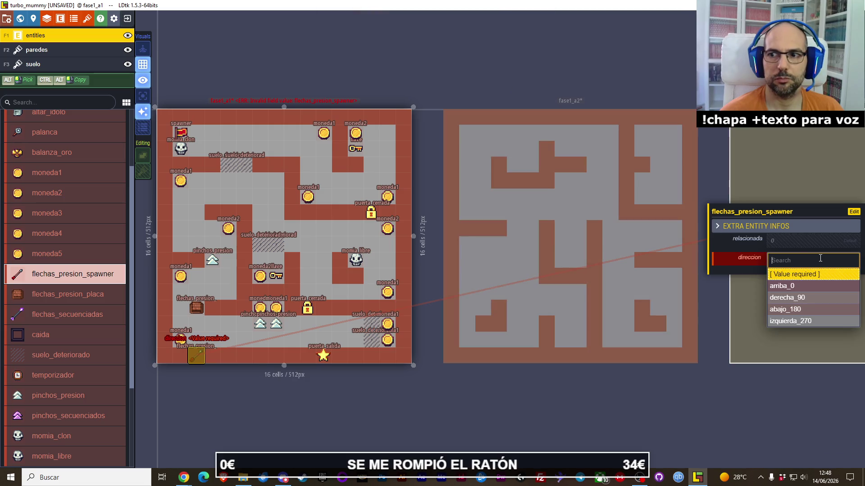
pyautogui.click(798, 298)
pyautogui.click(797, 260)
pyautogui.click(792, 275)
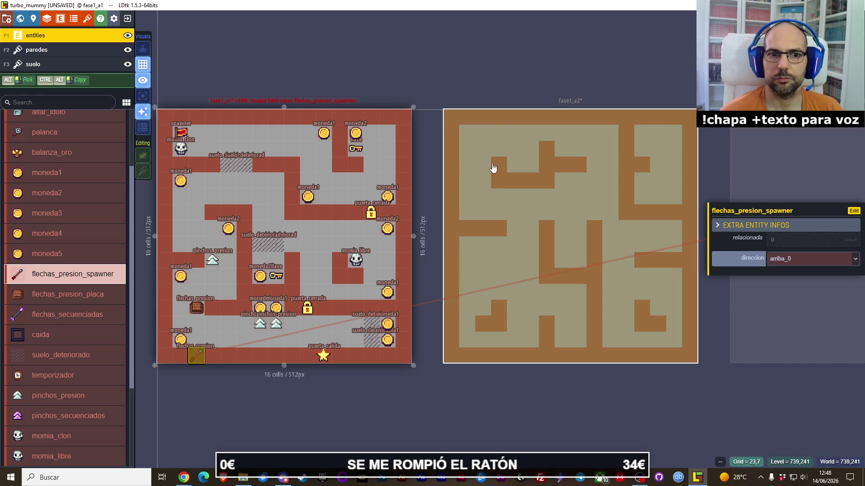
pyautogui.press('Escape')
pyautogui.scroll(1, 267, 227)
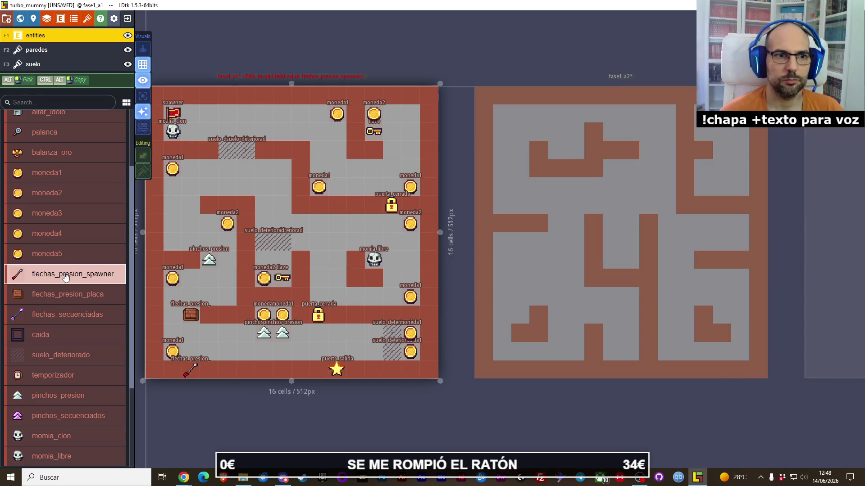
pyautogui.click(59, 318)
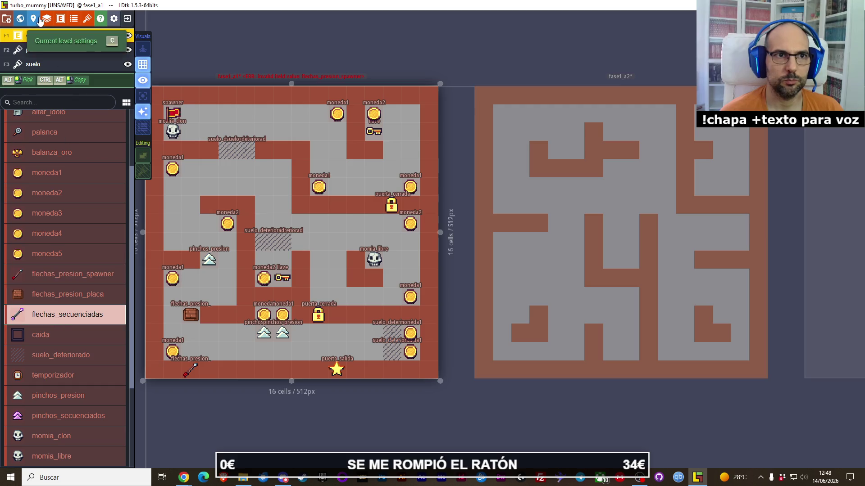
# - Review the flechas_presion_placa entity's relacionada Int field settings in the entity definitions
pyautogui.click(74, 19)
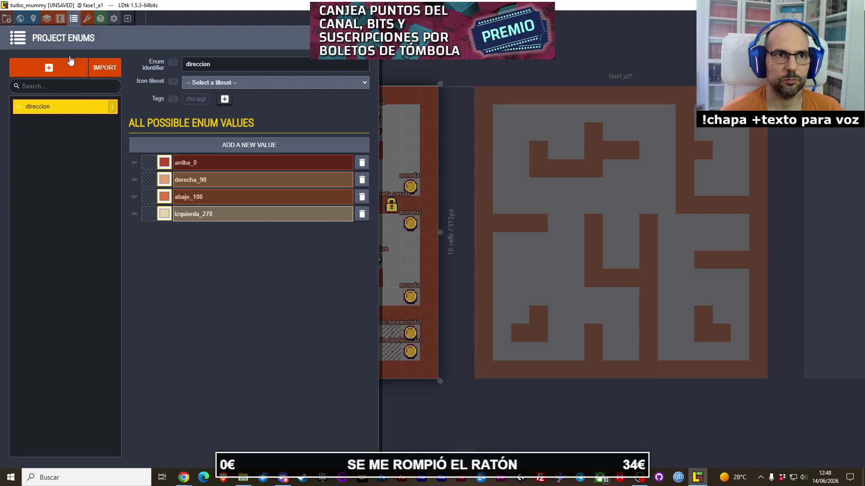
pyautogui.click(60, 18)
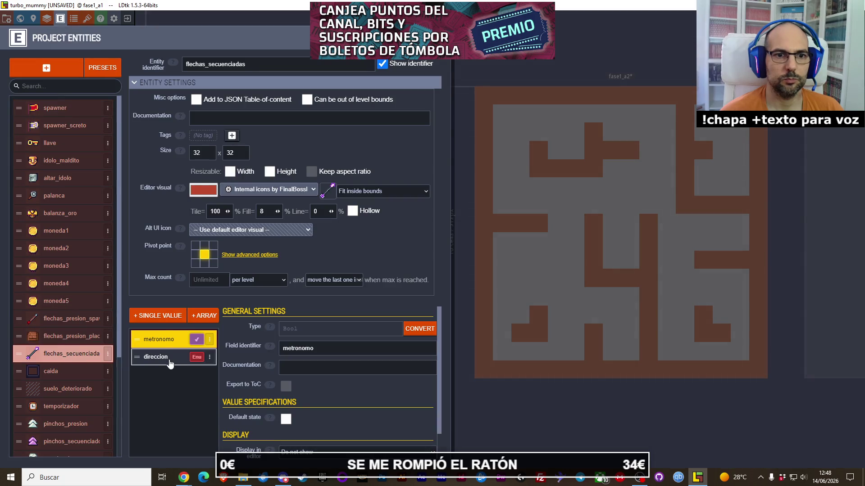
pyautogui.click(74, 336)
pyautogui.click(67, 322)
pyautogui.click(71, 343)
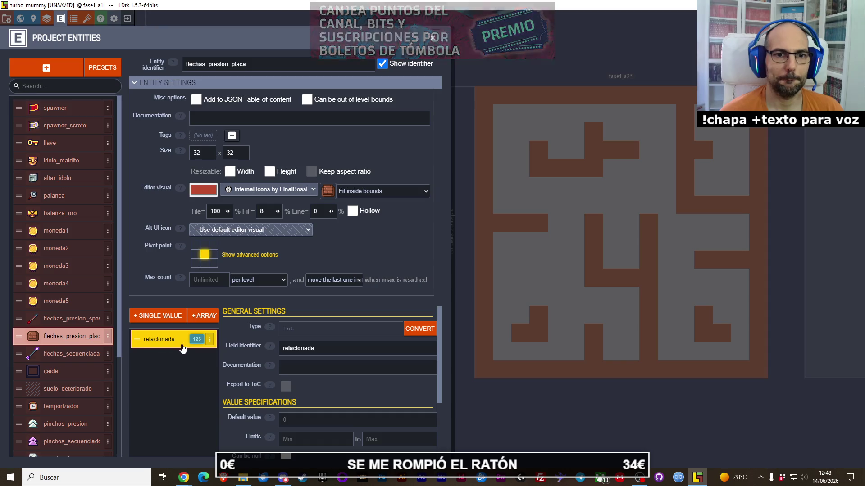
pyautogui.scroll(-1, 320, 327)
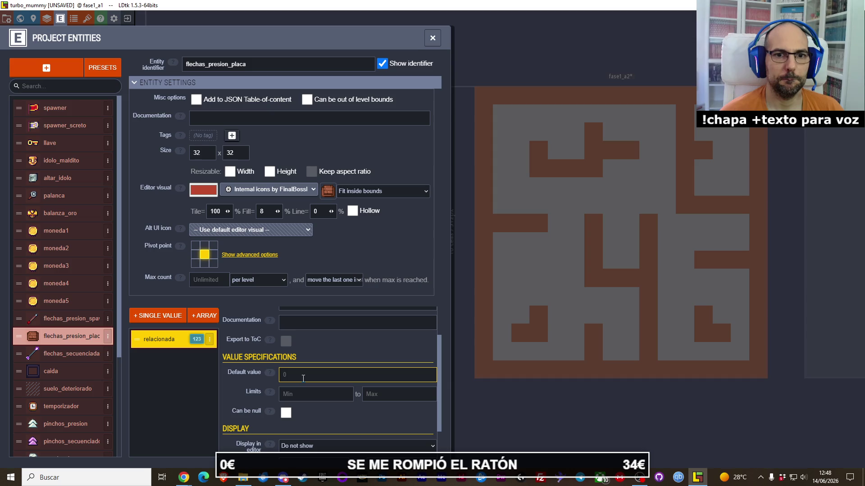
pyautogui.scroll(-1, 303, 378)
pyautogui.scroll(1, 303, 378)
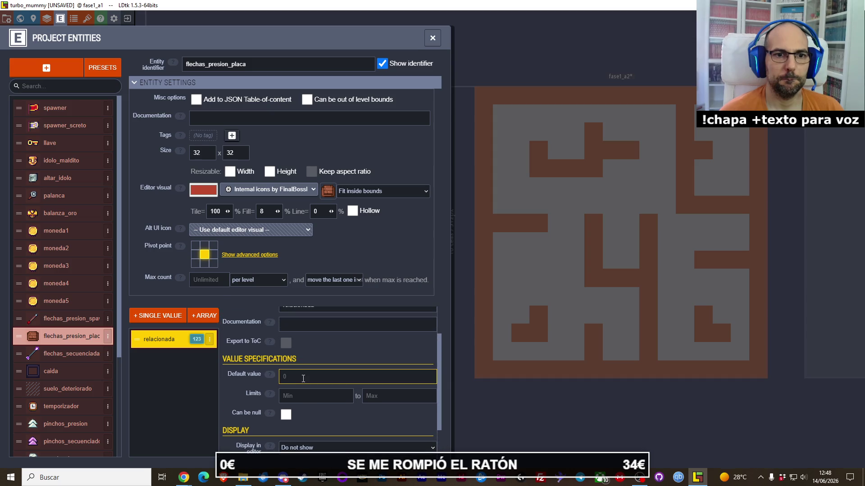
pyautogui.click(484, 44)
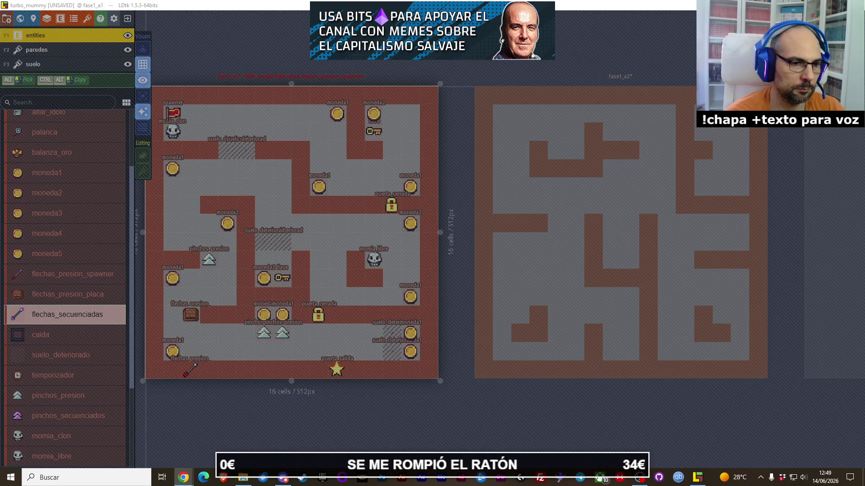
# - Lower the system audio volume
pyautogui.press('XF86AudioLowerVolume')
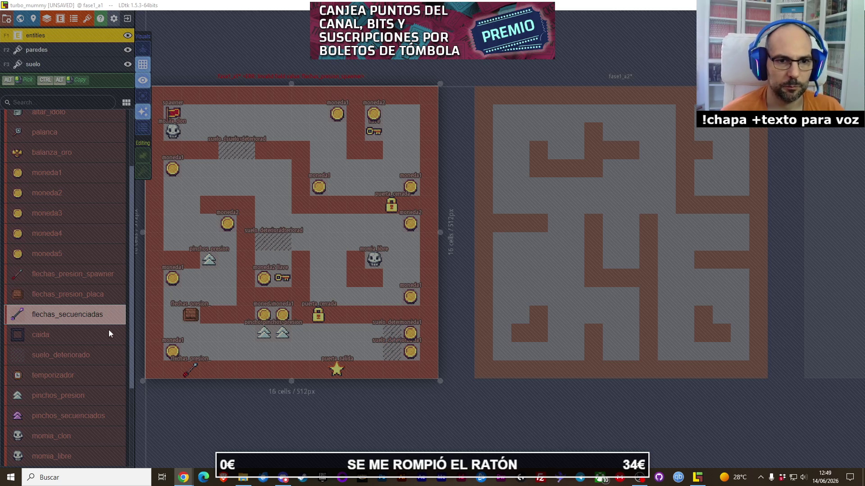
# - Make fase1_a2 the active level, then pan back toward fase1_a1
pyautogui.scroll(-2, 446, 294)
pyautogui.scroll(1, 516, 285)
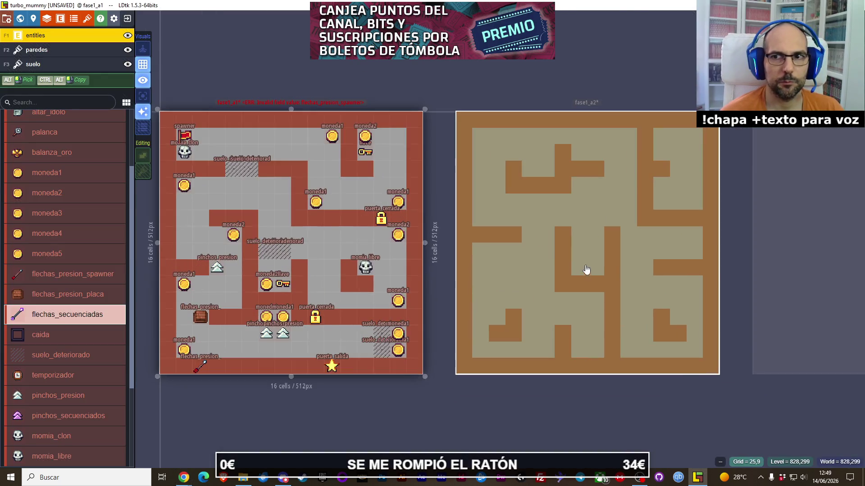
pyautogui.click(634, 243)
pyautogui.scroll(-2, 506, 249)
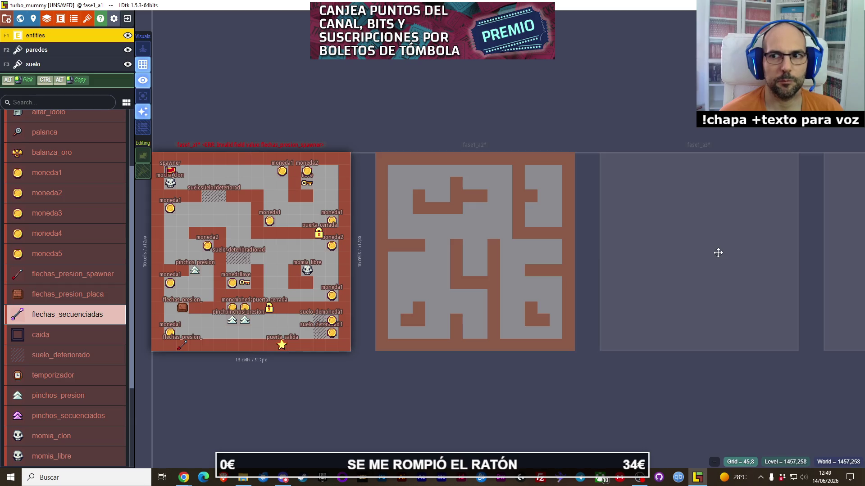
pyautogui.scroll(1, 538, 264)
pyautogui.moveTo(537, 264)
pyautogui.mouseDown()
pyautogui.moveTo(603, 232)
pyautogui.moveTo(409, 226)
pyautogui.moveTo(419, 257)
pyautogui.mouseUp()
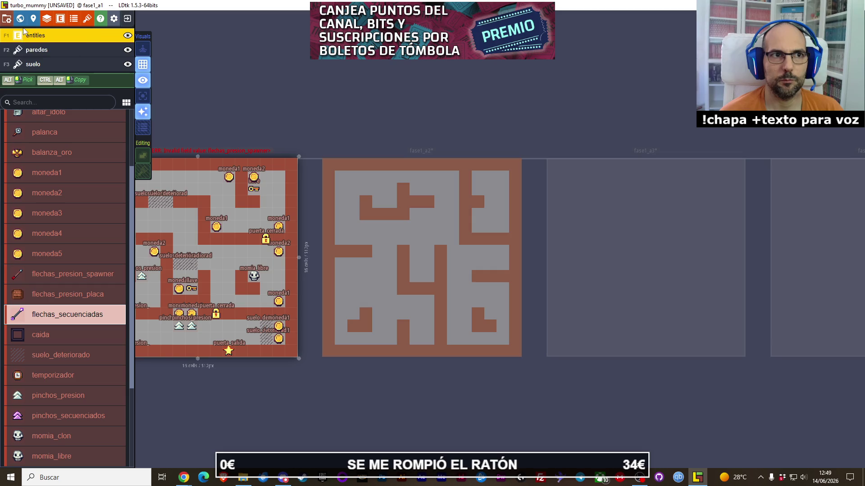
# - Show the world overview with levels fase1_a1 to fase1_a4 centred and list layout options
pyautogui.click(20, 18)
pyautogui.moveTo(734, 224)
pyautogui.mouseDown()
pyautogui.moveTo(463, 224)
pyautogui.moveTo(671, 208)
pyautogui.mouseUp()
pyautogui.moveTo(513, 302)
pyautogui.mouseDown()
pyautogui.moveTo(587, 296)
pyautogui.moveTo(619, 282)
pyautogui.moveTo(582, 283)
pyautogui.mouseUp()
pyautogui.scroll(2, 475, 284)
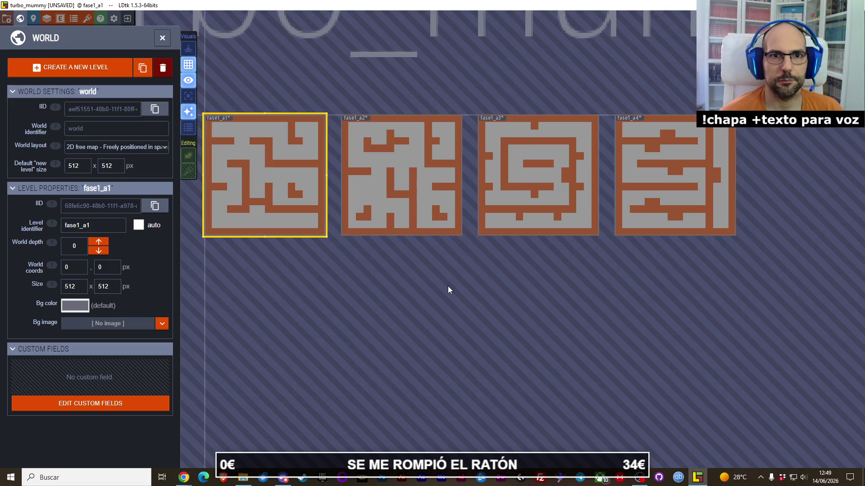
pyautogui.scroll(1, 401, 290)
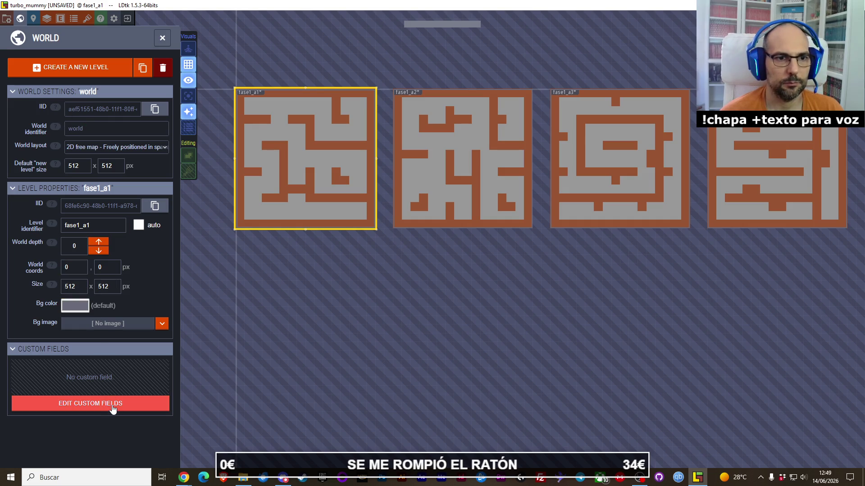
pyautogui.click(88, 146)
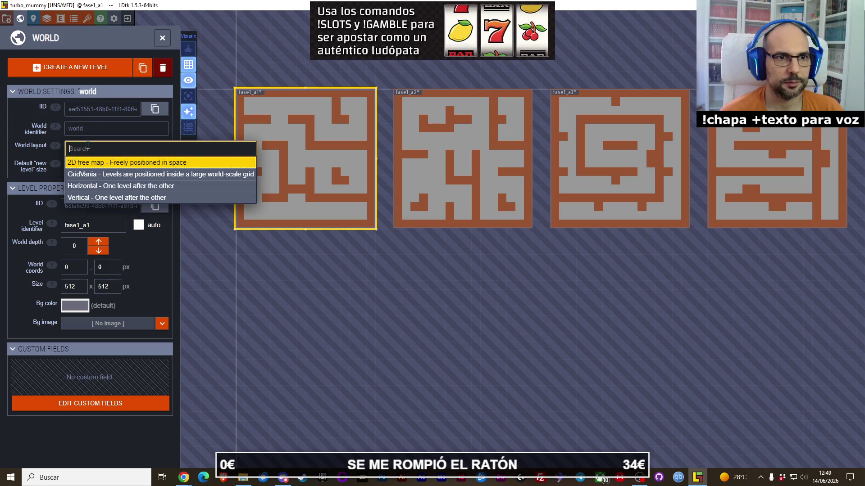
# - Rename the first maze level's identifier to fase1_a5
pyautogui.click(102, 226)
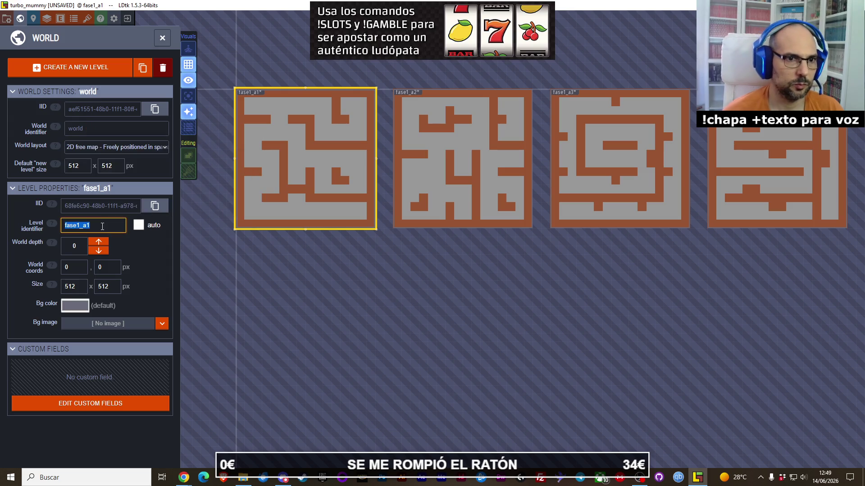
pyautogui.click(102, 227)
pyautogui.press('BackSpace')
pyautogui.write('5')
pyautogui.press('Return')
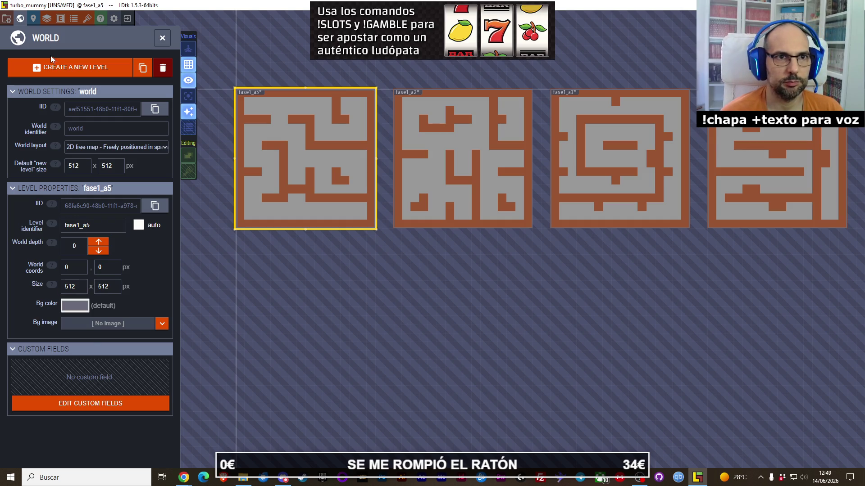
# - Add a new 512×512 level directly below fase1_a5, shifted one grid step down
pyautogui.click(58, 67)
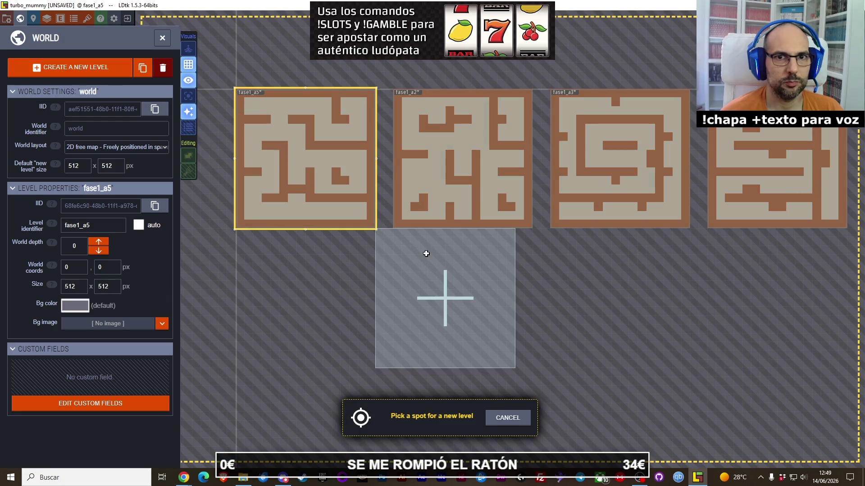
pyautogui.click(305, 273)
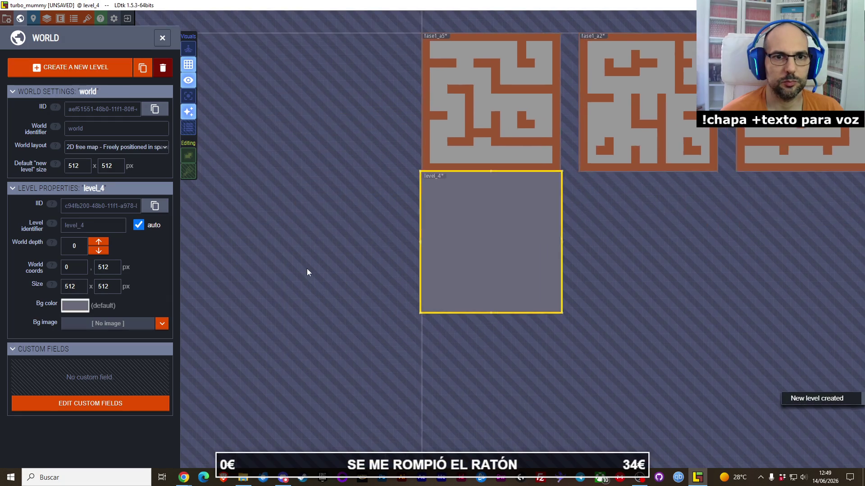
pyautogui.moveTo(473, 212); pyautogui.dragTo(477, 233)
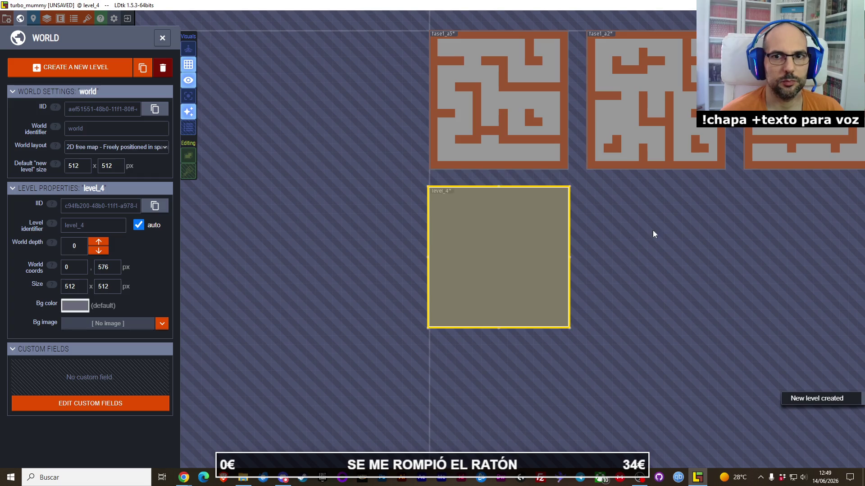
pyautogui.moveTo(679, 231)
pyautogui.mouseDown()
pyautogui.moveTo(545, 266)
pyautogui.moveTo(370, 275)
pyautogui.moveTo(526, 268)
pyautogui.mouseUp()
# - Turn off automatic identifier naming in the new level_4's settings
pyautogui.doubleClick(346, 283)
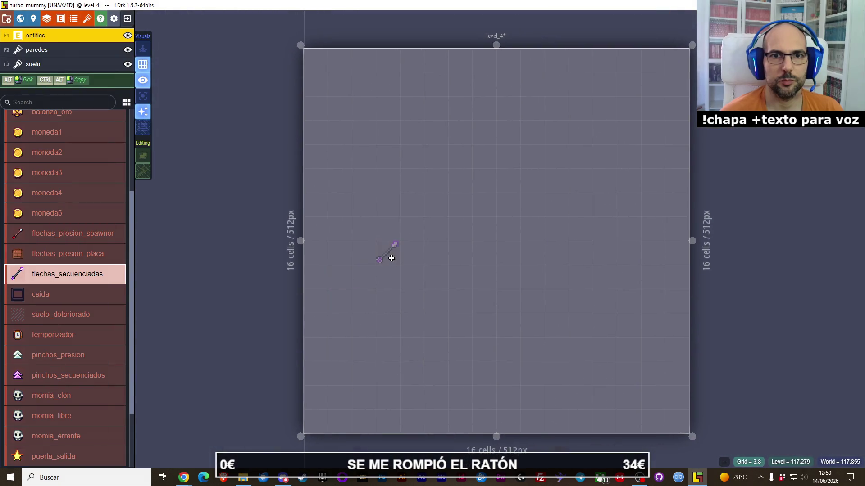
pyautogui.click(34, 19)
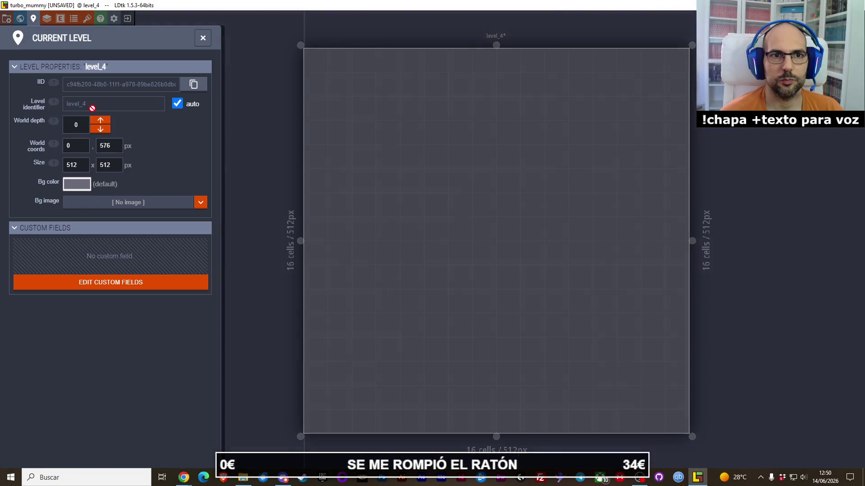
pyautogui.click(177, 104)
pyautogui.click(136, 104)
pyautogui.click(276, 126)
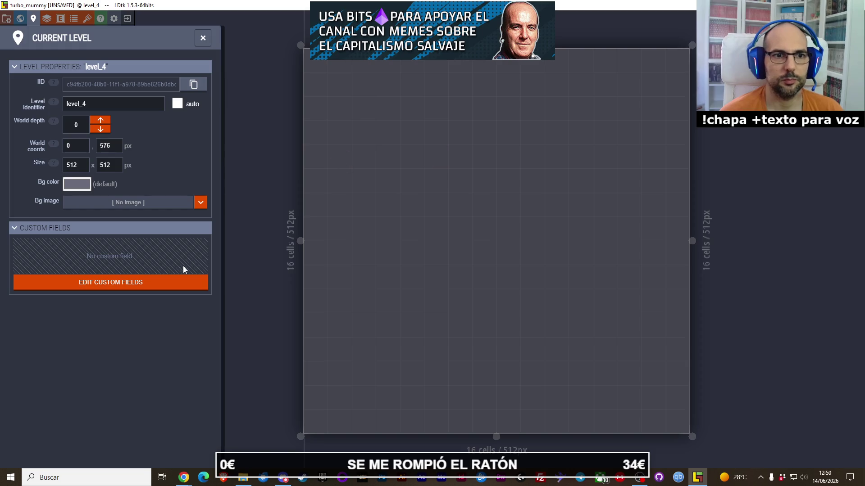
pyautogui.click(205, 33)
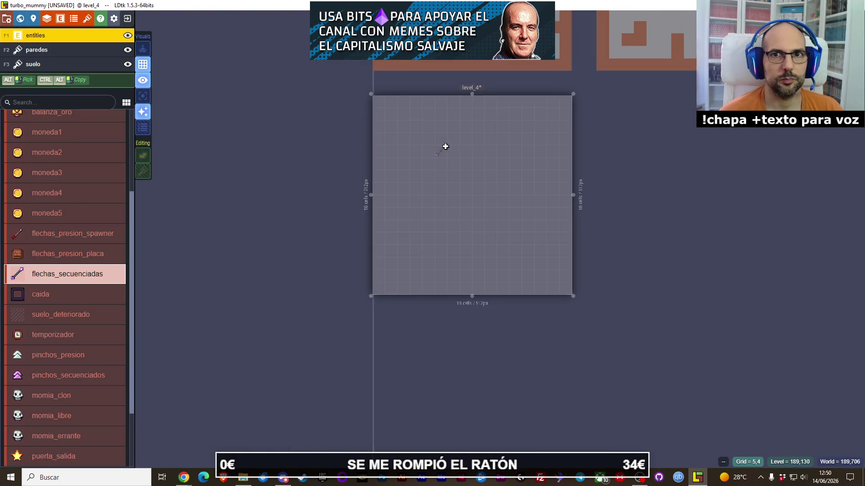
pyautogui.moveTo(478, 120)
pyautogui.mouseDown()
pyautogui.moveTo(330, 244)
pyautogui.moveTo(319, 321)
pyautogui.moveTo(325, 250)
pyautogui.mouseUp()
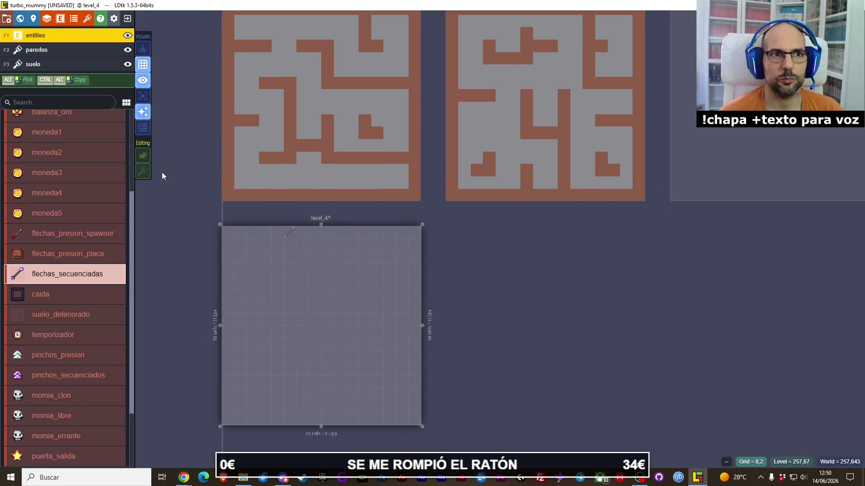
# - Replace the level_4 identifier with a new fase1_a name (fase1_a6)
pyautogui.click(35, 25)
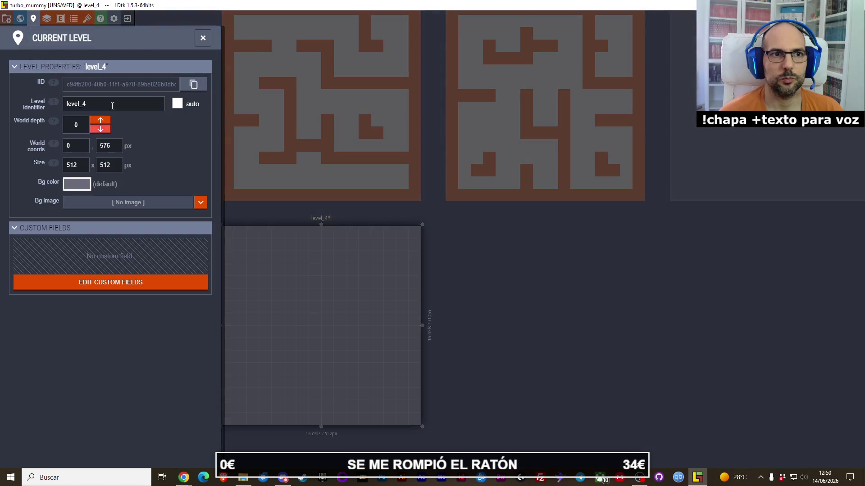
pyautogui.click(112, 104)
pyautogui.write('fase')
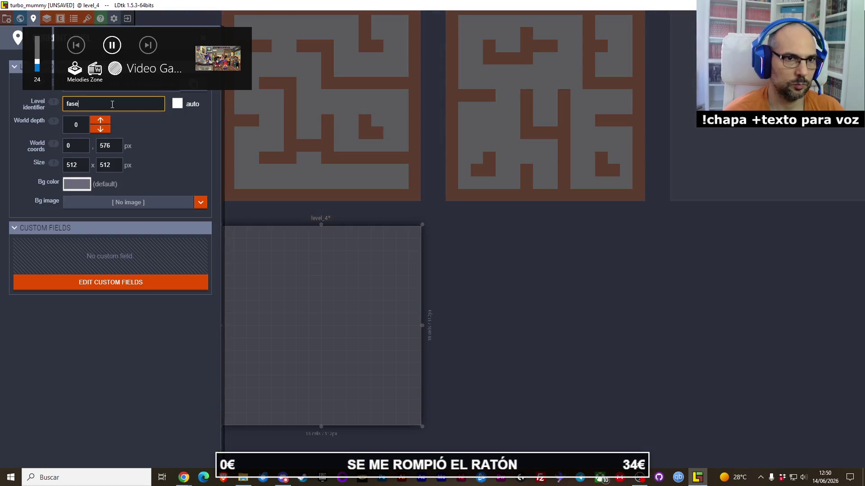
pyautogui.write('1_a5')
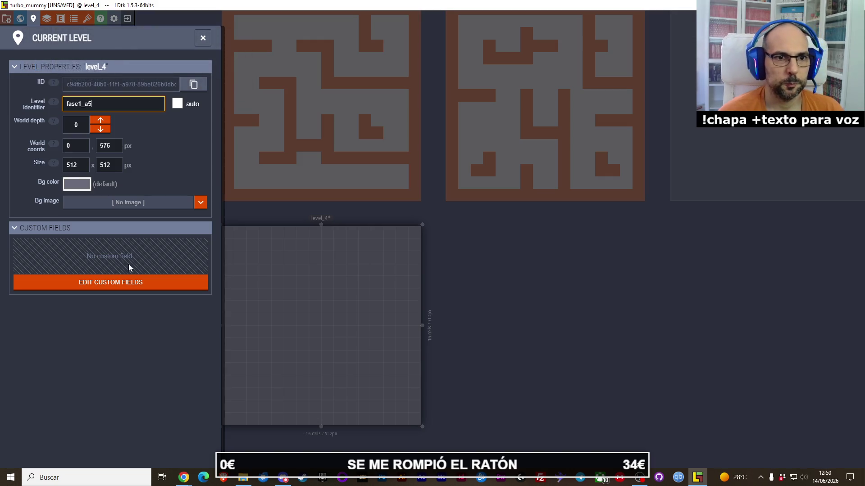
pyautogui.press('BackSpace')
pyautogui.write('6')
pyautogui.click(203, 37)
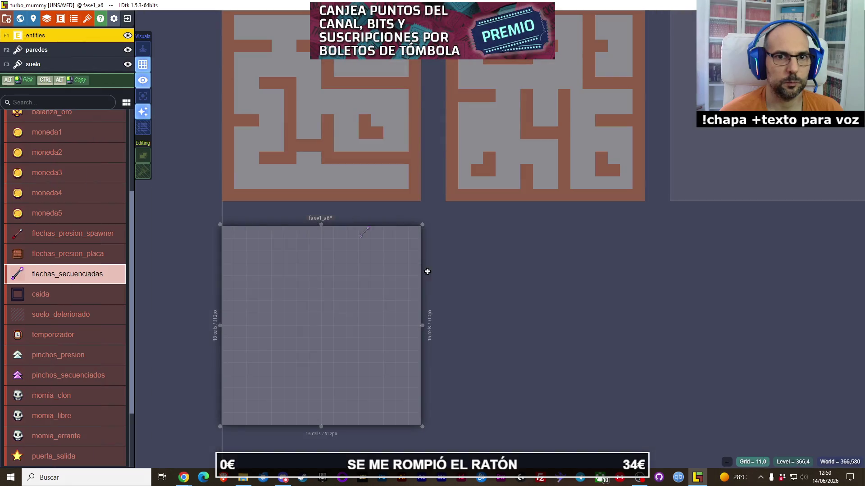
# - Retype the new level's identifier as fase1_a5
pyautogui.click(33, 18)
pyautogui.click(120, 100)
pyautogui.write('fase1_a5')
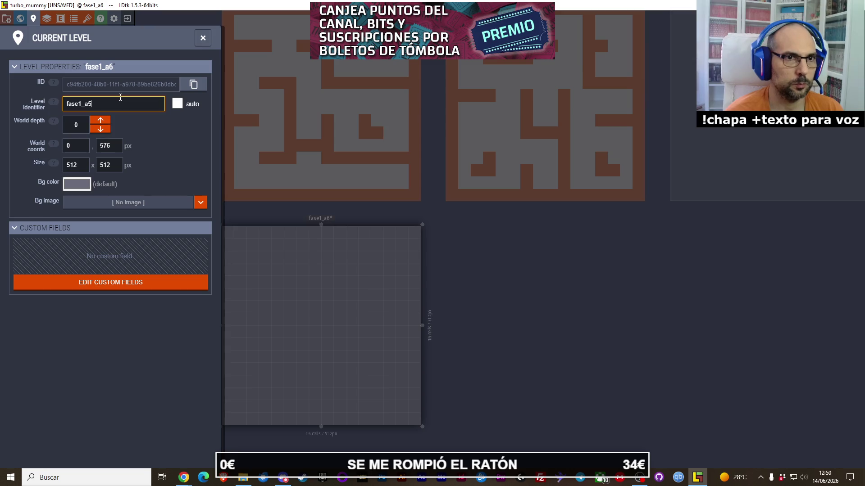
pyautogui.click(124, 109)
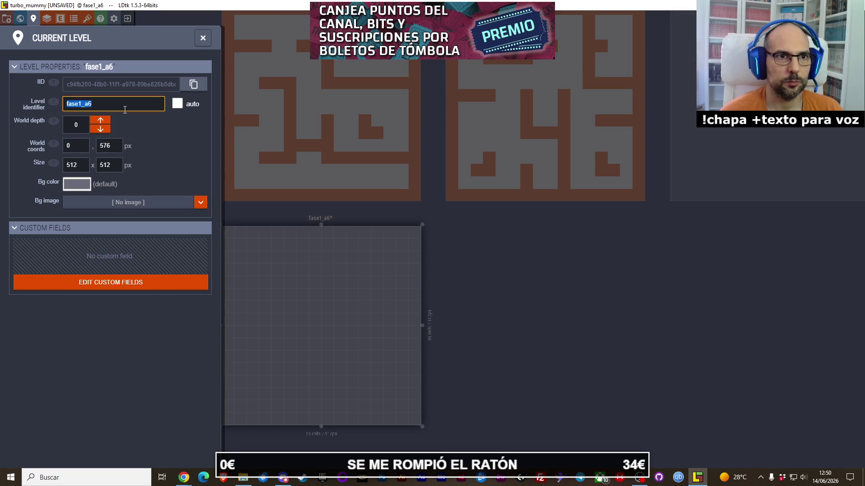
pyautogui.click(125, 110)
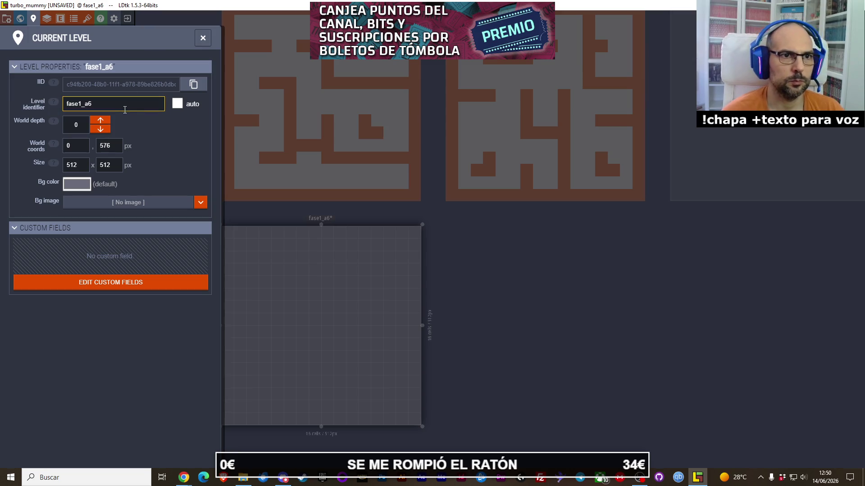
pyautogui.click(495, 235)
pyautogui.moveTo(509, 171); pyautogui.dragTo(383, 286)
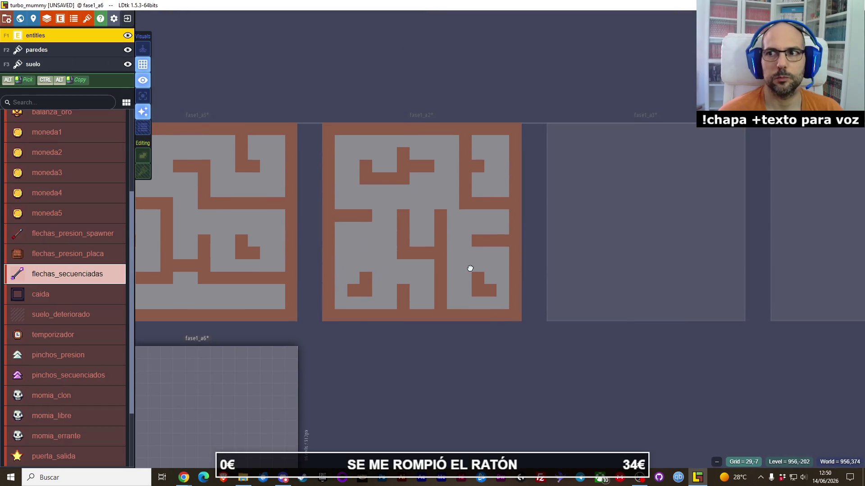
pyautogui.moveTo(469, 268); pyautogui.dragTo(532, 162)
# - In the world overview, keep fase1_a1 and commit fase1_a5 as the new level's identifier
pyautogui.click(21, 19)
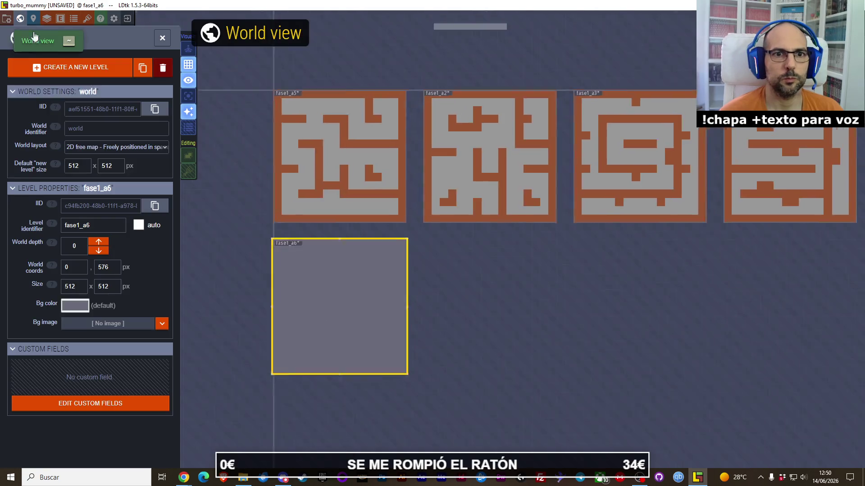
pyautogui.moveTo(553, 270)
pyautogui.mouseDown()
pyautogui.moveTo(409, 282)
pyautogui.moveTo(496, 276)
pyautogui.mouseUp()
pyautogui.click(257, 135)
pyautogui.click(113, 225)
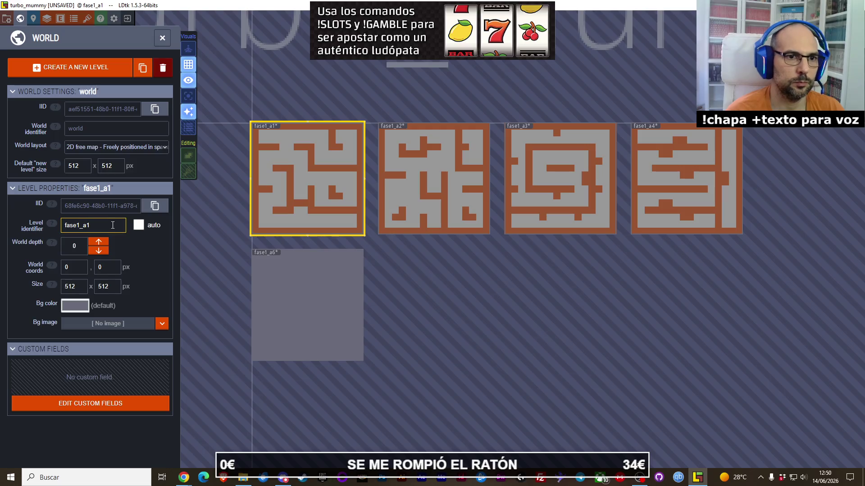
pyautogui.click(298, 305)
pyautogui.doubleClick(107, 229)
pyautogui.click(106, 230)
pyautogui.press('Return')
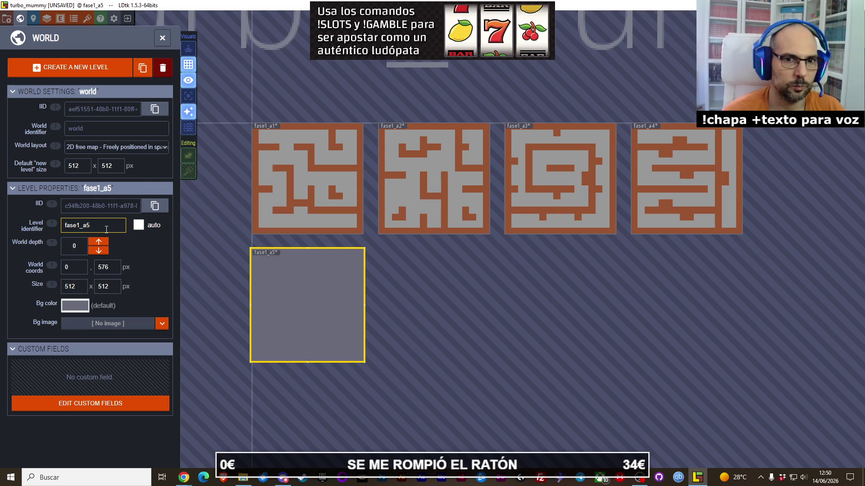
pyautogui.click(37, 20)
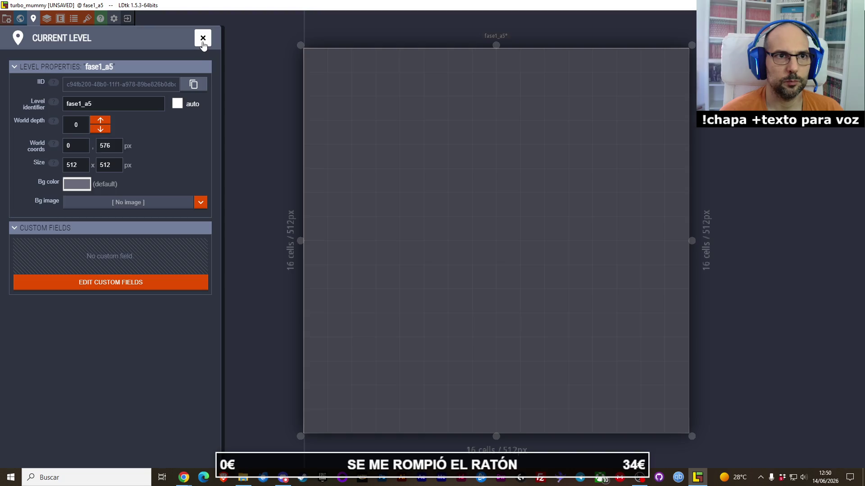
# - Assign the suelo_paredes tileset to the suelo layer and pick the grey floor tile
pyautogui.click(203, 39)
pyautogui.click(44, 23)
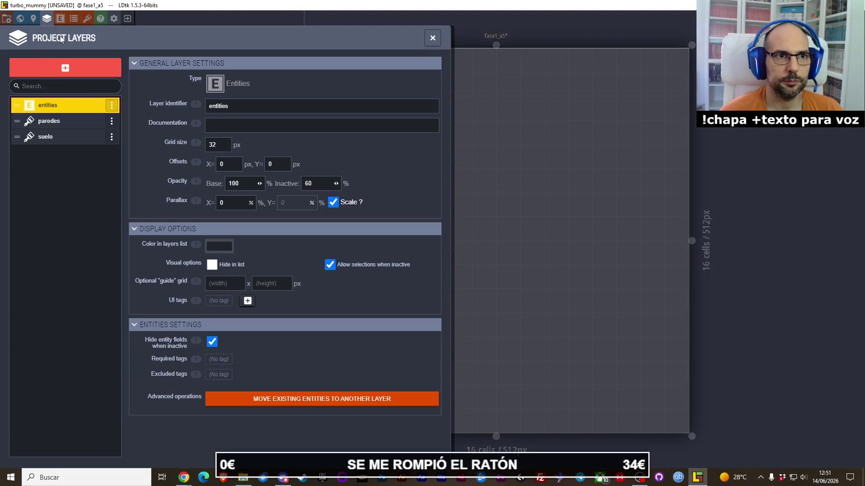
pyautogui.click(45, 24)
pyautogui.click(44, 65)
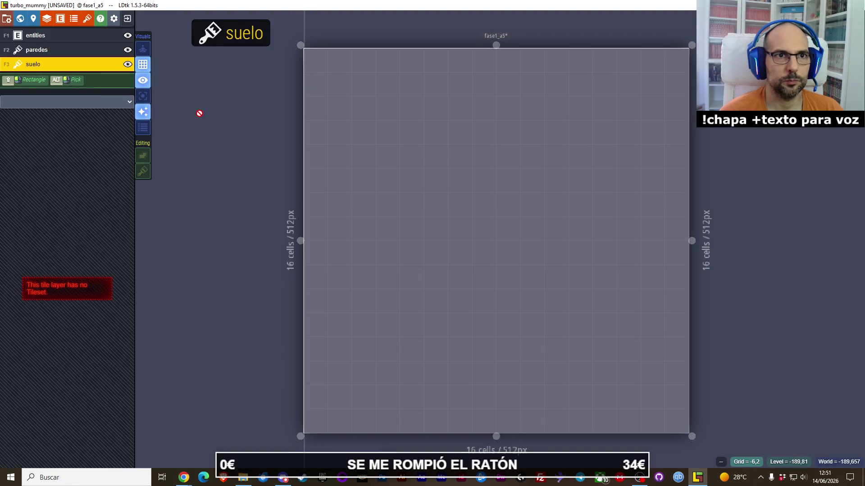
pyautogui.click(84, 102)
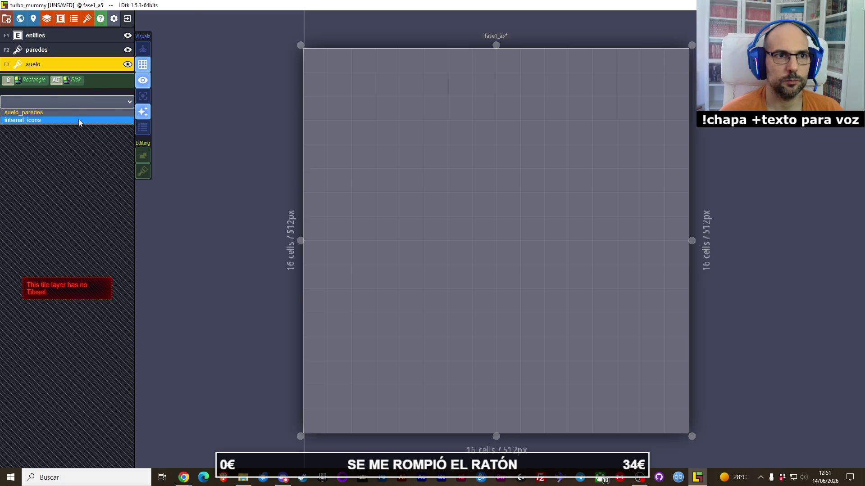
pyautogui.click(78, 112)
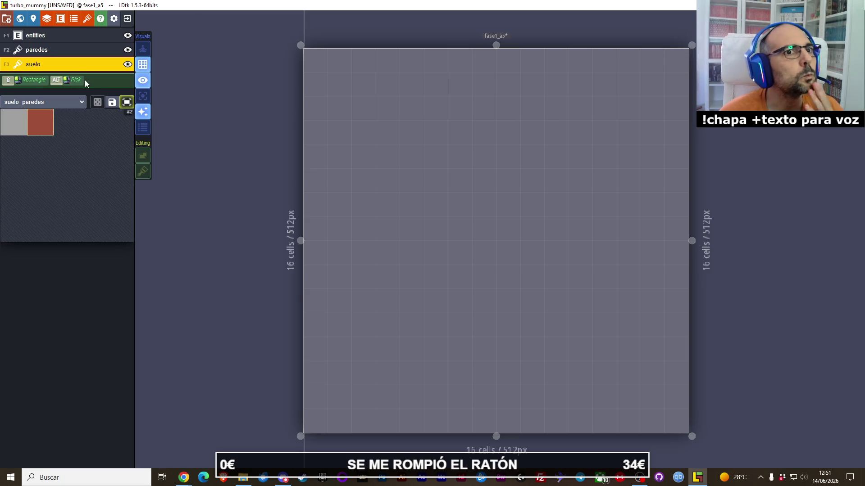
pyautogui.click(13, 113)
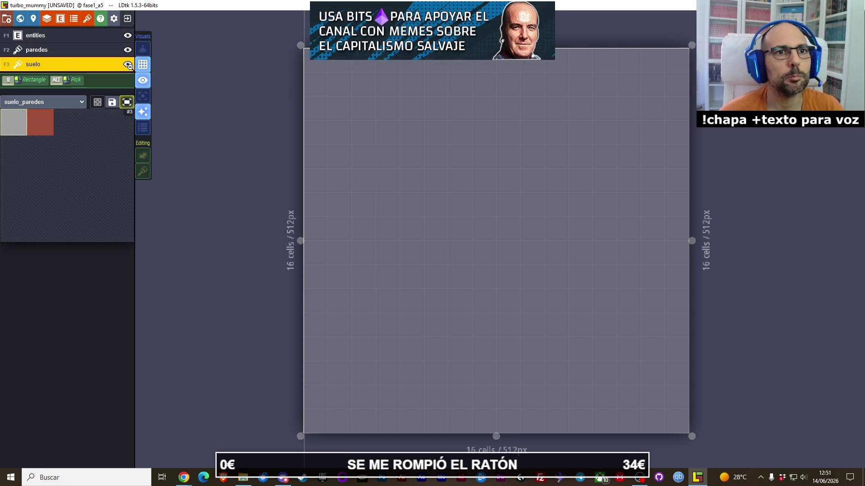
# - Fill the entire fase1_a5 level with grey floor tiles in one rectangle
pyautogui.moveTo(315, 61); pyautogui.dragTo(489, 246)
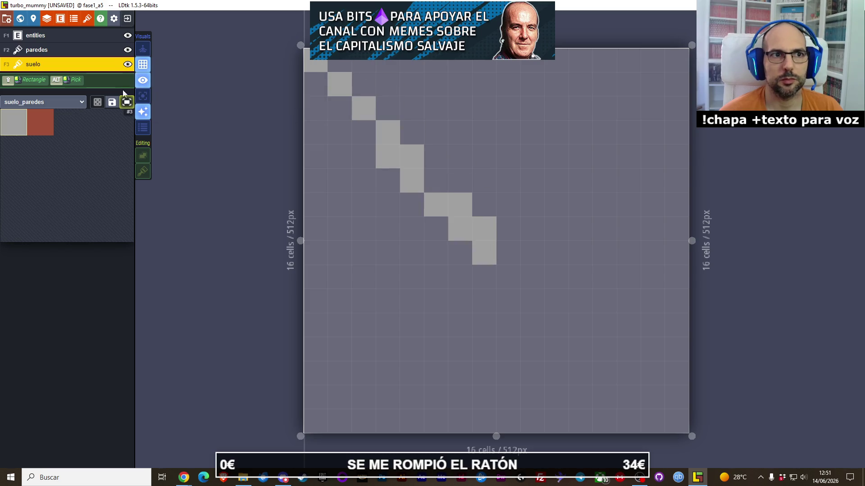
pyautogui.click(532, 277)
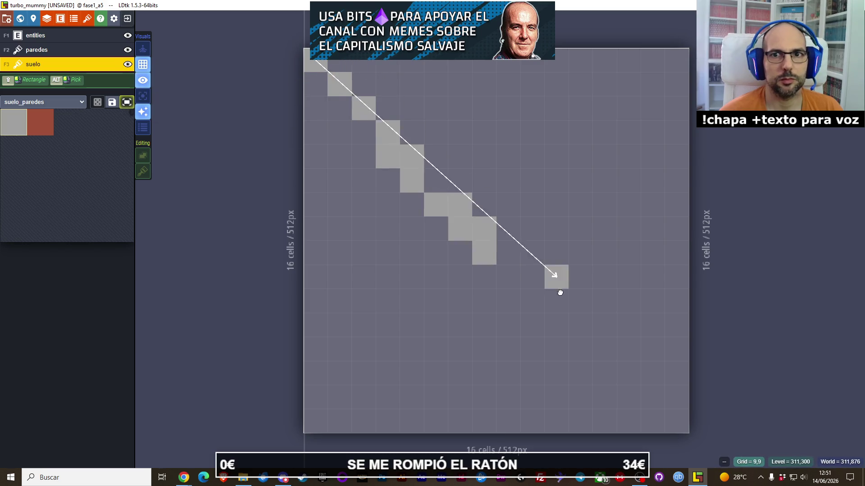
pyautogui.hotkey('ctrl', 'z')
pyautogui.click(363, 65)
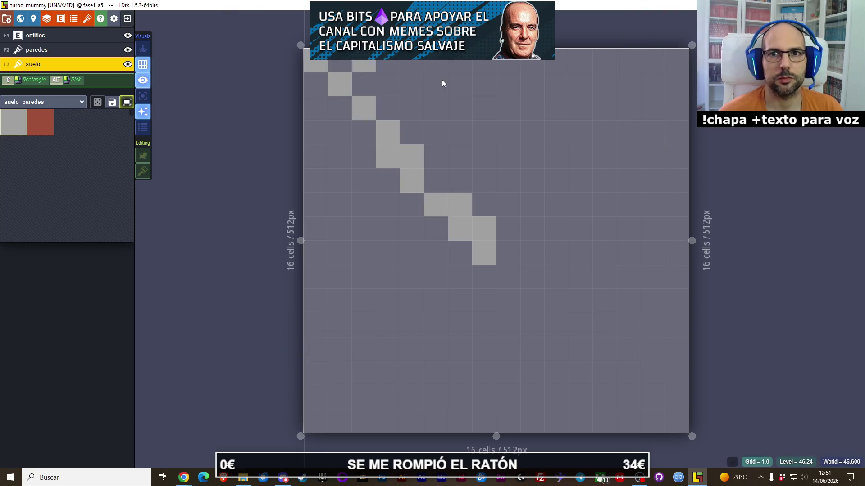
pyautogui.moveTo(666, 59)
pyautogui.mouseDown()
pyautogui.moveTo(377, 351)
pyautogui.moveTo(323, 418)
pyautogui.mouseUp()
pyautogui.click(64, 51)
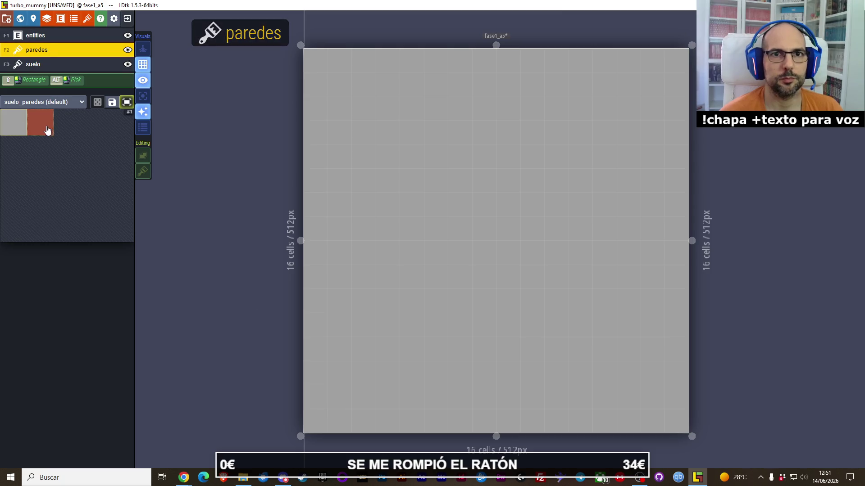
# - Paint red wall tiles along the top, right, bottom and left edges of fase1_a5
pyautogui.click(47, 130)
pyautogui.moveTo(320, 55)
pyautogui.mouseDown()
pyautogui.moveTo(658, 58)
pyautogui.moveTo(679, 77)
pyautogui.moveTo(664, 252)
pyautogui.moveTo(683, 394)
pyautogui.moveTo(682, 422)
pyautogui.moveTo(467, 434)
pyautogui.moveTo(318, 421)
pyautogui.mouseUp()
pyautogui.click(658, 427)
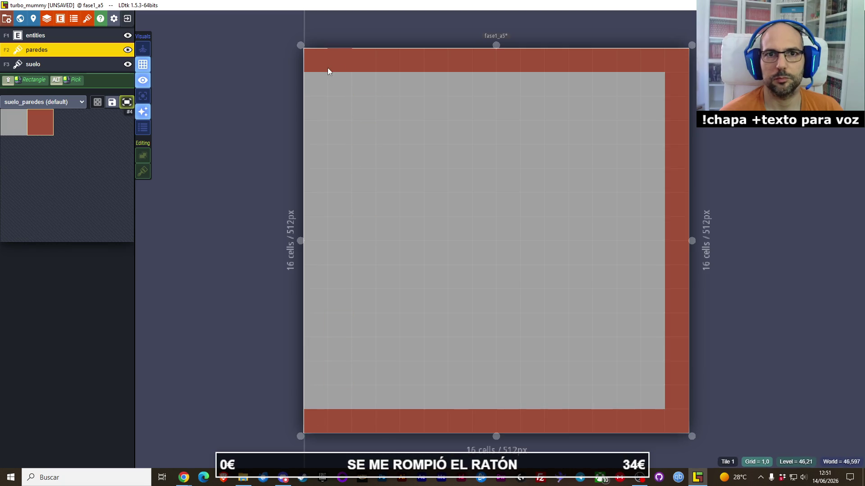
pyautogui.moveTo(319, 80); pyautogui.dragTo(317, 401)
# - Check fase1_a5 in the world overview, then return to editing its layers
pyautogui.scroll(-3, 415, 274)
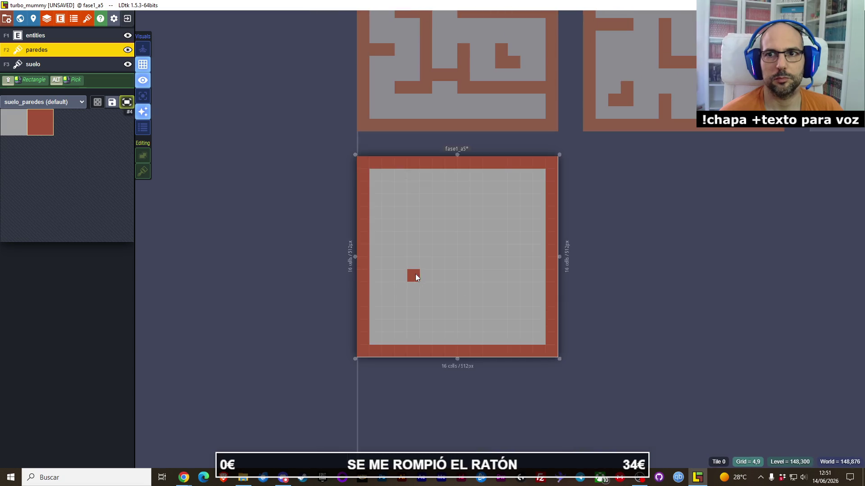
pyautogui.scroll(1, 416, 274)
pyautogui.moveTo(592, 195)
pyautogui.mouseDown()
pyautogui.moveTo(512, 212)
pyautogui.moveTo(502, 253)
pyautogui.moveTo(490, 216)
pyautogui.mouseUp()
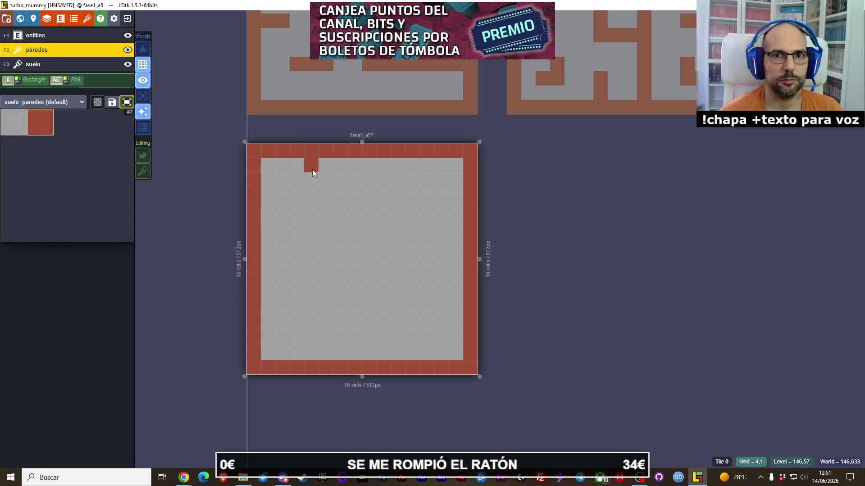
pyautogui.moveTo(555, 237); pyautogui.dragTo(376, 301)
pyautogui.scroll(-1, 526, 212)
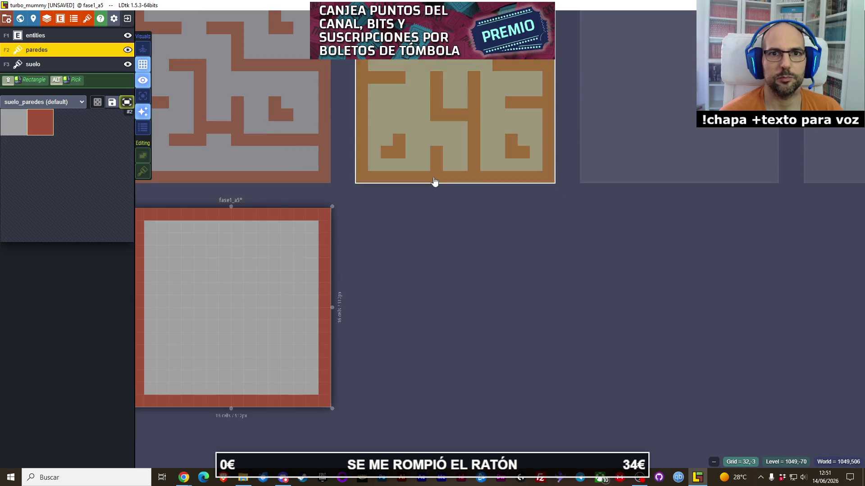
pyautogui.click(21, 18)
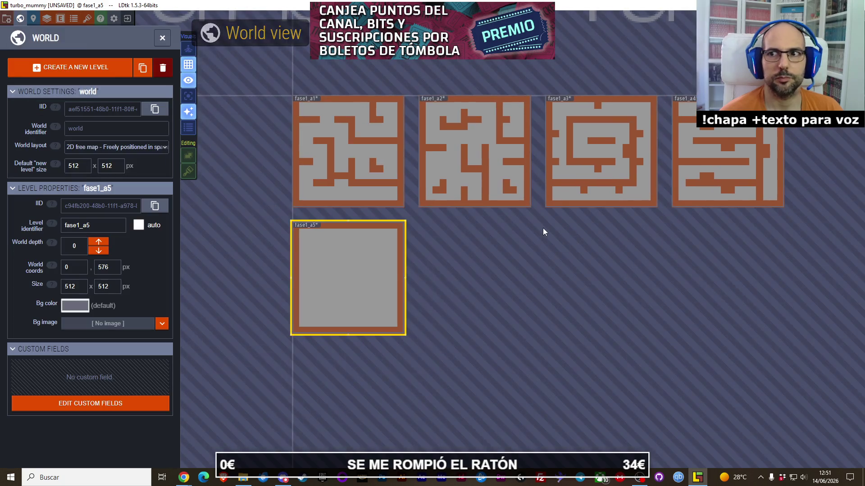
pyautogui.scroll(1, 377, 271)
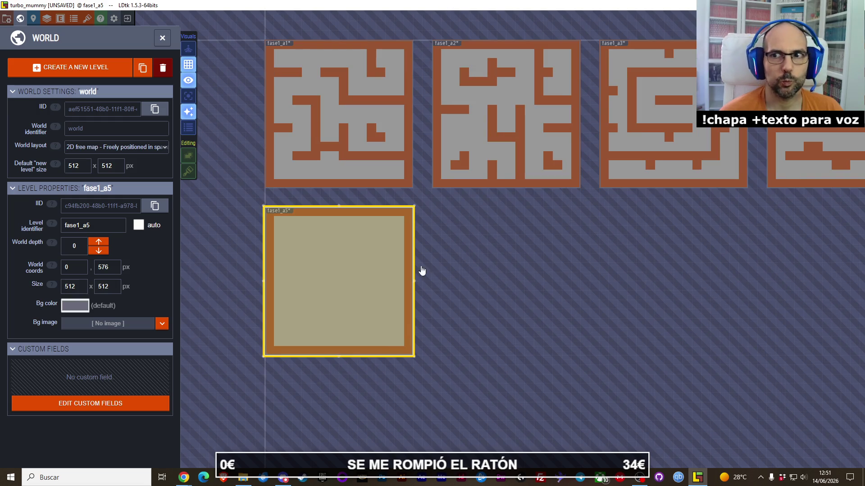
pyautogui.moveTo(608, 239)
pyautogui.mouseDown()
pyautogui.moveTo(531, 247)
pyautogui.moveTo(666, 220)
pyautogui.mouseUp()
pyautogui.scroll(3, 415, 272)
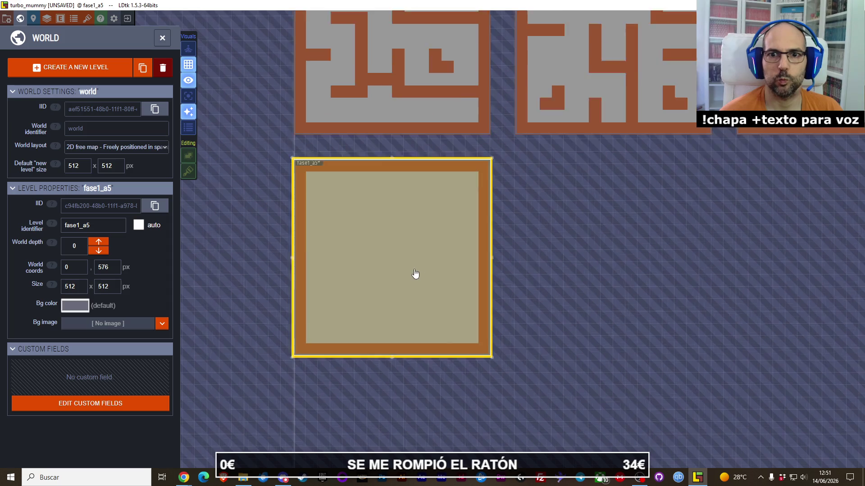
pyautogui.scroll(1, 411, 236)
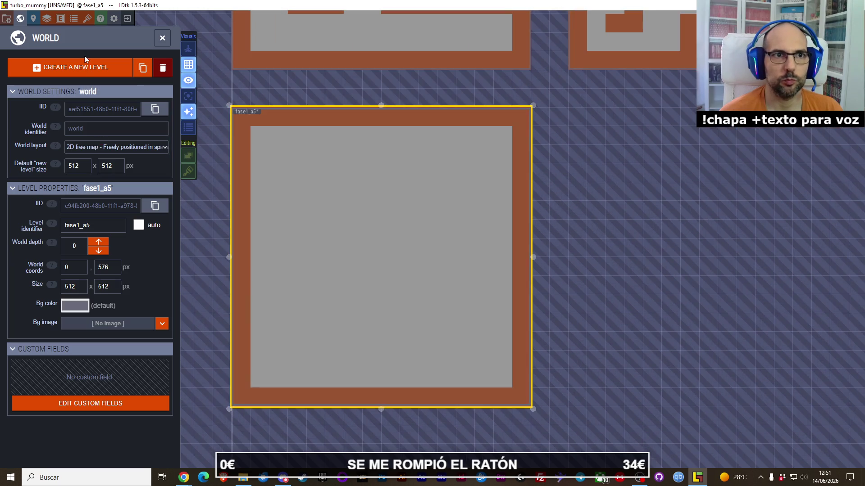
pyautogui.click(32, 18)
pyautogui.click(203, 40)
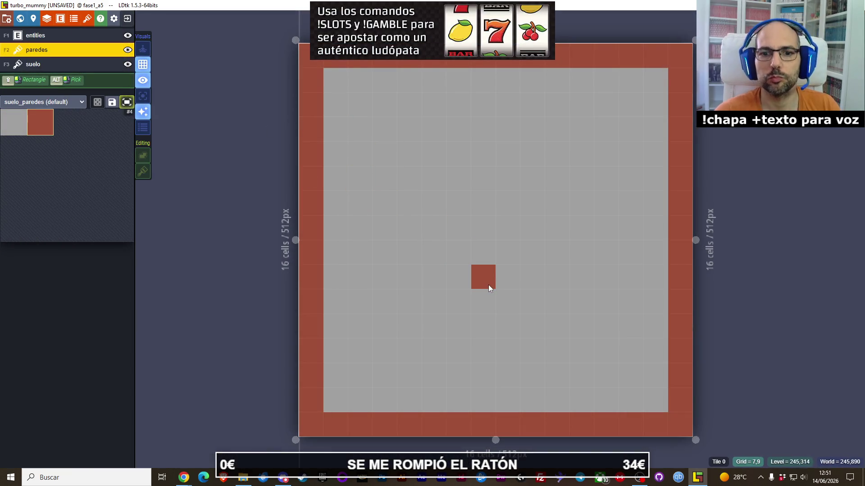
# - Paint four horizontal wall rows across fase1_a5, alternating from the left and right walls
pyautogui.moveTo(488, 284); pyautogui.dragTo(449, 276)
pyautogui.hotkey('alt', 'Tab')
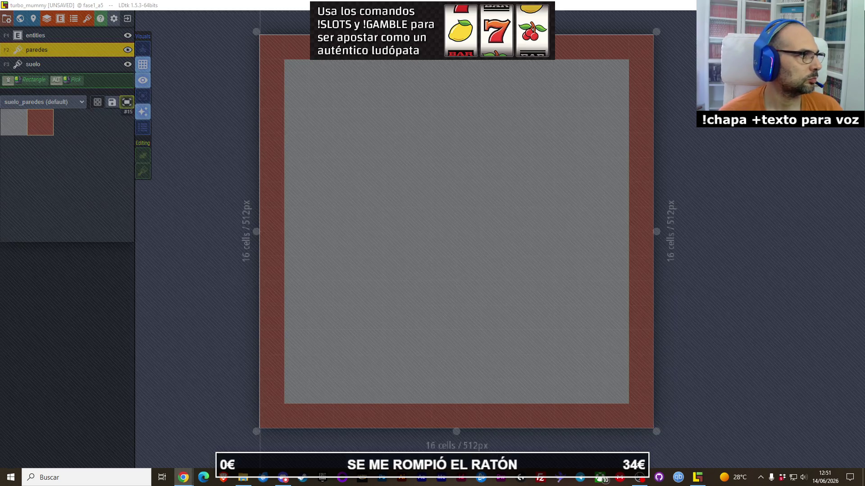
pyautogui.hotkey('alt', 'Tab')
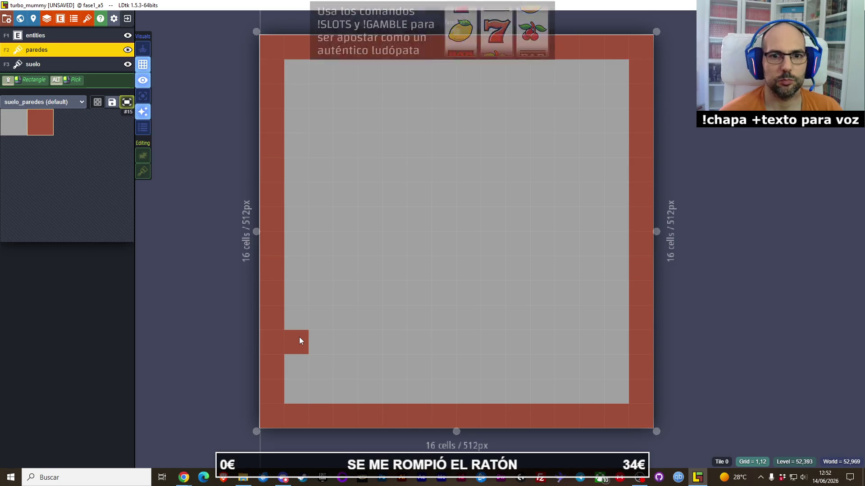
pyautogui.moveTo(299, 337); pyautogui.dragTo(559, 352)
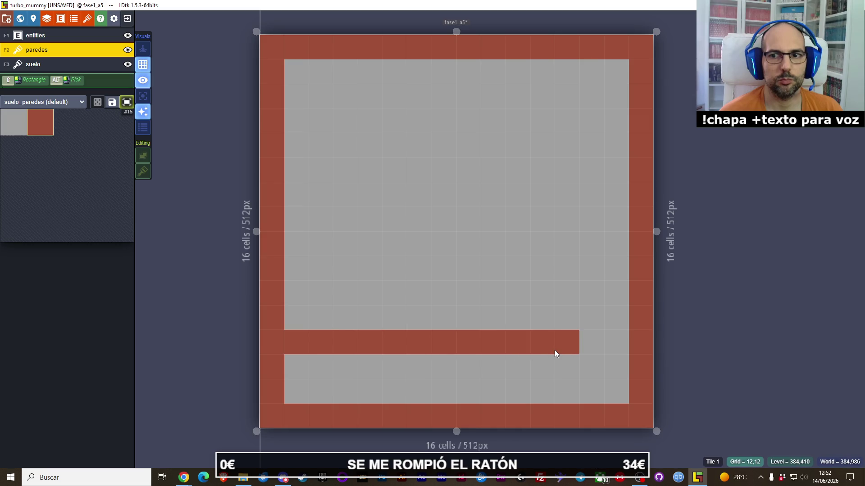
pyautogui.moveTo(610, 276); pyautogui.dragTo(357, 268)
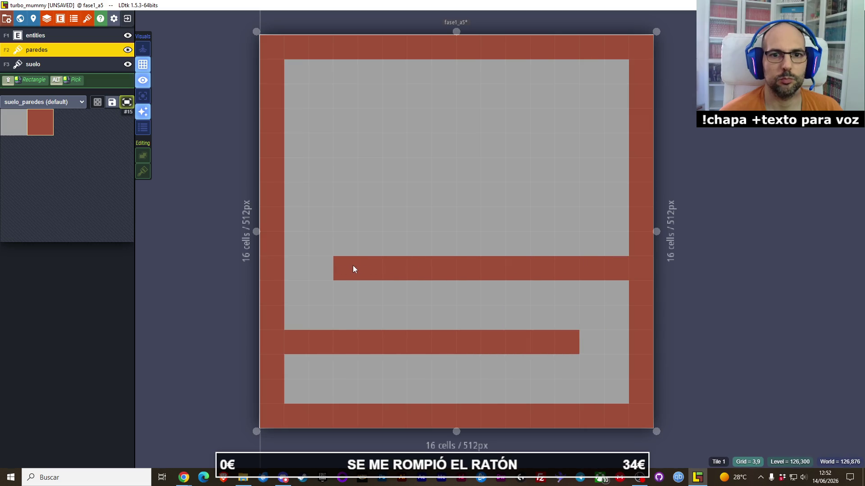
pyautogui.moveTo(299, 197); pyautogui.dragTo(522, 191)
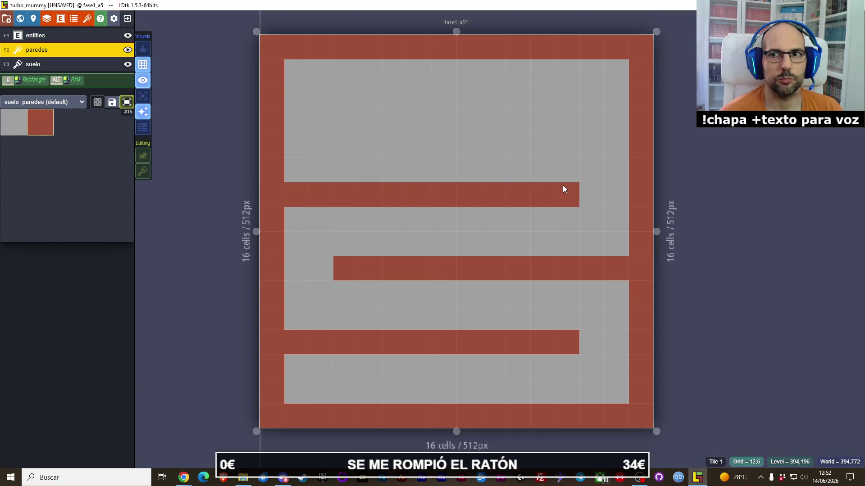
pyautogui.moveTo(617, 125); pyautogui.dragTo(354, 121)
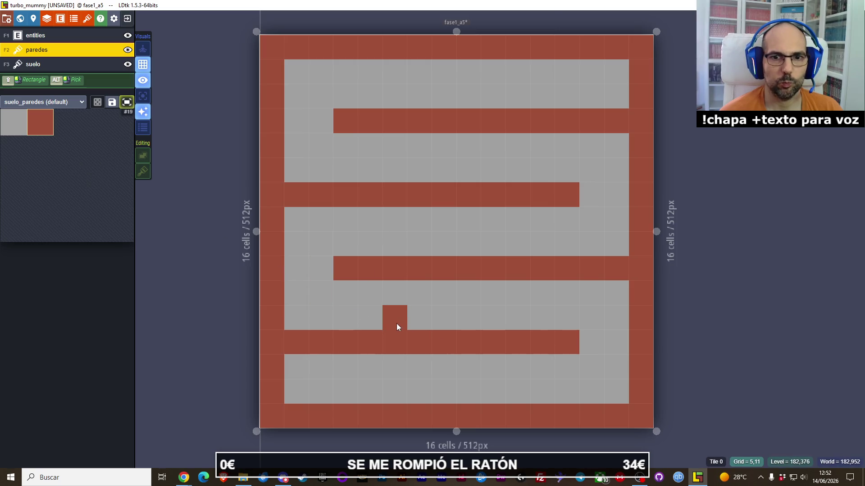
# - Try short vertical wall cells between the two lower rows, erasing the misplaced ones
pyautogui.moveTo(371, 329); pyautogui.dragTo(373, 301)
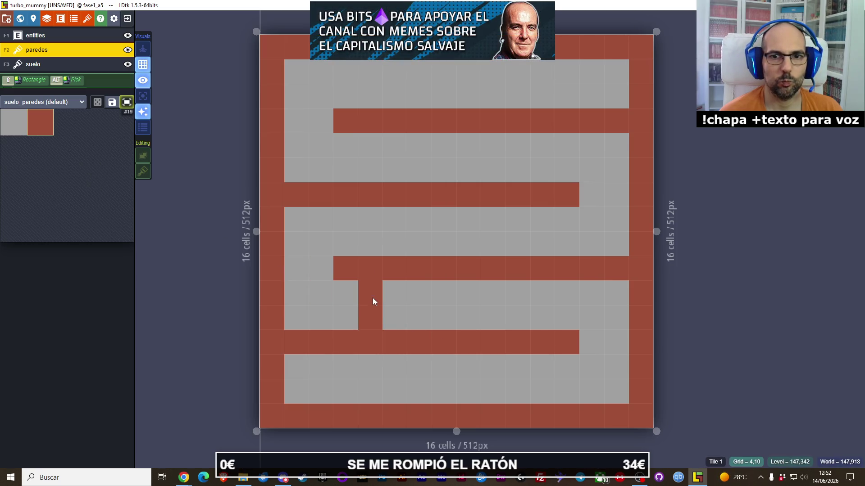
pyautogui.click(521, 309)
pyautogui.click(573, 298)
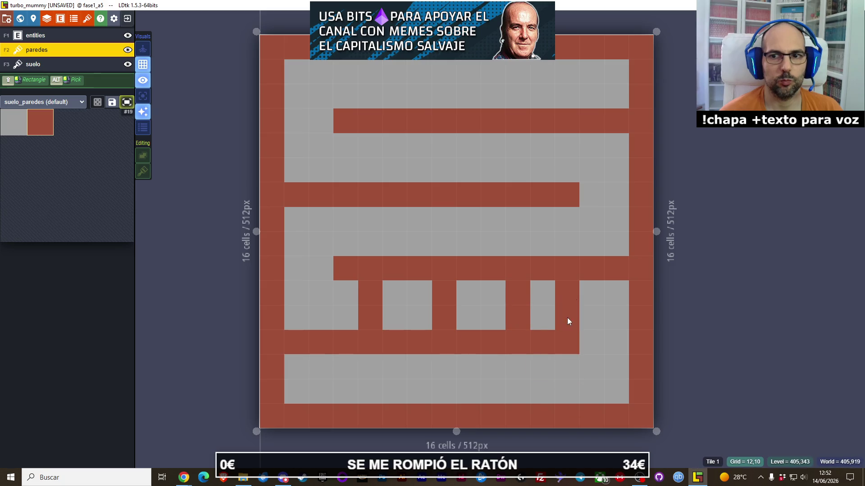
pyautogui.rightClick(518, 311)
pyautogui.rightClick(438, 317)
pyautogui.rightClick(369, 293)
pyautogui.click(345, 301)
pyautogui.click(345, 318)
pyautogui.rightClick(370, 317)
pyautogui.click(392, 293)
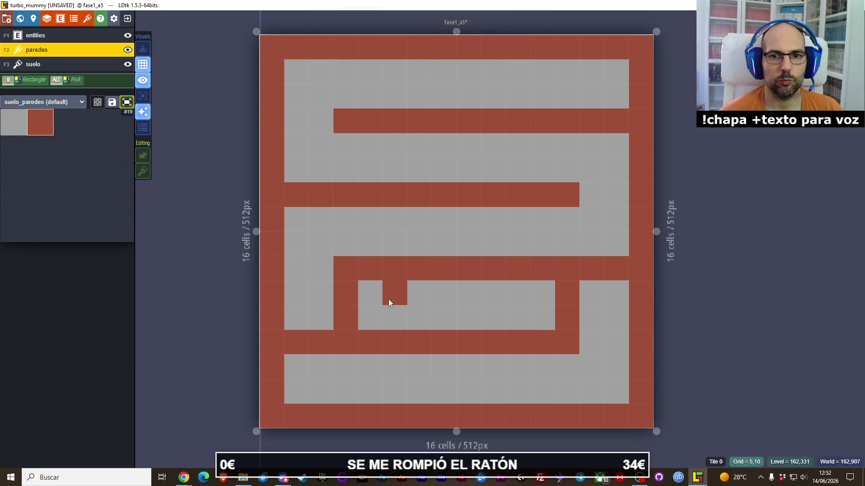
# - Experiment with an inner wall run between the lower rows, painting and erasing cells
pyautogui.moveTo(387, 305); pyautogui.dragTo(446, 302)
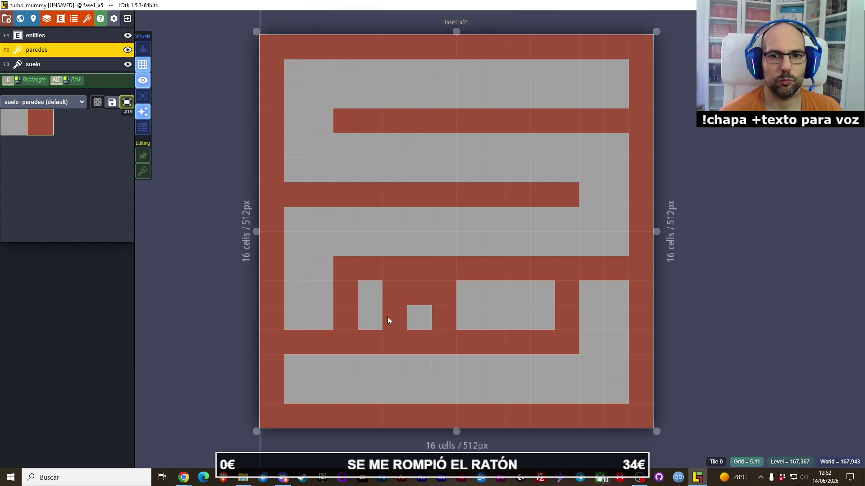
pyautogui.rightClick(388, 317)
pyautogui.rightClick(398, 302)
pyautogui.rightClick(418, 295)
pyautogui.rightClick(440, 294)
pyautogui.click(468, 317)
pyautogui.click(466, 287)
pyautogui.moveTo(466, 288)
pyautogui.mouseDown()
pyautogui.moveTo(390, 291)
pyautogui.moveTo(393, 312)
pyautogui.mouseUp()
pyautogui.rightClick(444, 318)
pyautogui.click(364, 306)
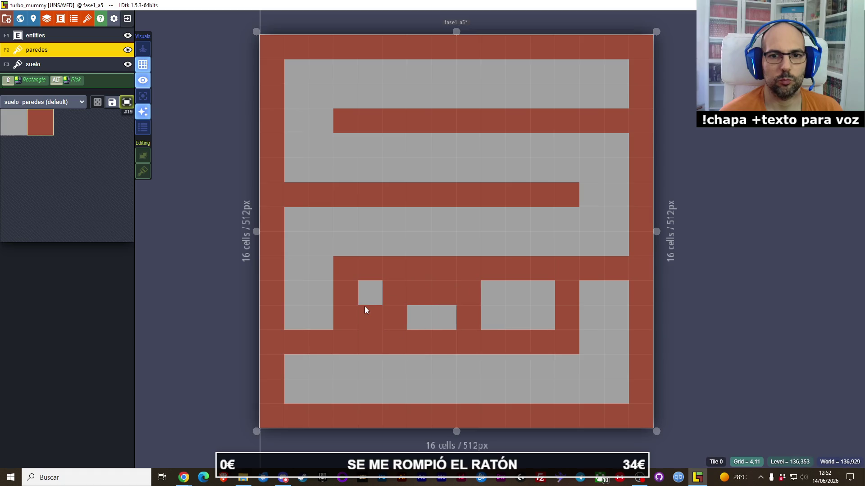
# - Erase the trial inner walls and redraw the inner wall row one row lower
pyautogui.moveTo(342, 318)
pyautogui.mouseDown()
pyautogui.moveTo(353, 283)
pyautogui.moveTo(495, 270)
pyautogui.mouseUp()
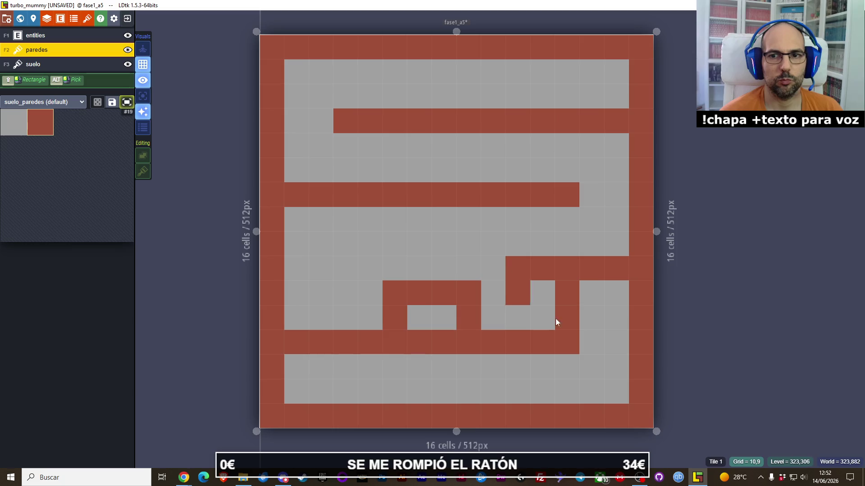
pyautogui.moveTo(572, 312); pyautogui.dragTo(508, 269)
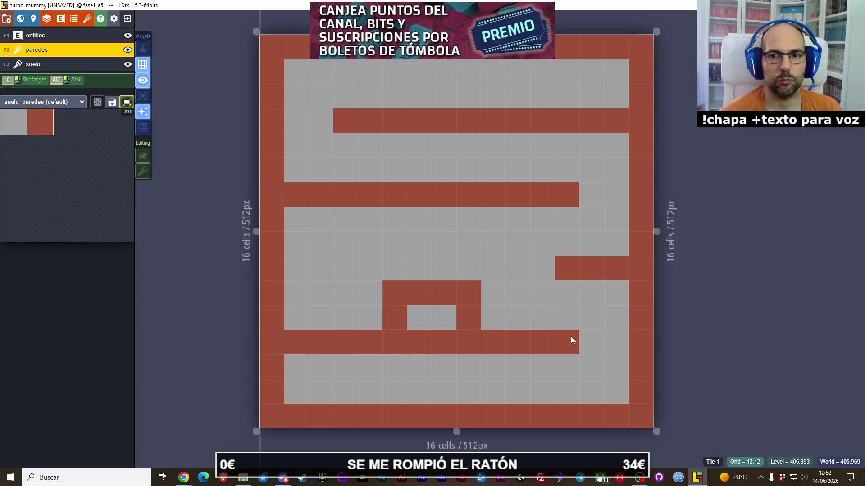
pyautogui.moveTo(433, 345); pyautogui.dragTo(447, 344)
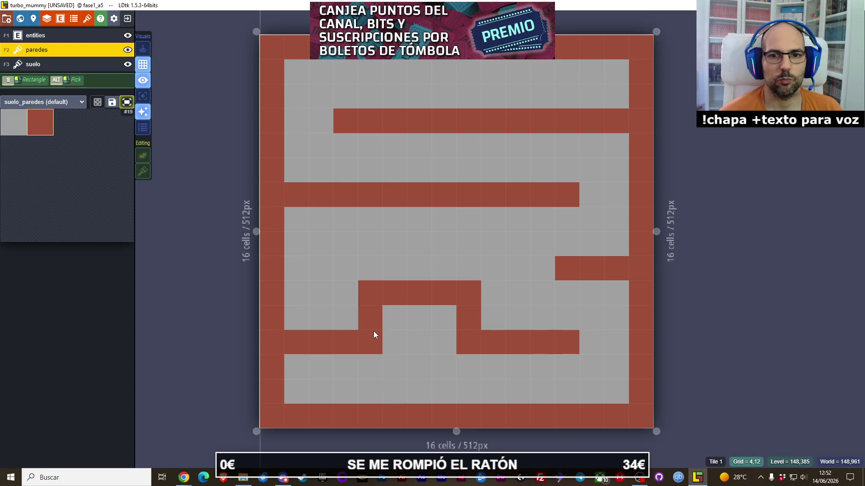
pyautogui.moveTo(444, 319)
pyautogui.mouseDown()
pyautogui.moveTo(371, 294)
pyautogui.moveTo(503, 292)
pyautogui.mouseUp()
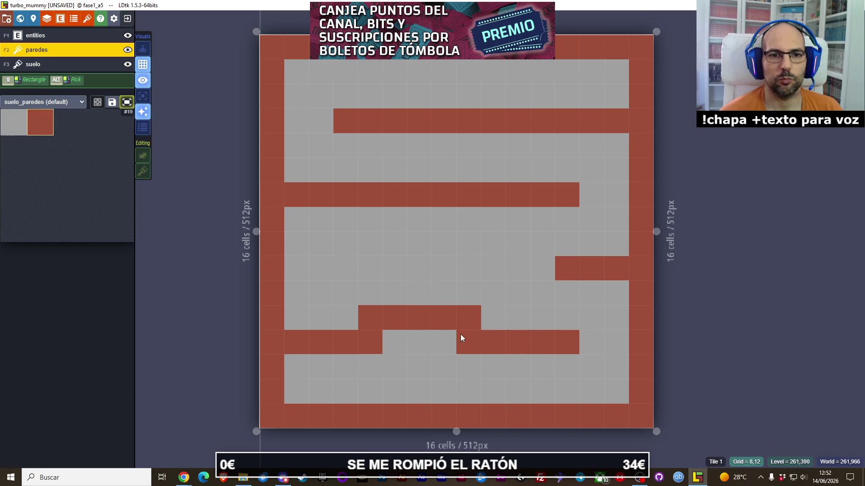
pyautogui.click(445, 344)
pyautogui.moveTo(548, 326)
pyautogui.mouseDown()
pyautogui.moveTo(504, 328)
pyautogui.moveTo(493, 340)
pyautogui.mouseUp()
pyautogui.click(538, 341)
pyautogui.moveTo(561, 321); pyautogui.dragTo(564, 345)
pyautogui.click(464, 319)
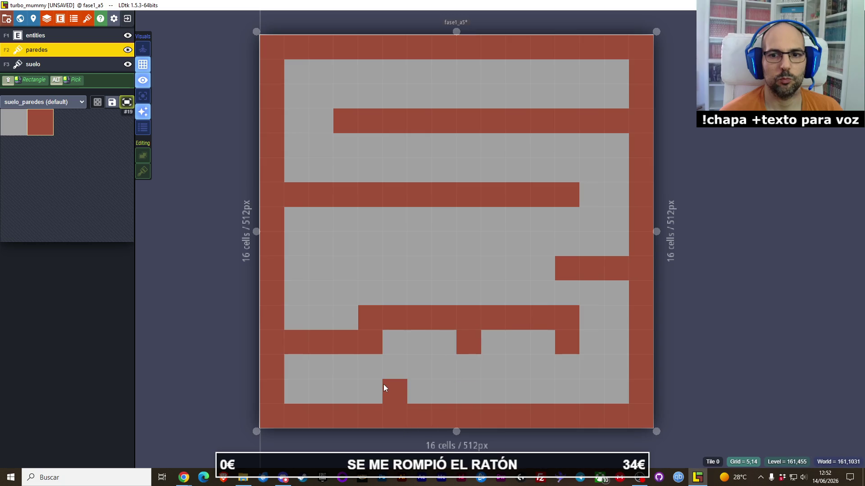
pyautogui.click(339, 321)
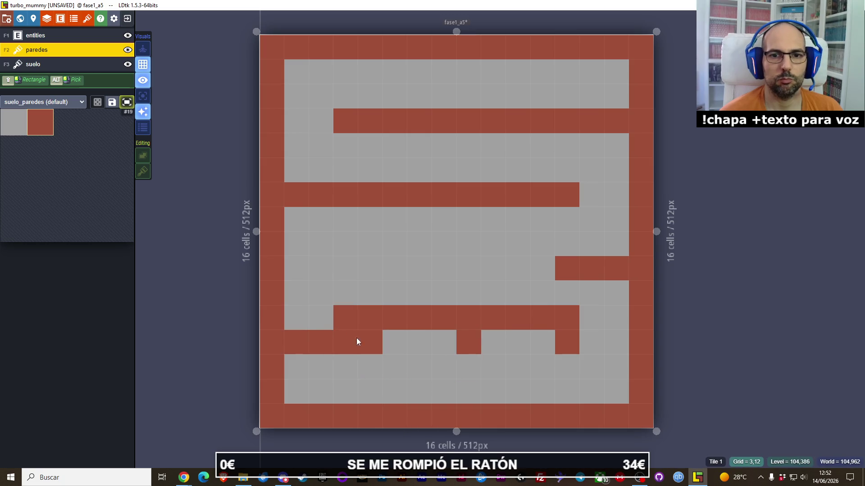
pyautogui.rightClick(369, 342)
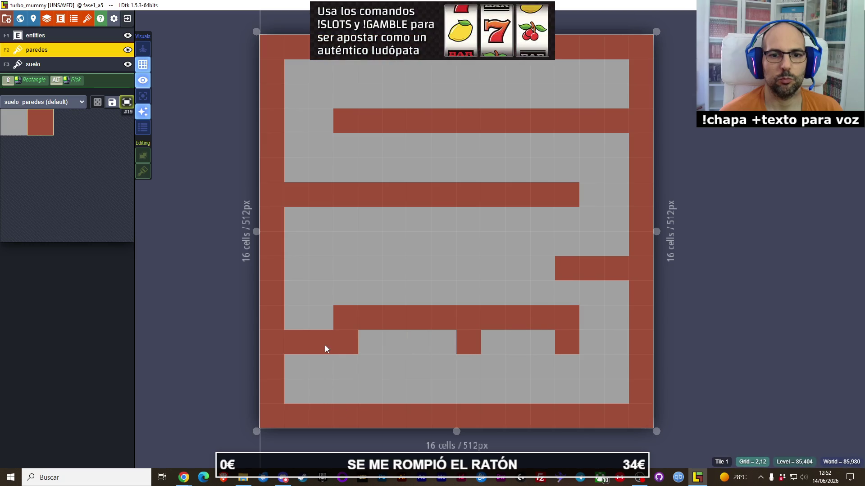
# - Erase part of the inner row and paint a short vertical wall near the bottom-left
pyautogui.moveTo(555, 347)
pyautogui.mouseDown()
pyautogui.moveTo(460, 319)
pyautogui.moveTo(297, 317)
pyautogui.mouseUp()
pyautogui.rightClick(345, 349)
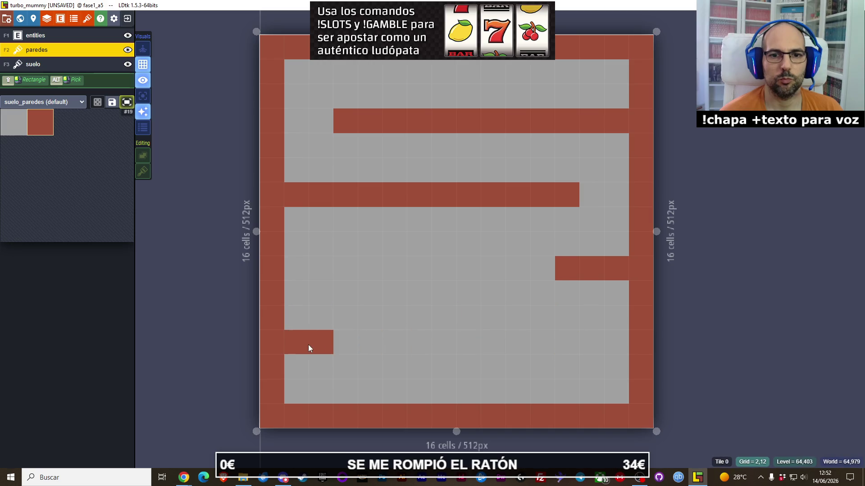
pyautogui.rightClick(309, 345)
pyautogui.moveTo(340, 363); pyautogui.dragTo(345, 402)
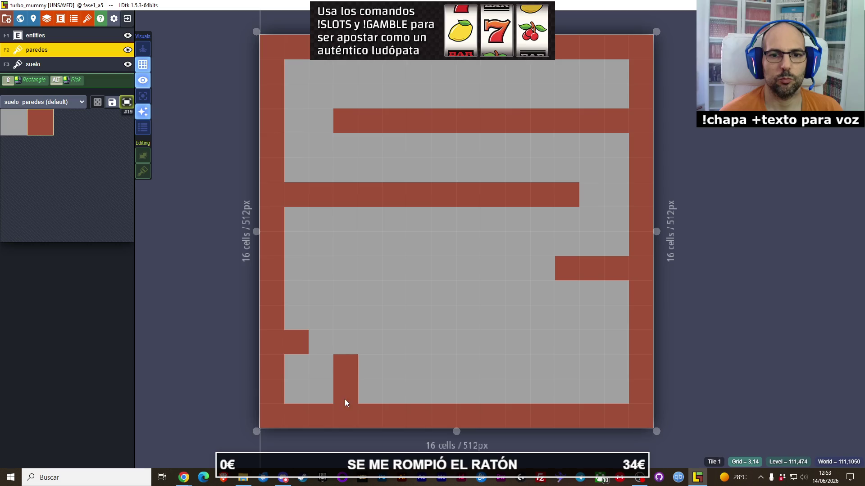
pyautogui.rightClick(306, 347)
pyautogui.rightClick(353, 370)
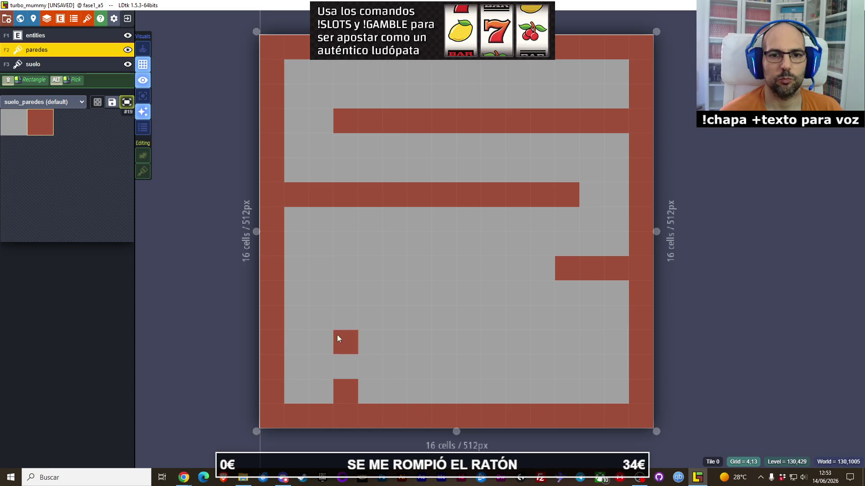
# - Paint a long horizontal wall across the lower maze and tidy cells around the bottom stub
pyautogui.moveTo(311, 326); pyautogui.dragTo(569, 325)
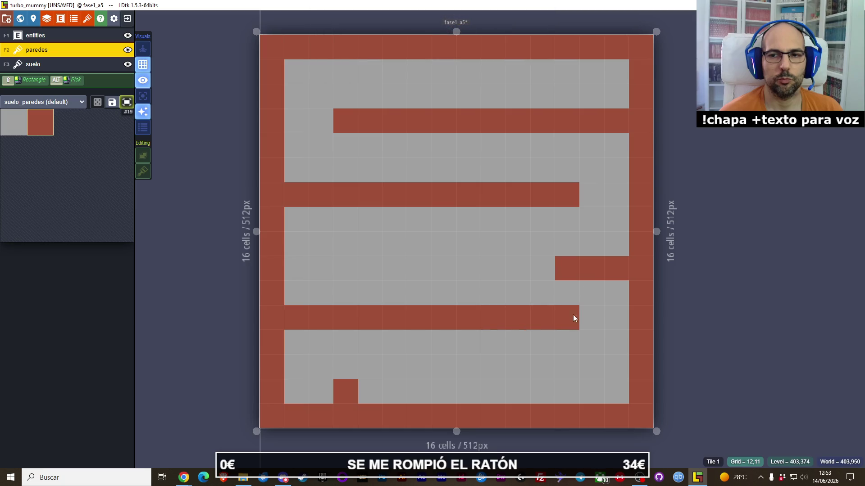
pyautogui.click(412, 399)
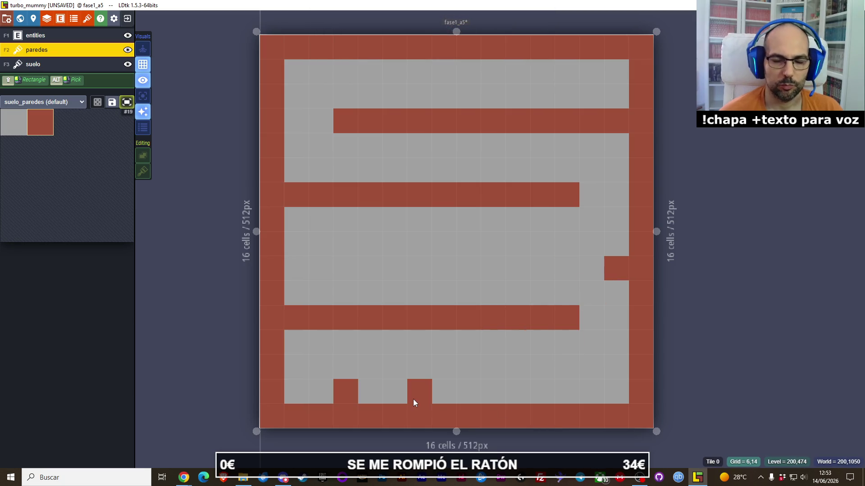
pyautogui.rightClick(425, 399)
pyautogui.click(407, 349)
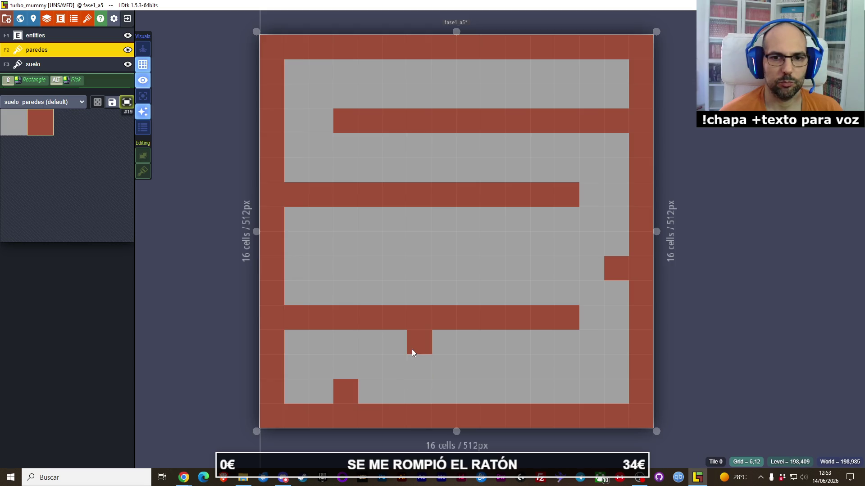
pyautogui.rightClick(412, 350)
pyautogui.click(347, 366)
pyautogui.click(404, 399)
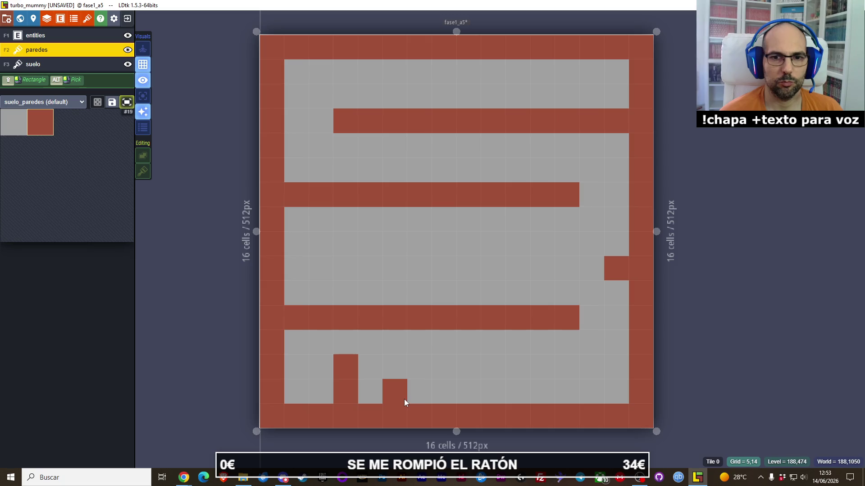
pyautogui.rightClick(406, 383)
pyautogui.click(389, 349)
pyautogui.rightClick(392, 345)
# - Add a wall row below the long wall, shift the stub left, and remove the right wall piece
pyautogui.click(393, 330)
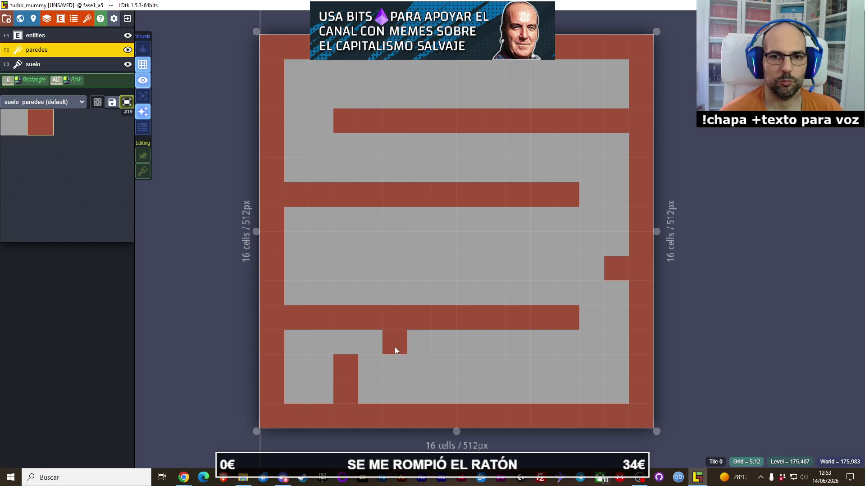
pyautogui.moveTo(394, 348); pyautogui.dragTo(574, 352)
pyautogui.moveTo(555, 315); pyautogui.dragTo(397, 313)
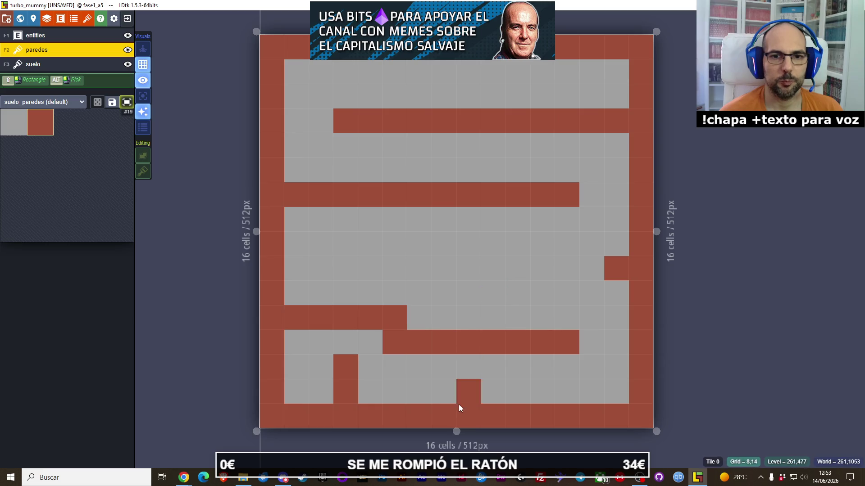
pyautogui.rightClick(348, 366)
pyautogui.rightClick(348, 392)
pyautogui.moveTo(329, 371); pyautogui.dragTo(329, 392)
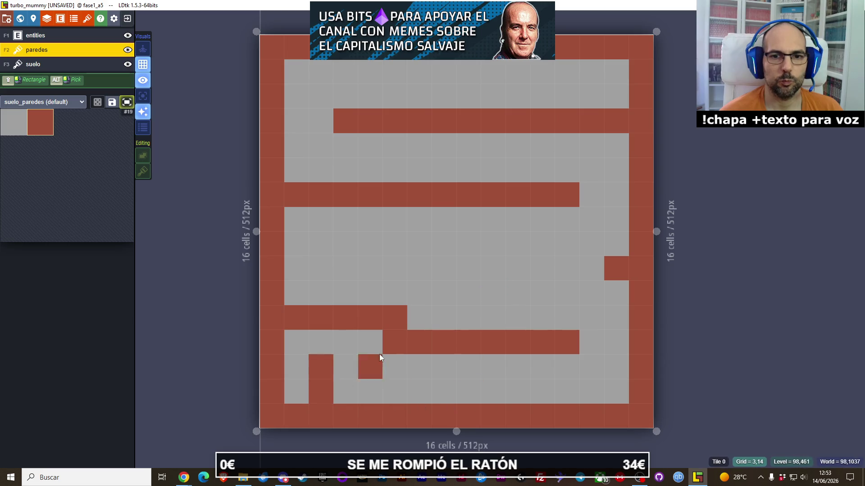
pyautogui.click(374, 342)
pyautogui.rightClick(402, 323)
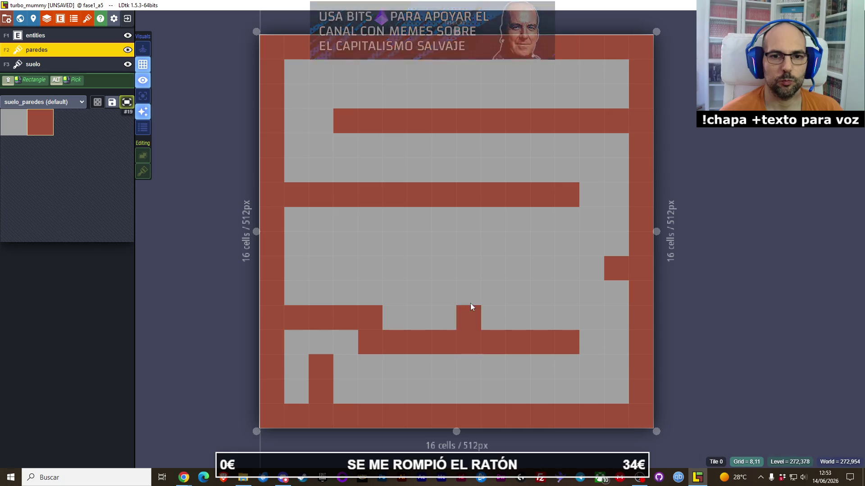
pyautogui.rightClick(610, 270)
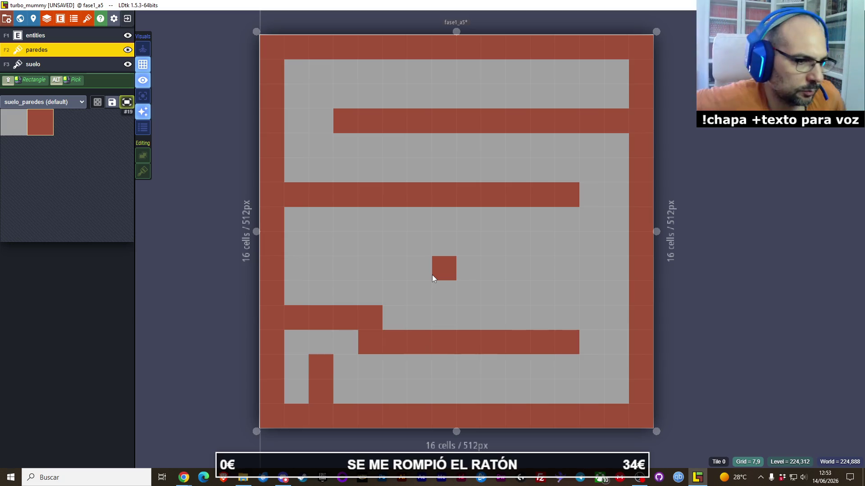
pyautogui.hotkey('alt', 'Tab')
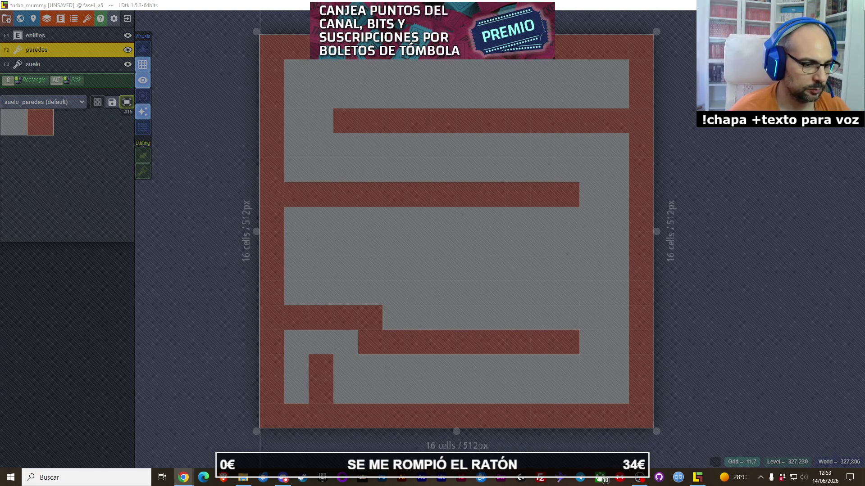
pyautogui.press('XF86AudioPlay')
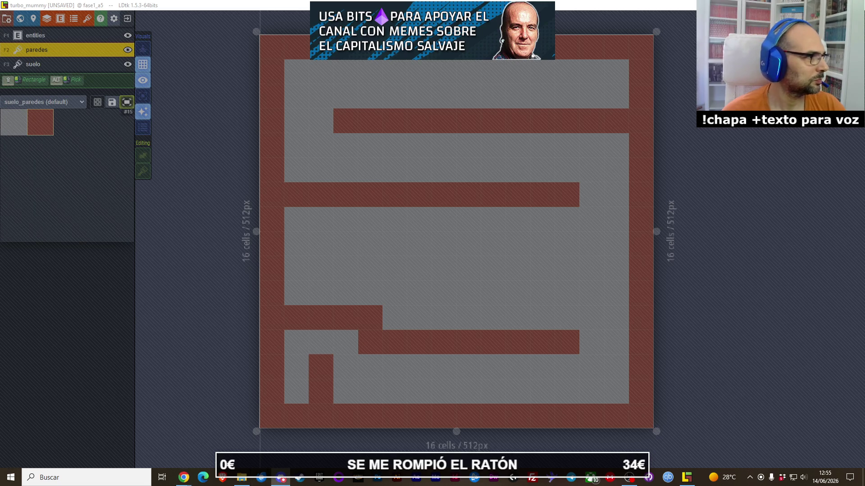
# - Place two flechas_secuenciadas arrows at the bottom-right edge and two on the left, then paint a middle wall row
pyautogui.click(262, 308)
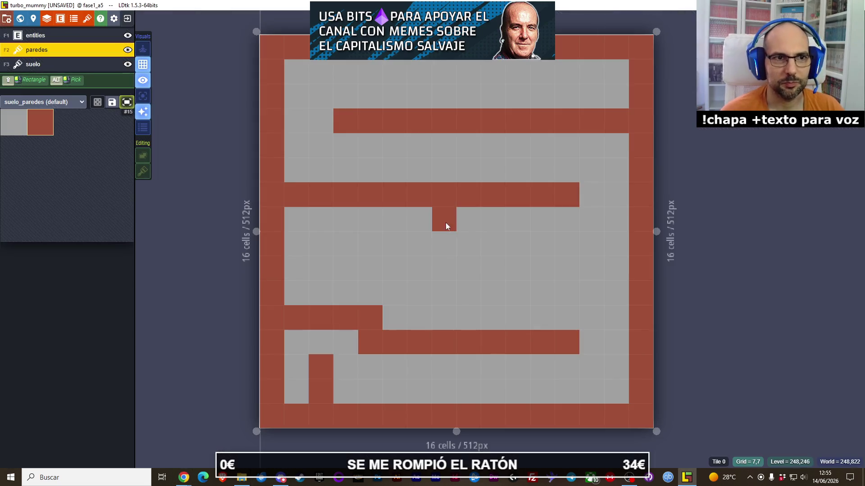
pyautogui.click(61, 36)
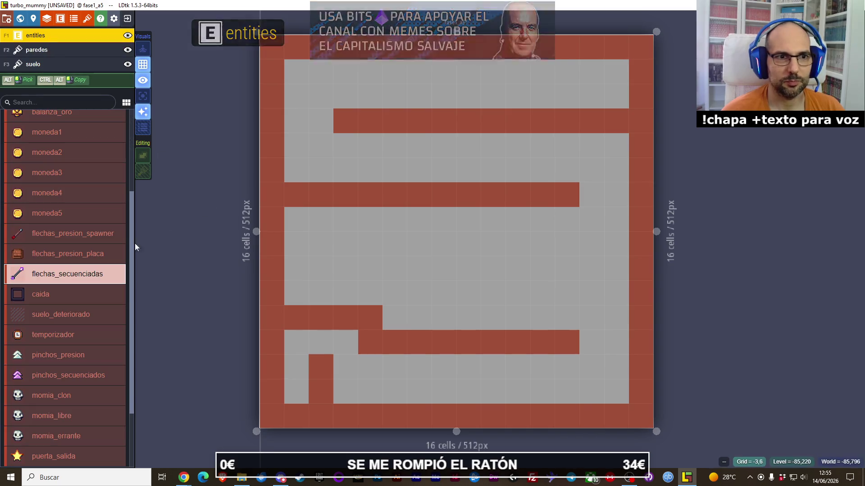
pyautogui.click(641, 365)
pyautogui.click(642, 397)
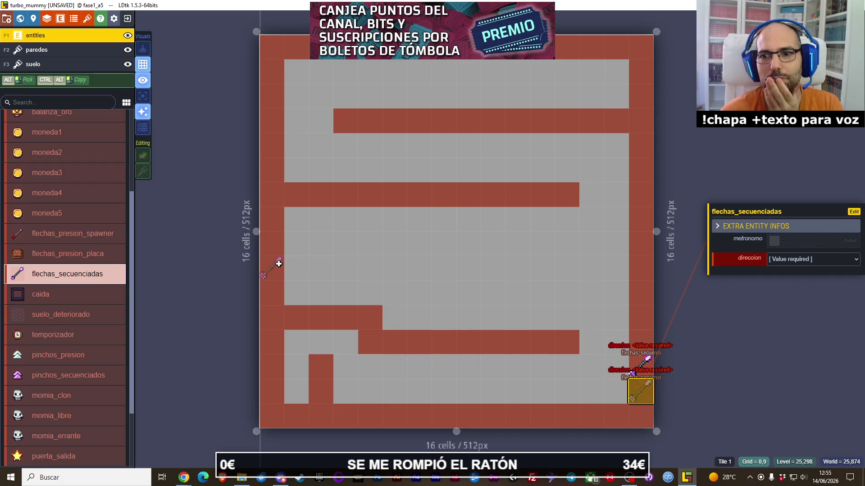
pyautogui.click(276, 264)
pyautogui.click(264, 291)
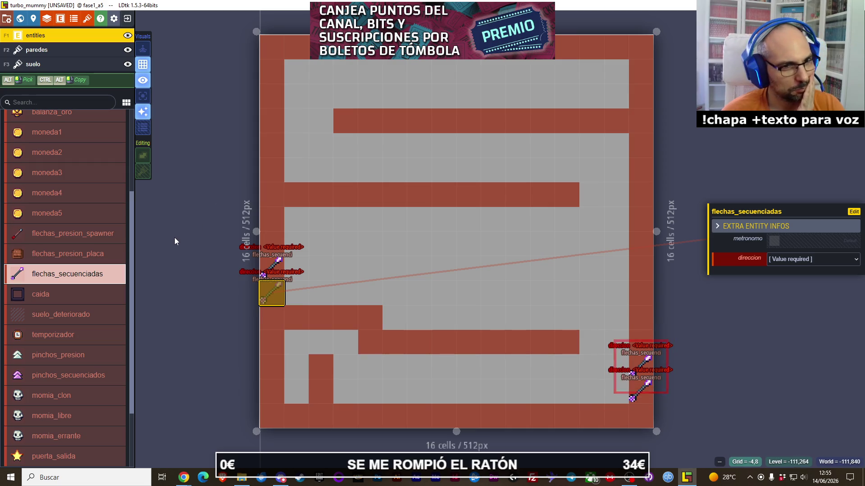
pyautogui.click(66, 50)
pyautogui.moveTo(295, 250); pyautogui.dragTo(590, 243)
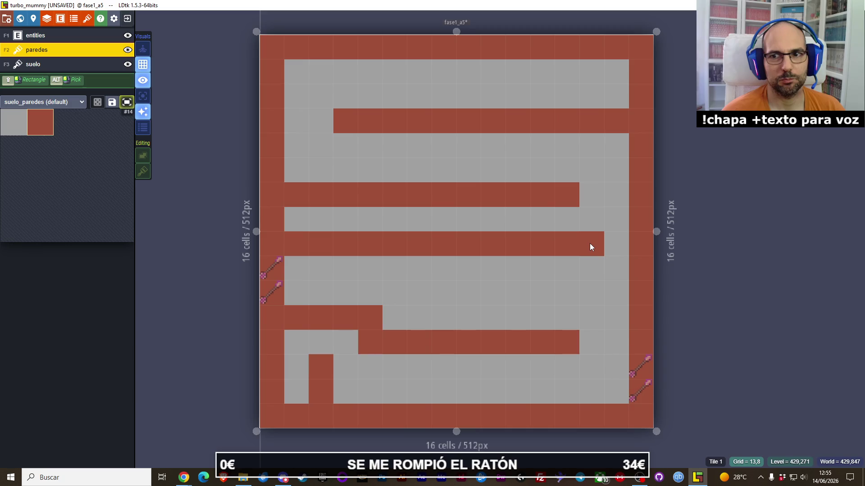
# - Trim the new middle row and add a wall run below it reaching the right border
pyautogui.rightClick(302, 242)
pyautogui.rightClick(330, 247)
pyautogui.click(545, 264)
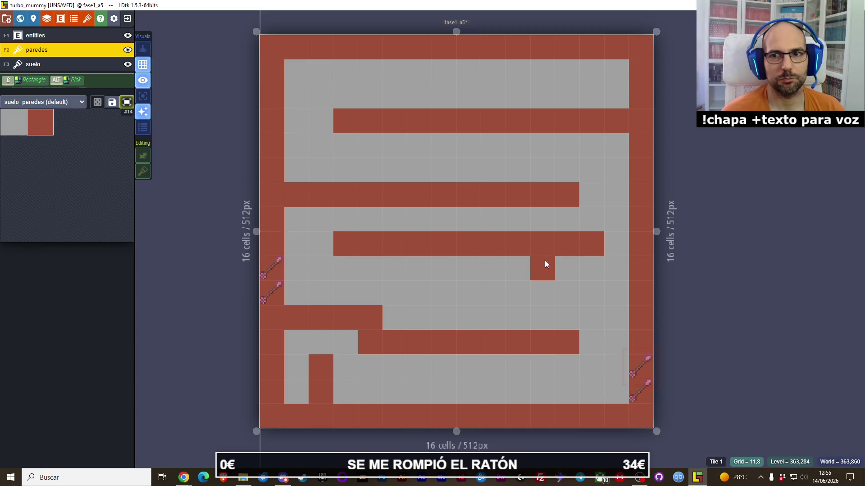
pyautogui.moveTo(569, 261); pyautogui.dragTo(437, 274)
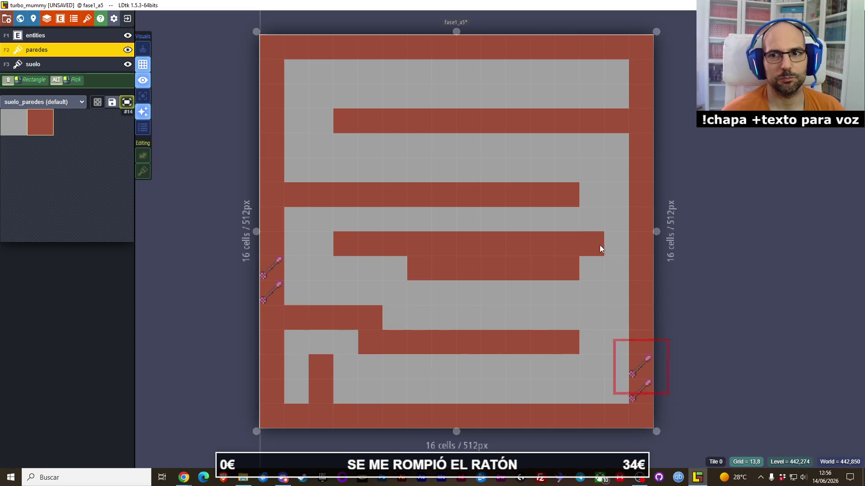
pyautogui.moveTo(577, 269); pyautogui.dragTo(618, 266)
pyautogui.moveTo(538, 247); pyautogui.dragTo(440, 243)
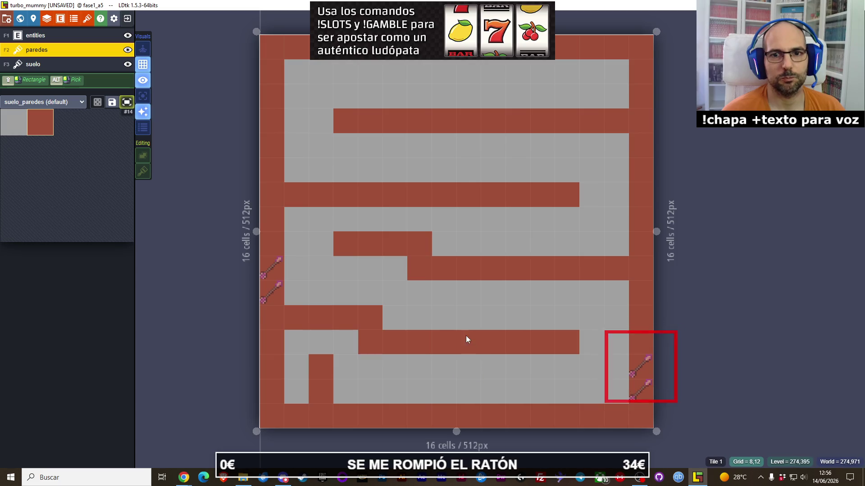
# - Place a wall stub near the lower wall's right end and extend the middle wall to the border
pyautogui.click(421, 324)
pyautogui.rightClick(410, 324)
pyautogui.click(453, 328)
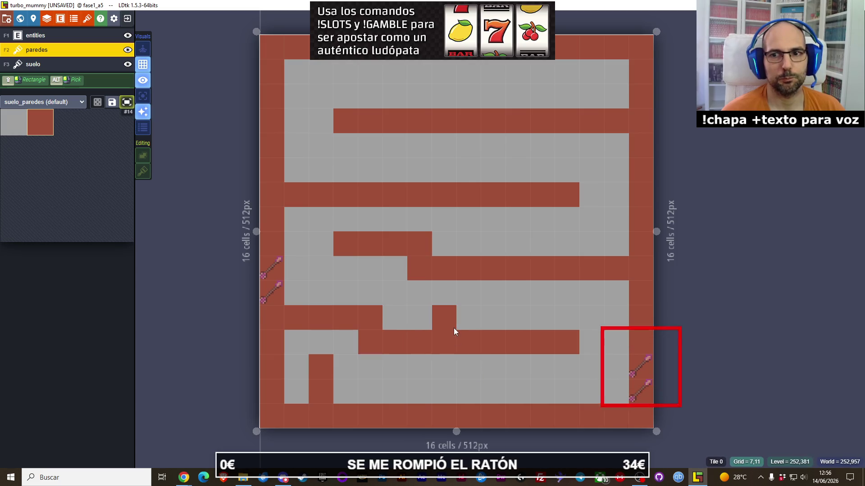
pyautogui.rightClick(453, 327)
pyautogui.click(560, 323)
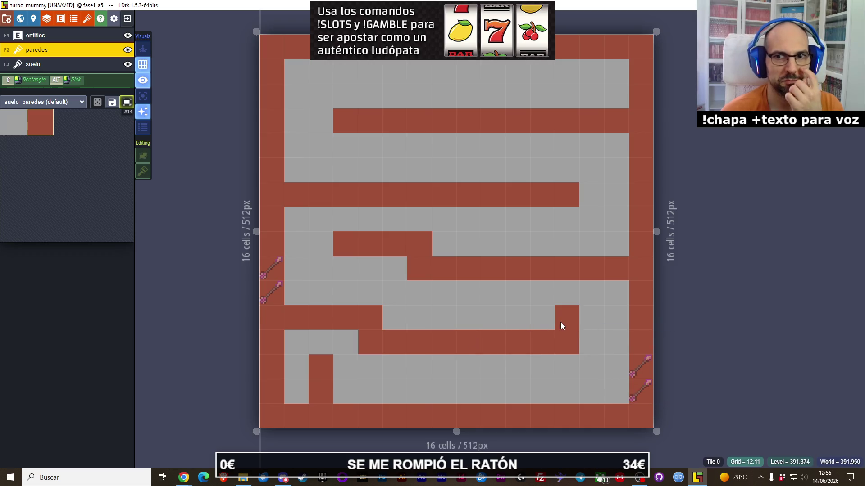
pyautogui.moveTo(624, 252)
pyautogui.mouseDown()
pyautogui.moveTo(434, 244)
pyautogui.moveTo(509, 274)
pyautogui.moveTo(601, 276)
pyautogui.mouseUp()
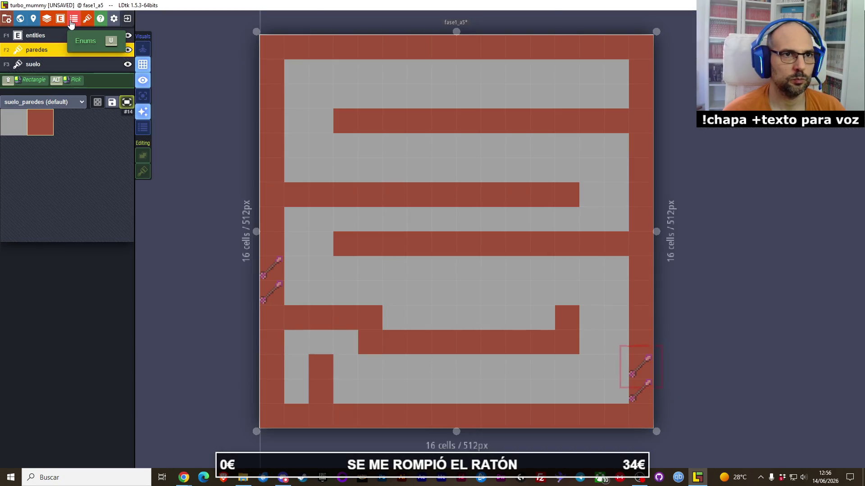
pyautogui.click(60, 18)
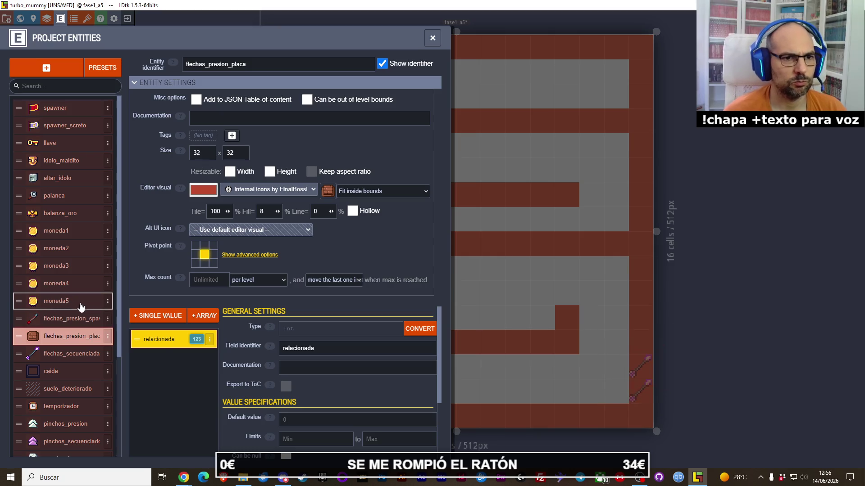
# - Inspect flechas_presion_spawner's direccion and relacionada fields and cancel adding a list field
pyautogui.click(85, 319)
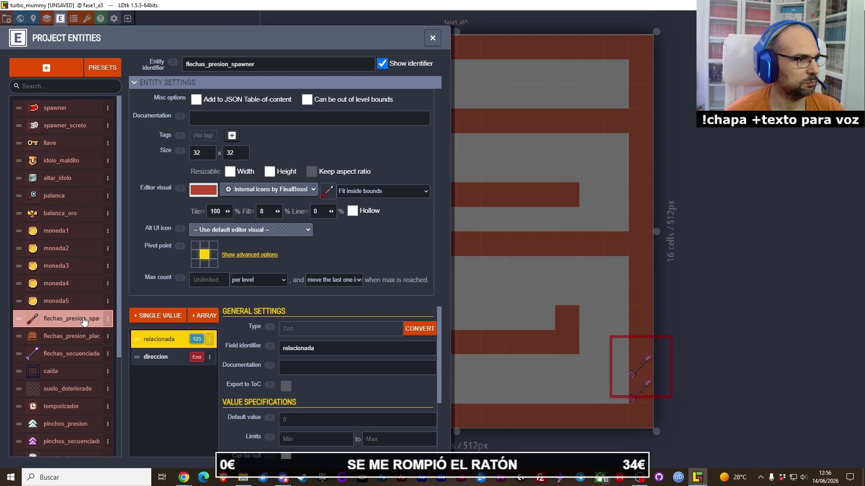
pyautogui.click(163, 357)
pyautogui.click(157, 342)
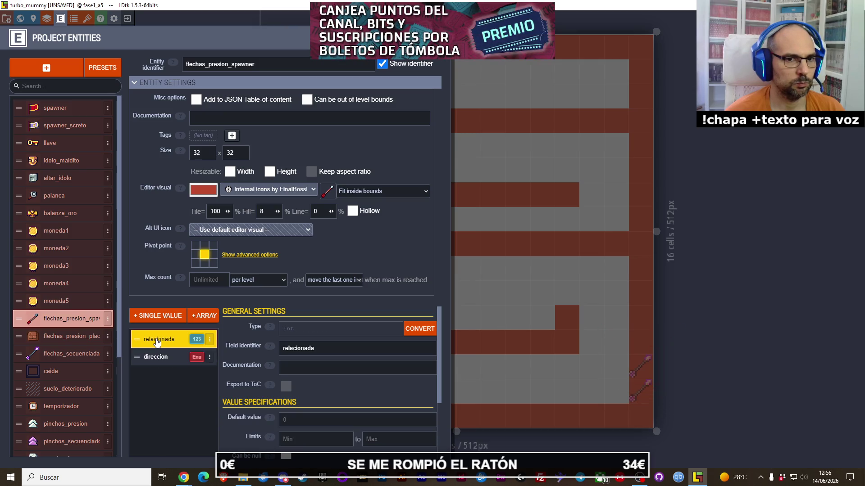
pyautogui.click(207, 319)
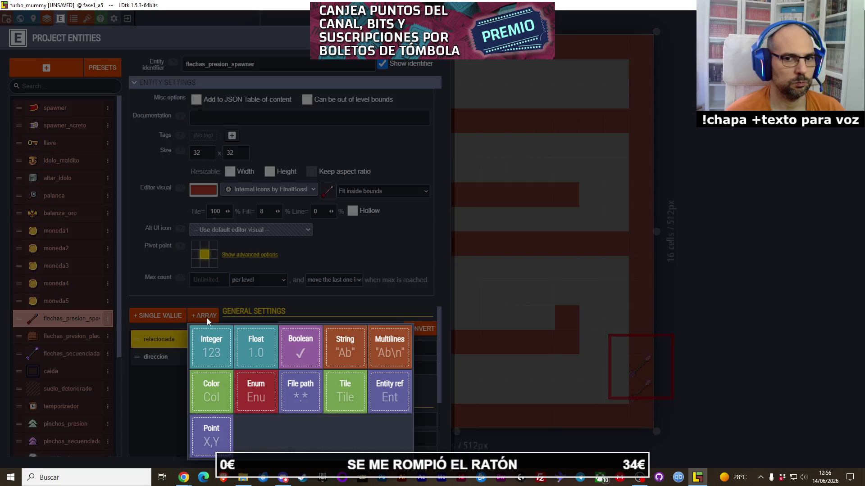
pyautogui.click(206, 317)
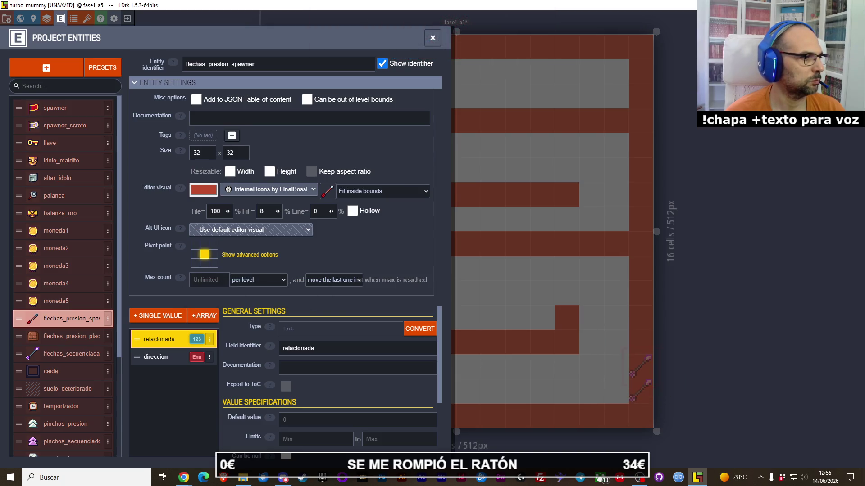
pyautogui.moveTo(181, 479)
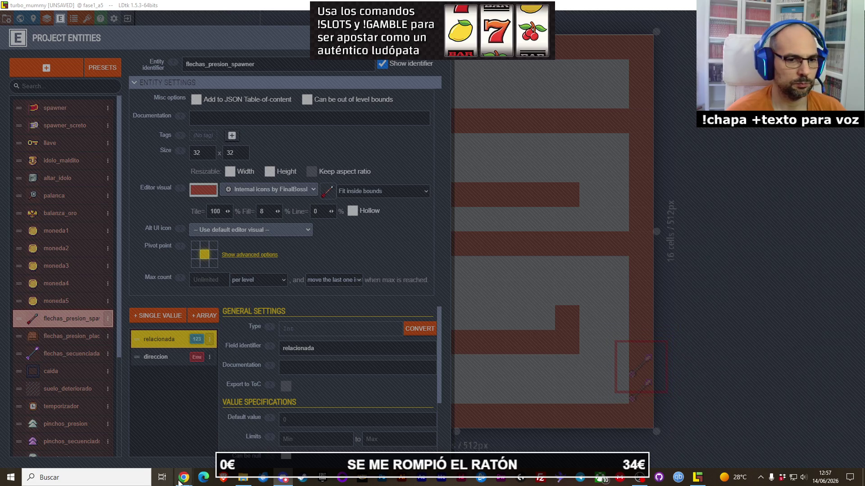
# - Cancel adding a single-value field and close Project Entities to return to fase1_a5
pyautogui.click(315, 336)
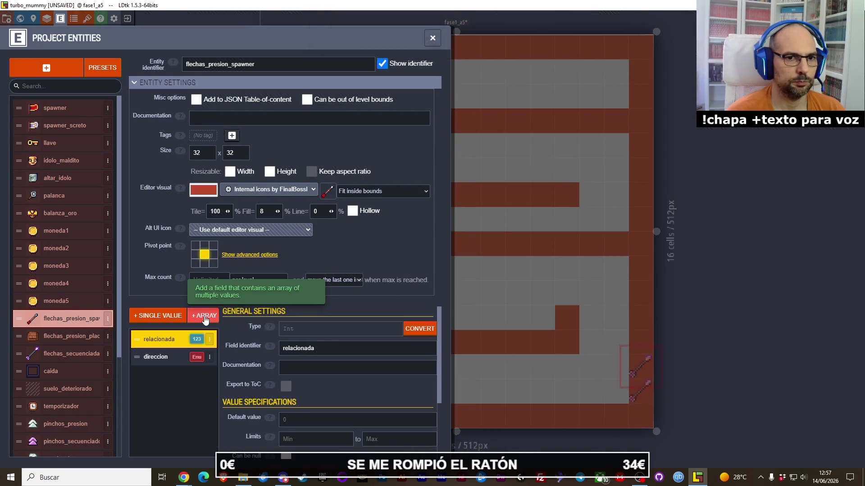
pyautogui.click(171, 315)
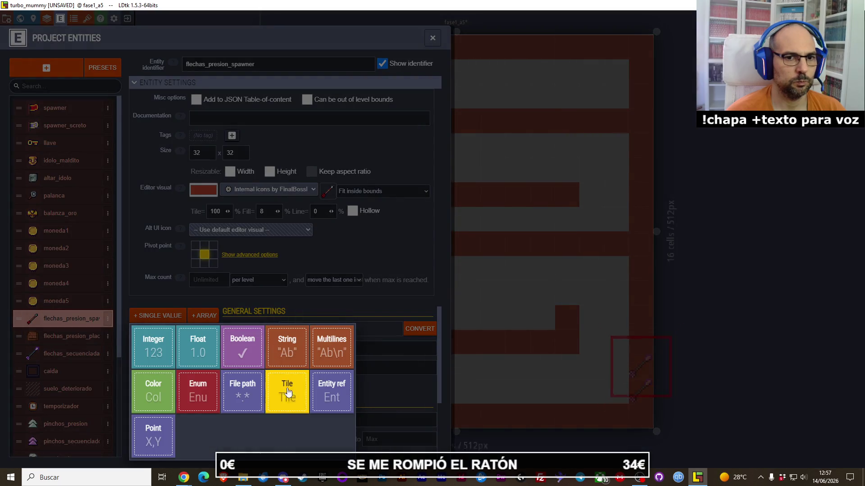
pyautogui.click(344, 302)
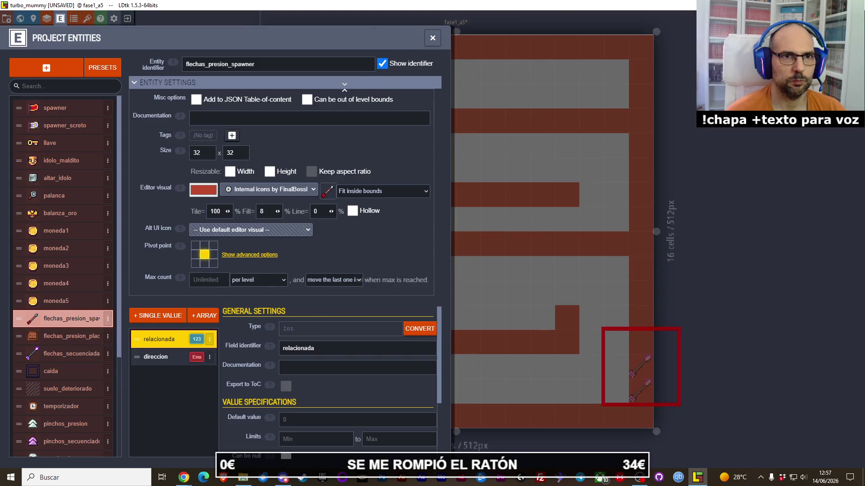
pyautogui.click(85, 338)
pyautogui.click(90, 325)
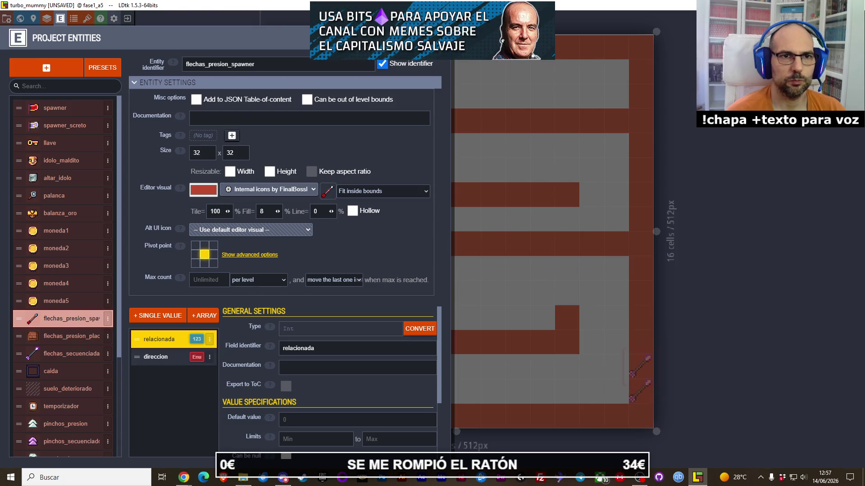
pyautogui.press('Escape')
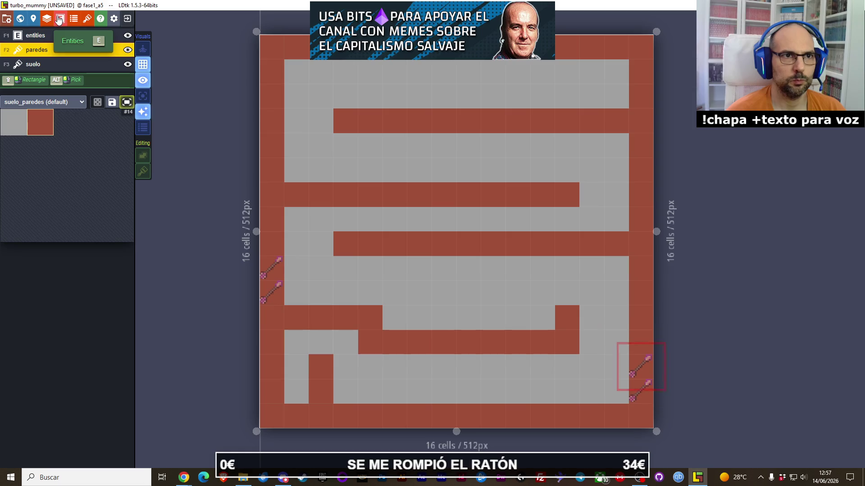
# - Navigate the world view to level fase1_a1 and frame its lower-left maze area
pyautogui.scroll(-3, 315, 226)
pyautogui.moveTo(442, 115)
pyautogui.mouseDown()
pyautogui.moveTo(429, 156)
pyautogui.moveTo(356, 249)
pyautogui.moveTo(545, 267)
pyautogui.mouseUp()
pyautogui.click(515, 253)
pyautogui.click(286, 258)
pyautogui.scroll(4, 318, 305)
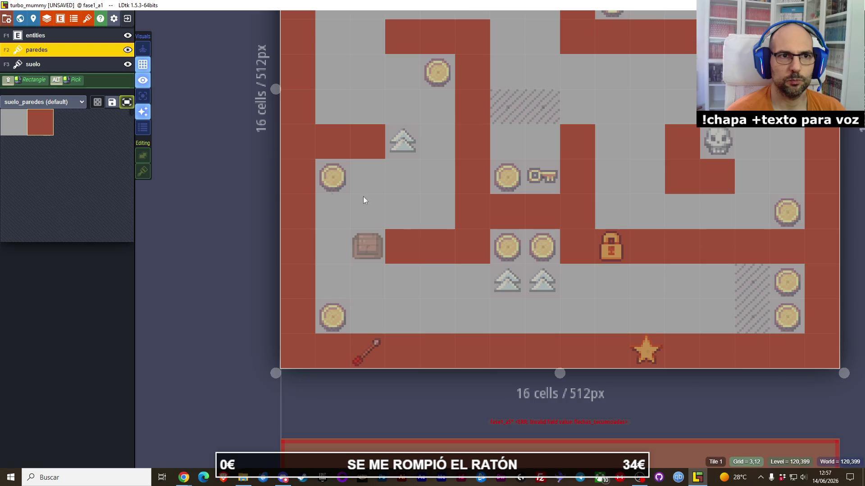
pyautogui.moveTo(448, 215); pyautogui.dragTo(365, 249)
# - Select the pressure plate on the entities layer, check its info, and open its relacionada field definition
pyautogui.press('F1')
pyautogui.click(301, 290)
pyautogui.click(302, 291)
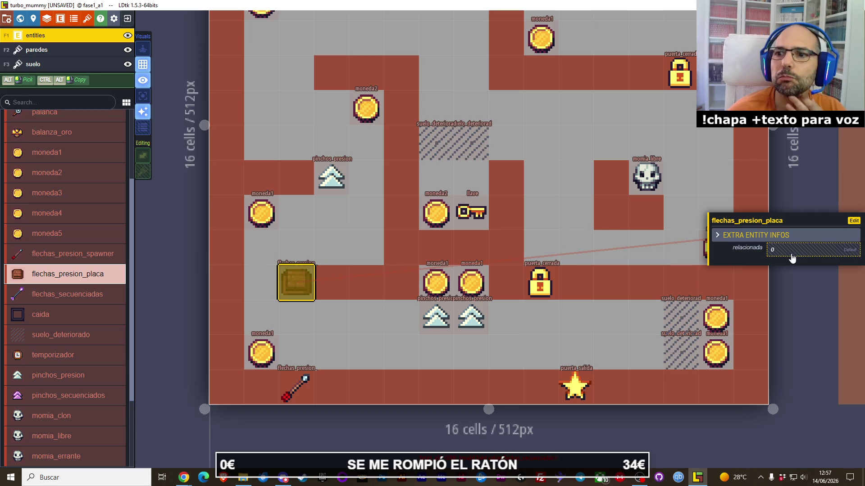
pyautogui.click(738, 235)
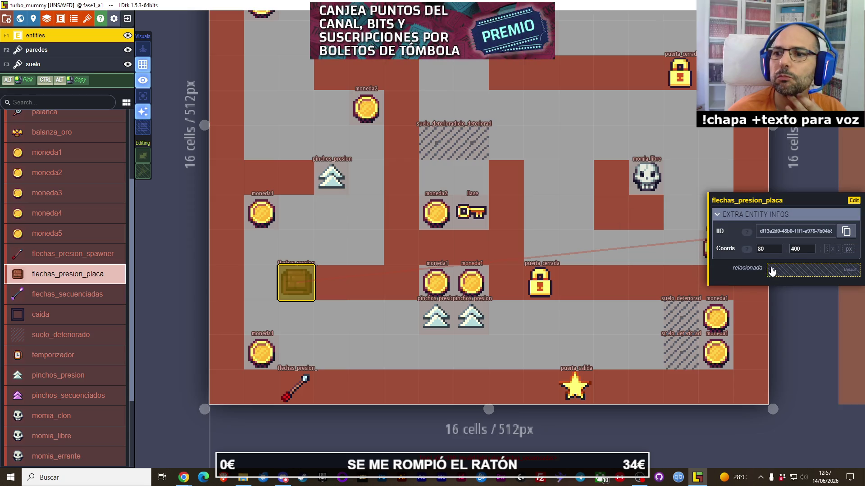
pyautogui.click(719, 215)
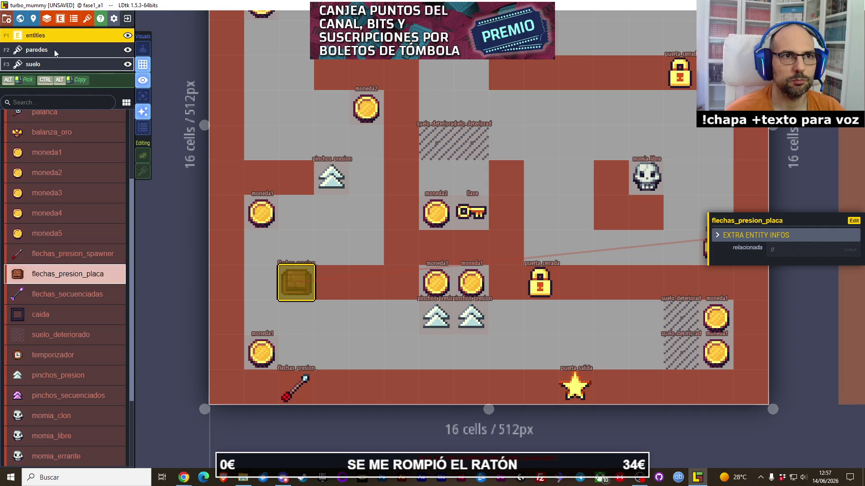
pyautogui.click(60, 19)
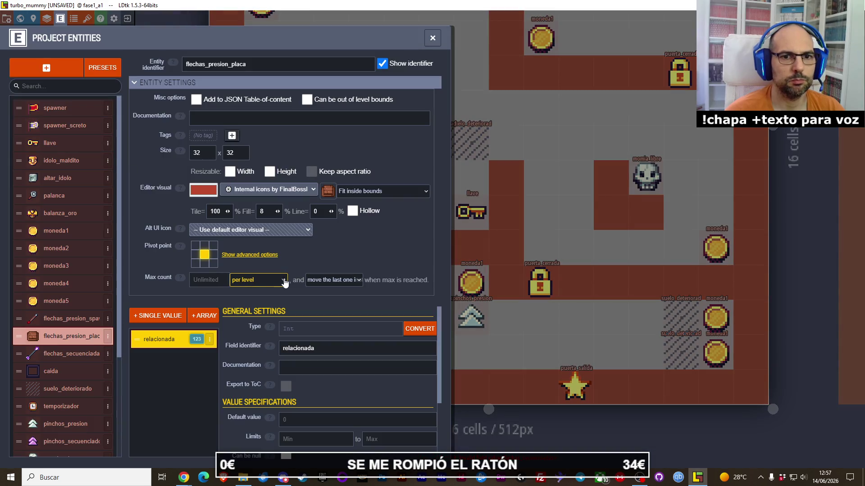
pyautogui.click(210, 339)
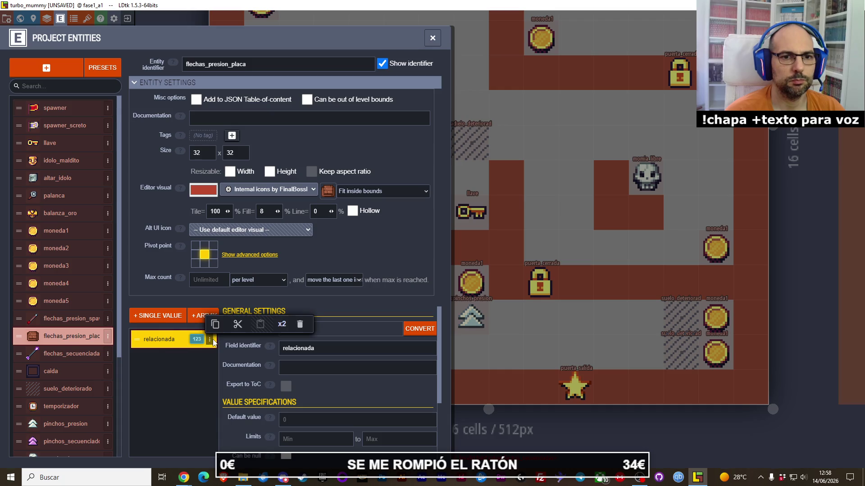
# - Add an optional Entity ref field, Entity_ref, to flechas_presion_placa and return to fase1_a1
pyautogui.click(303, 365)
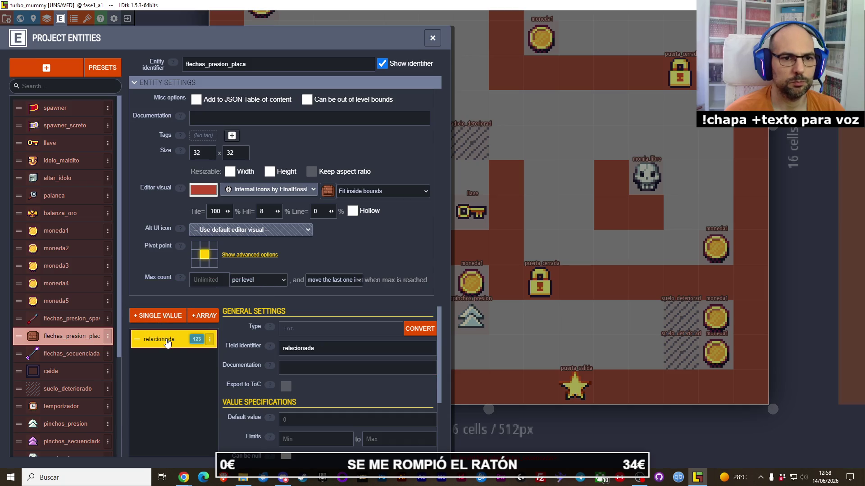
pyautogui.click(158, 315)
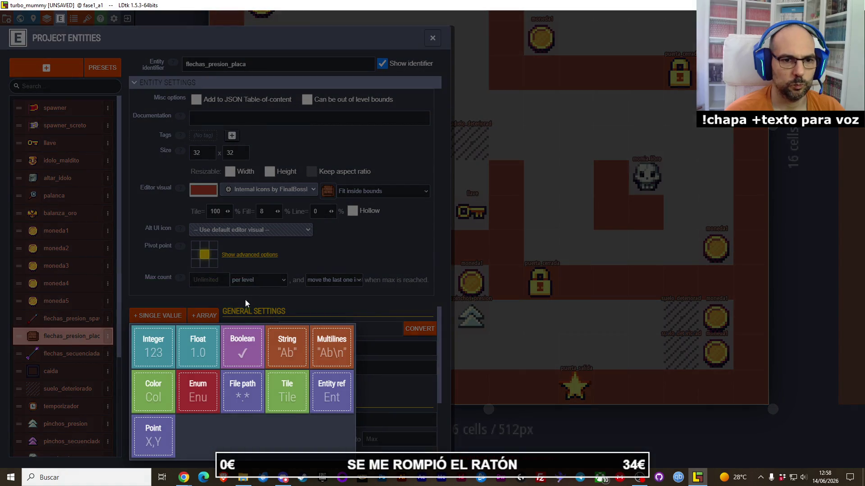
pyautogui.click(323, 401)
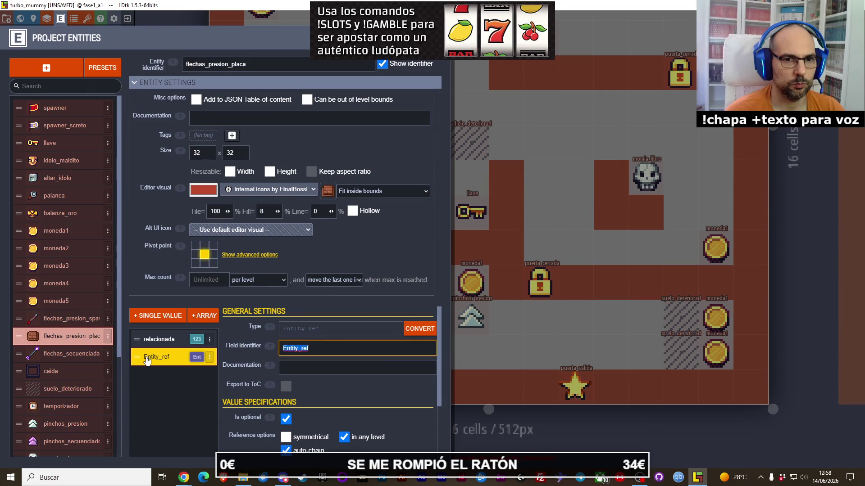
pyautogui.moveTo(268, 350)
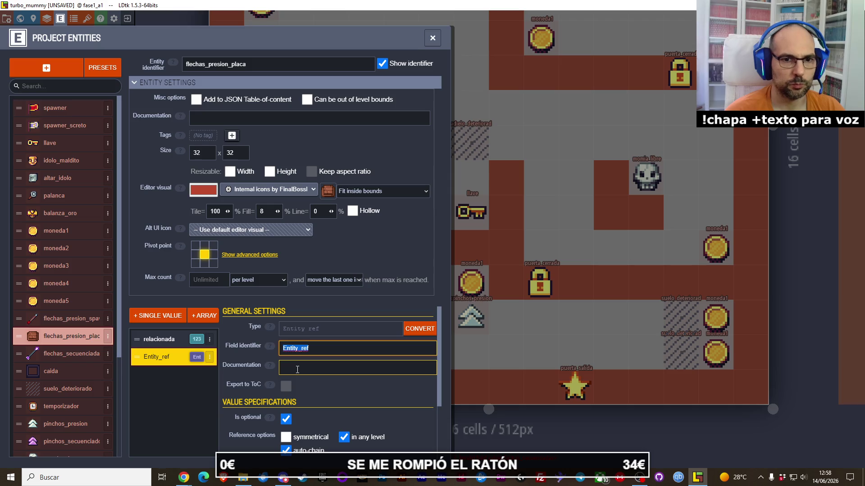
pyautogui.click(784, 288)
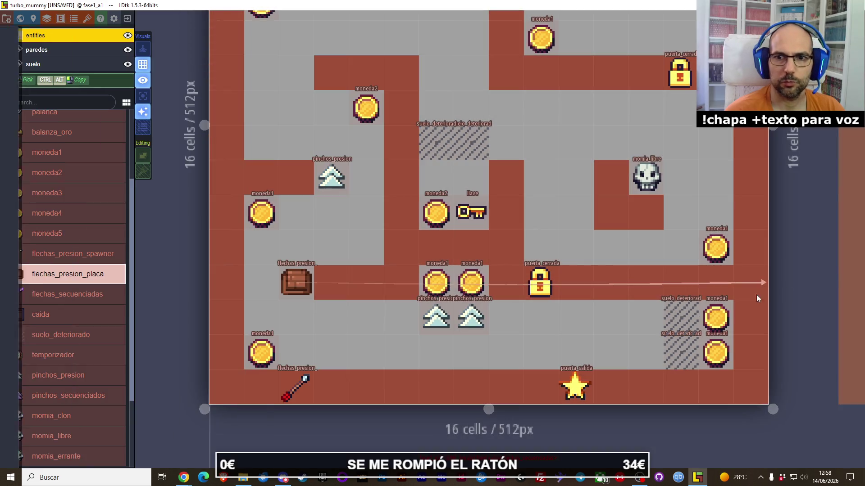
# - Delete the existing pressure plate and place a fresh one in the same cell
pyautogui.click(295, 386)
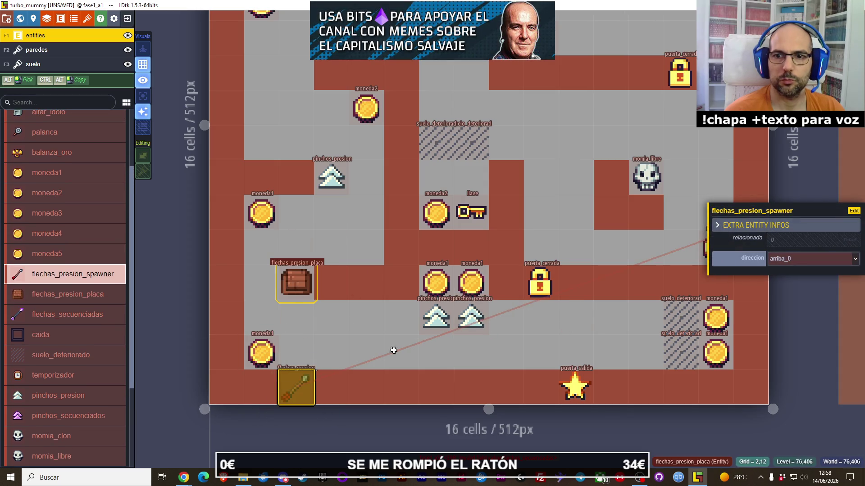
pyautogui.click(101, 295)
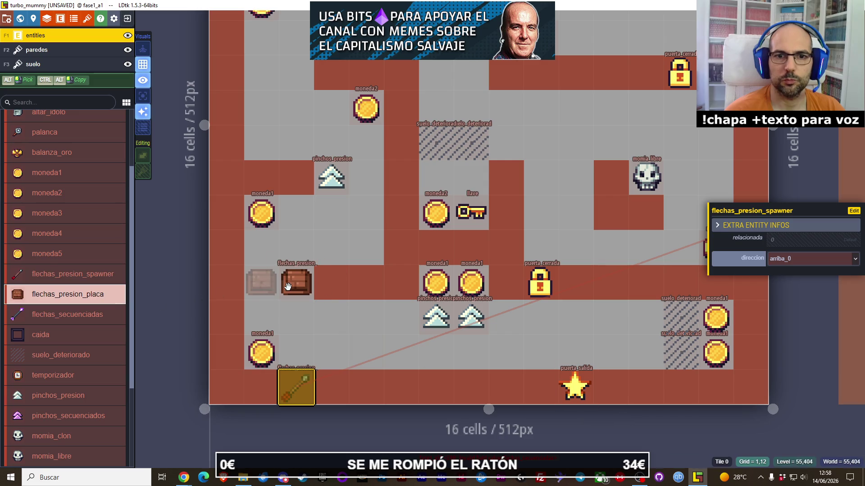
pyautogui.click(295, 286)
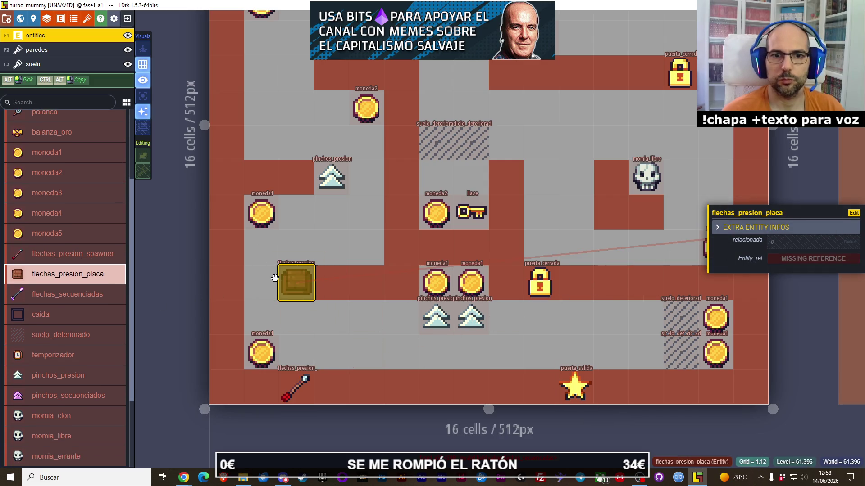
pyautogui.rightClick(290, 281)
pyautogui.click(295, 282)
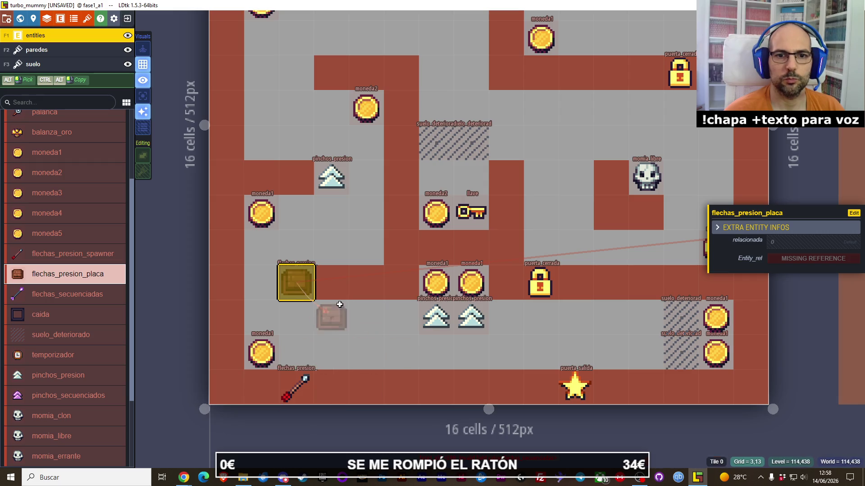
# - Select the new plate, attempt then cancel picking its Entity_ref target, and reopen entity definitions
pyautogui.click(293, 381)
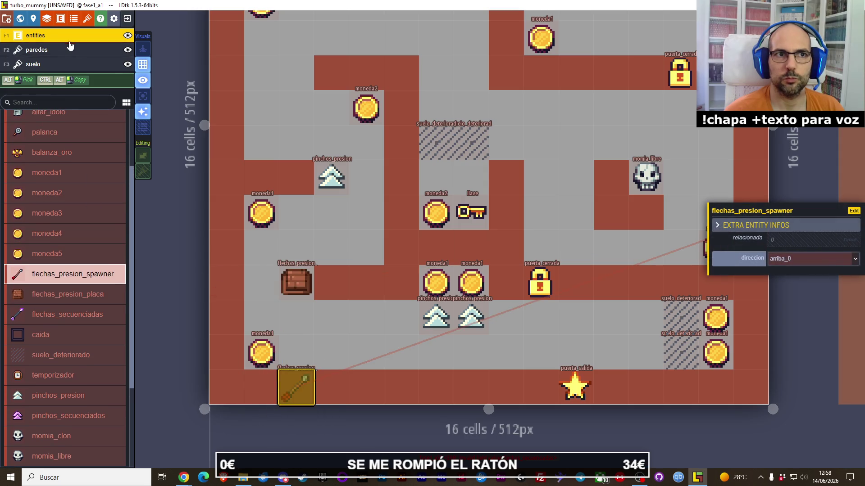
pyautogui.press('Escape')
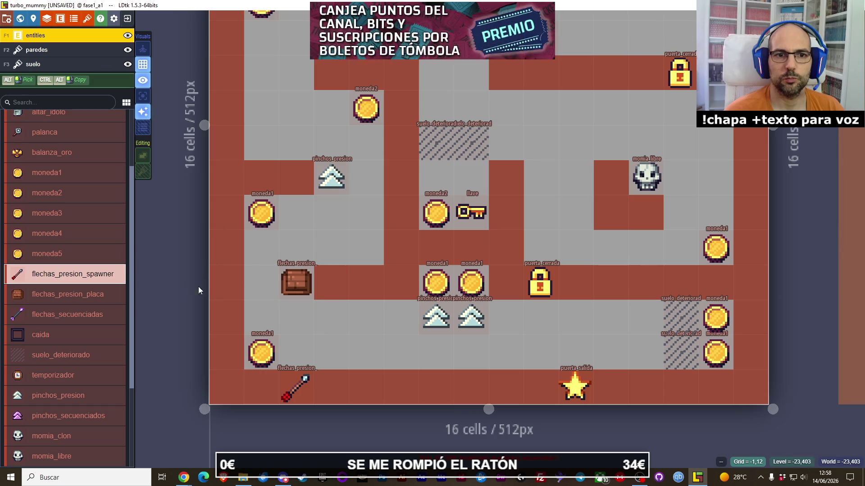
pyautogui.click(292, 284)
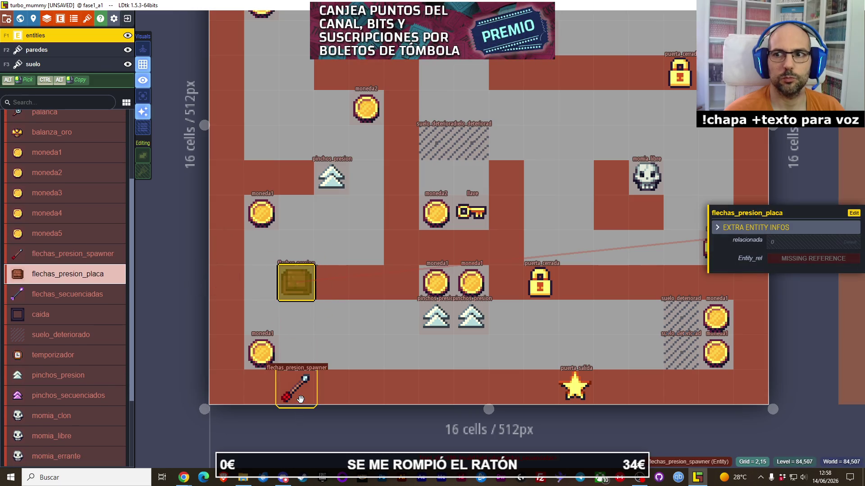
pyautogui.click(804, 261)
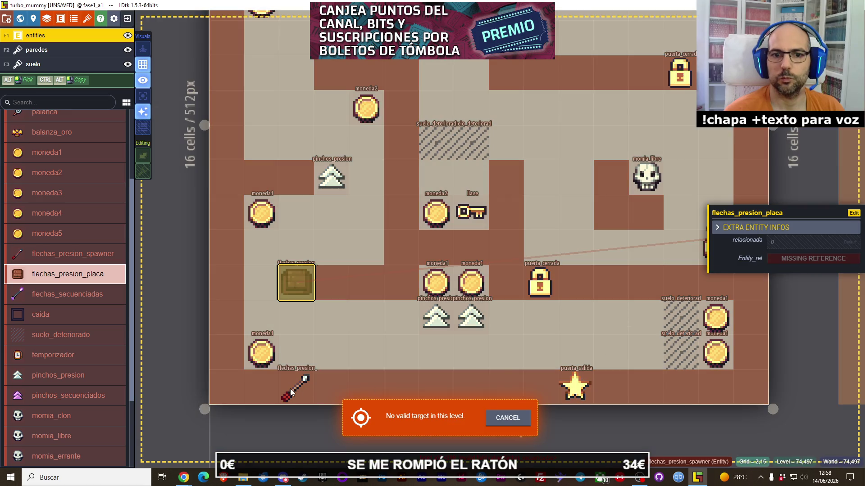
pyautogui.press('Escape')
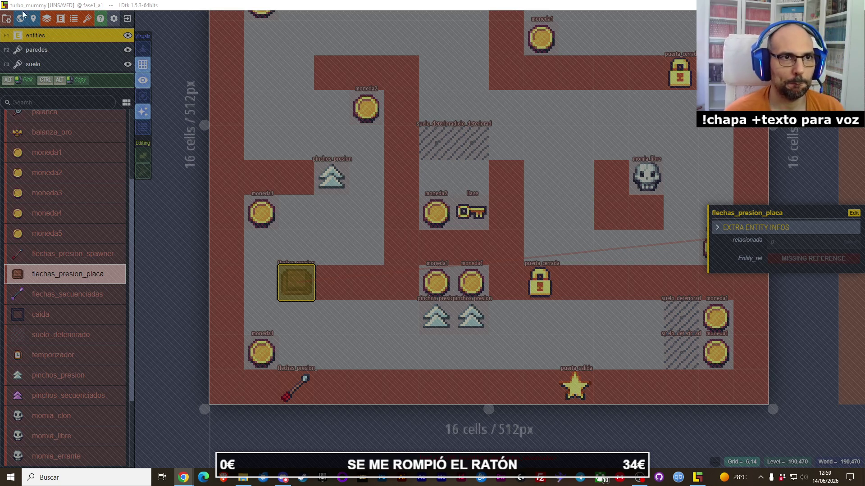
pyautogui.press('u')
pyautogui.click(63, 24)
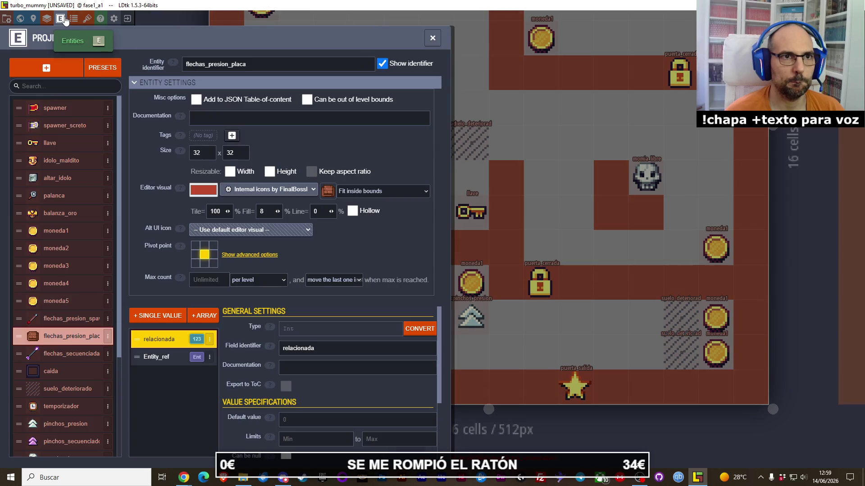
# - Make the Entity_ref field required with Always show enabled, declining array conversion, then close the panel
pyautogui.click(165, 363)
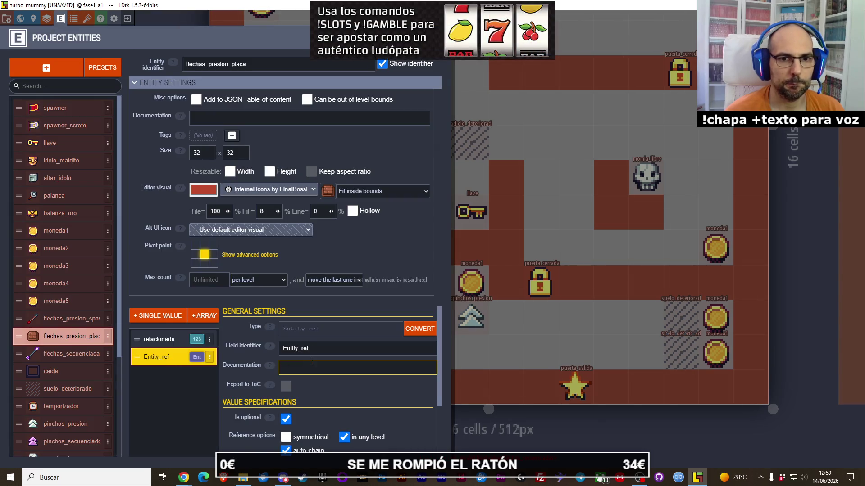
pyautogui.click(309, 329)
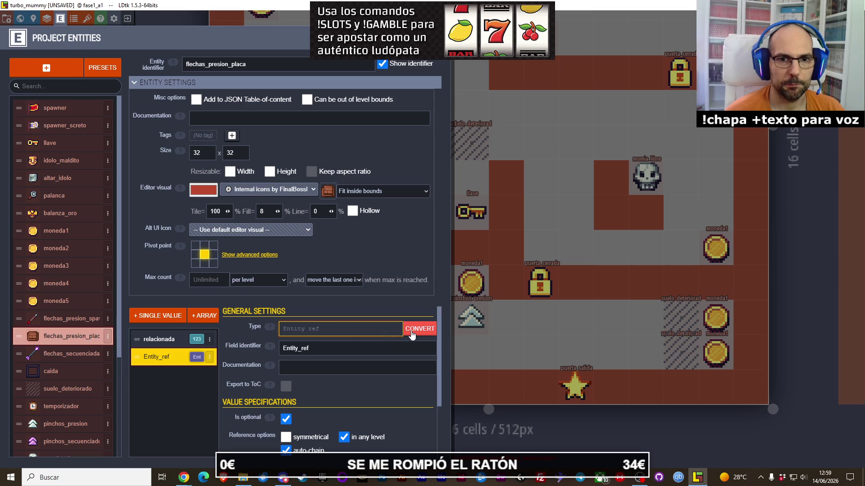
pyautogui.click(411, 333)
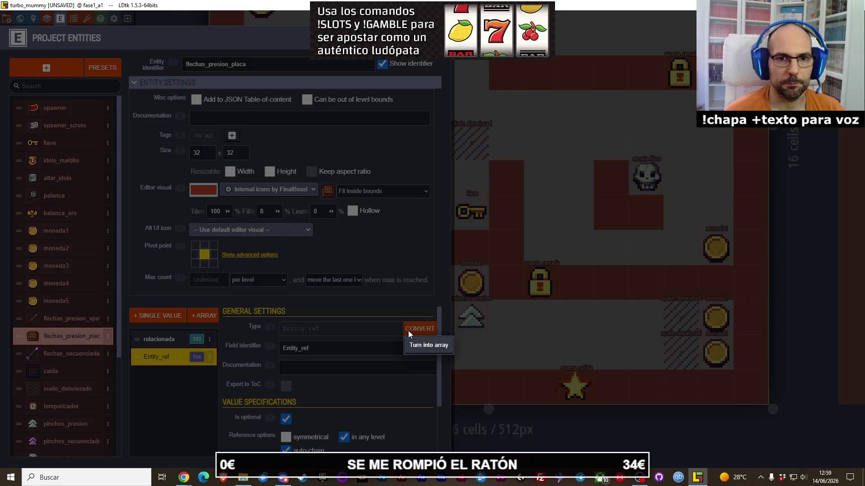
pyautogui.press('Escape')
pyautogui.click(295, 364)
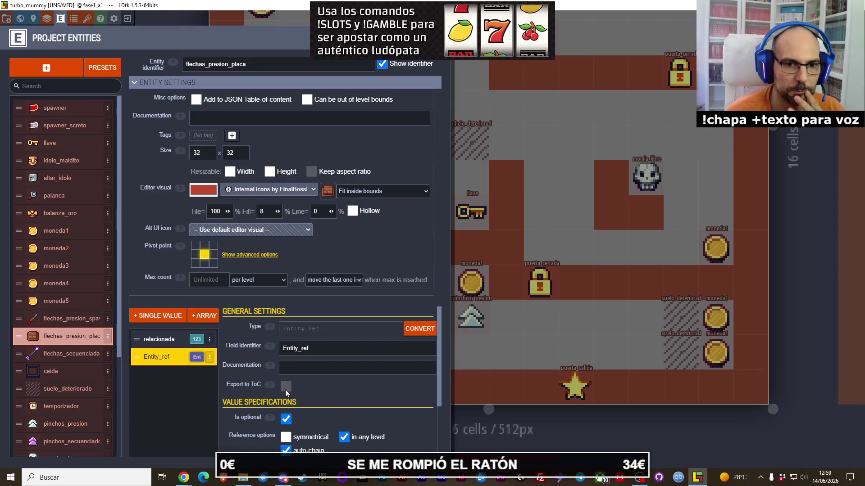
pyautogui.scroll(-1, 315, 387)
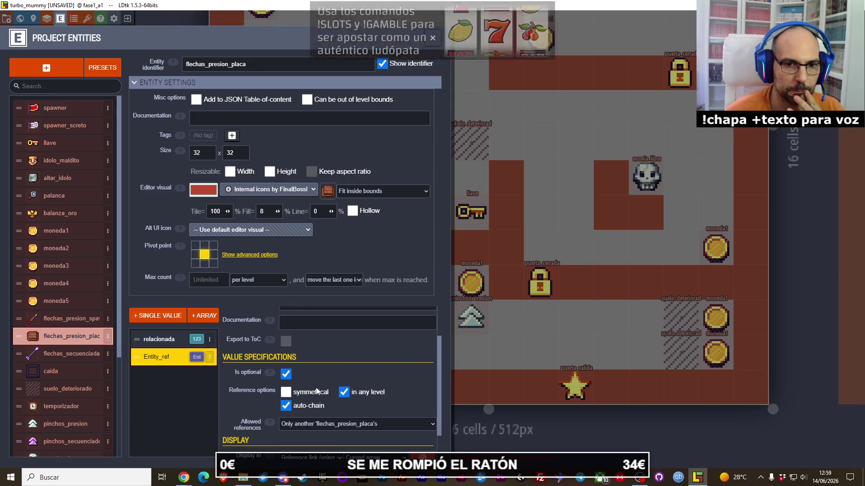
pyautogui.click(286, 375)
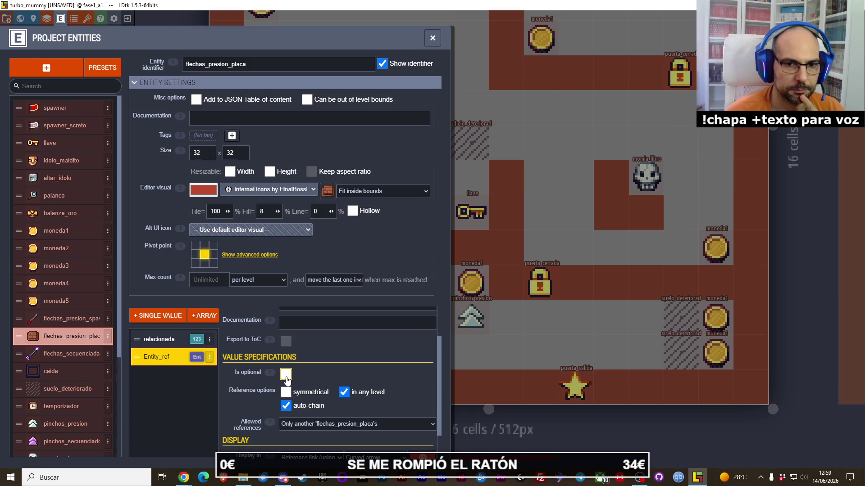
pyautogui.scroll(-1, 318, 375)
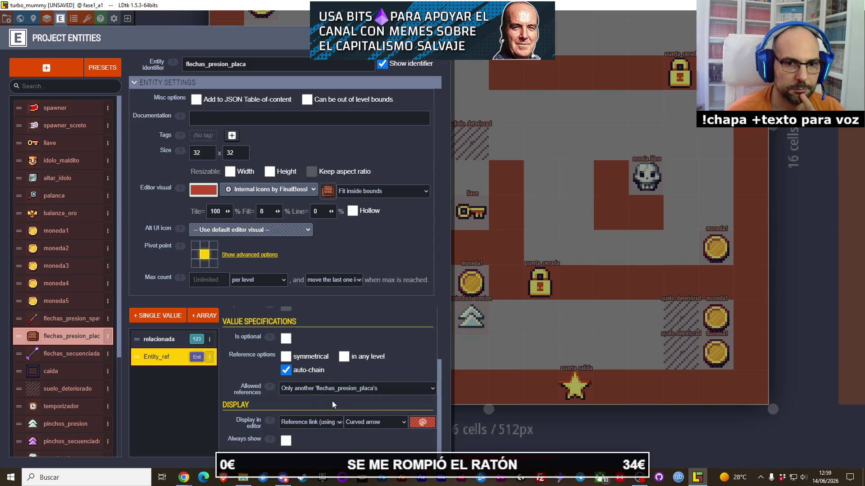
pyautogui.click(286, 441)
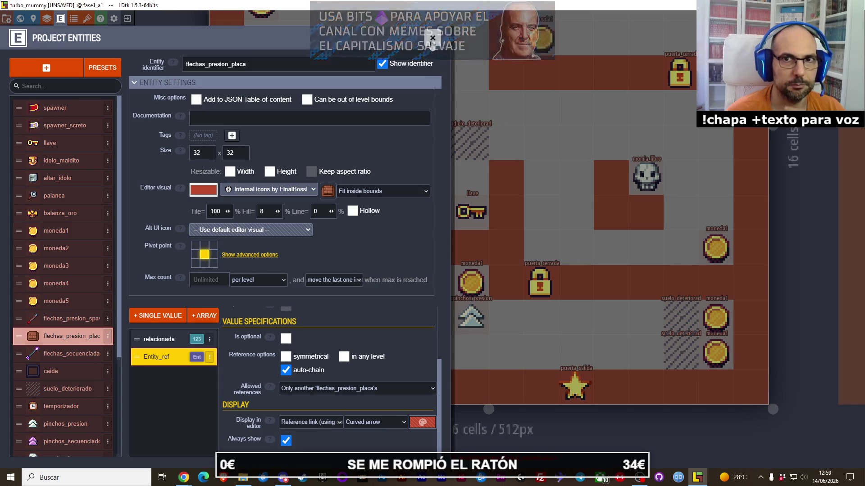
pyautogui.press('Escape')
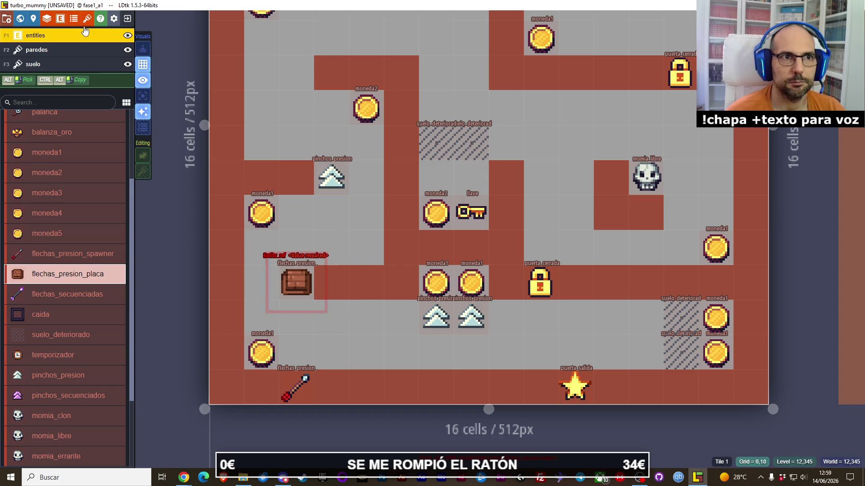
pyautogui.click(293, 281)
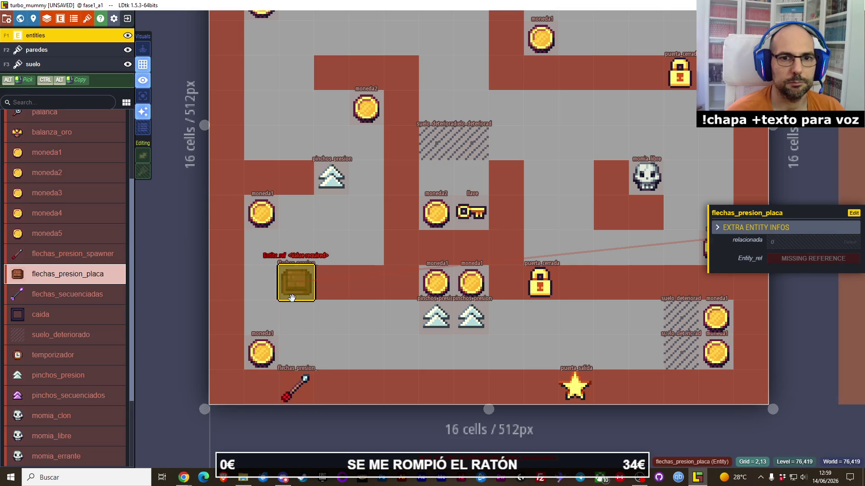
pyautogui.hotkey('ctrl', 'd')
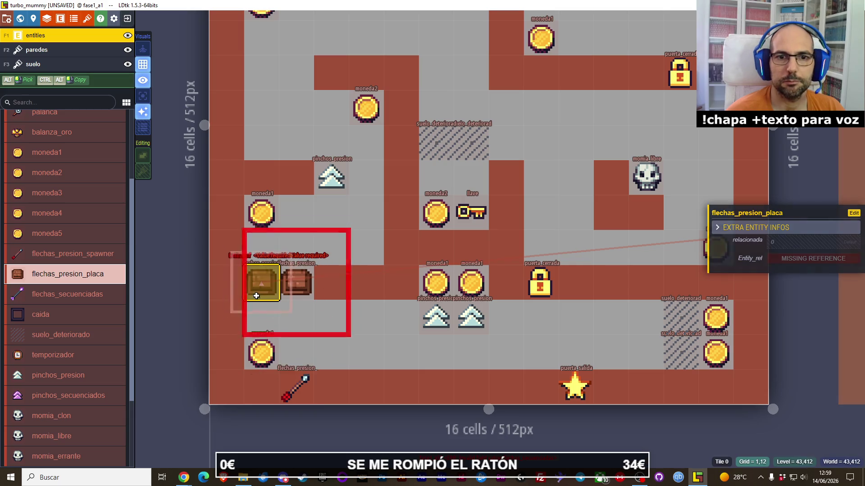
pyautogui.click(298, 385)
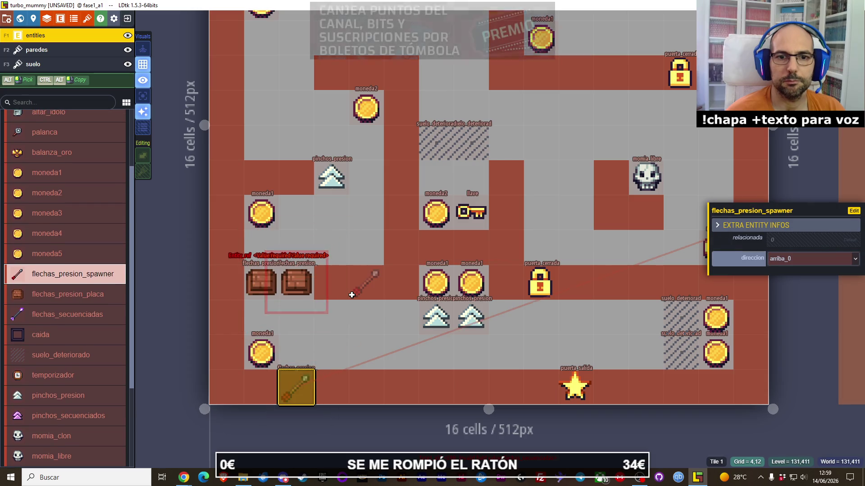
pyautogui.click(332, 351)
pyautogui.hotkey('ctrl', 'z')
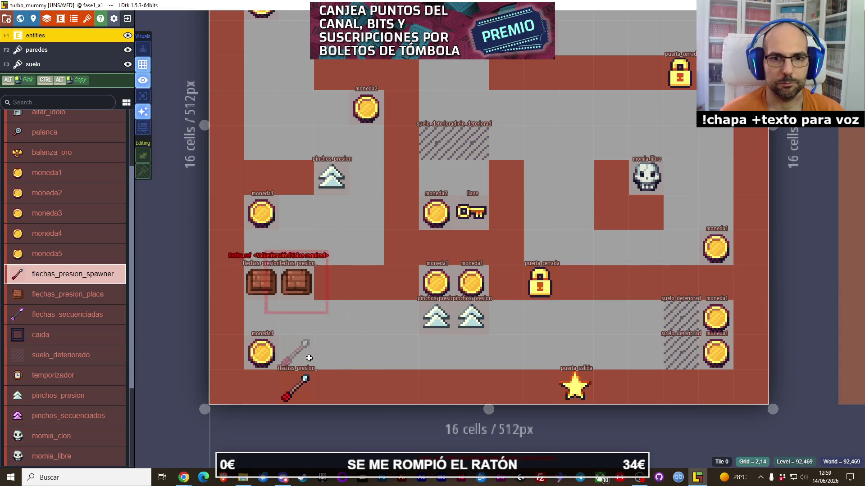
pyautogui.click(261, 281)
pyautogui.press('Delete')
pyautogui.click(293, 291)
pyautogui.click(295, 282)
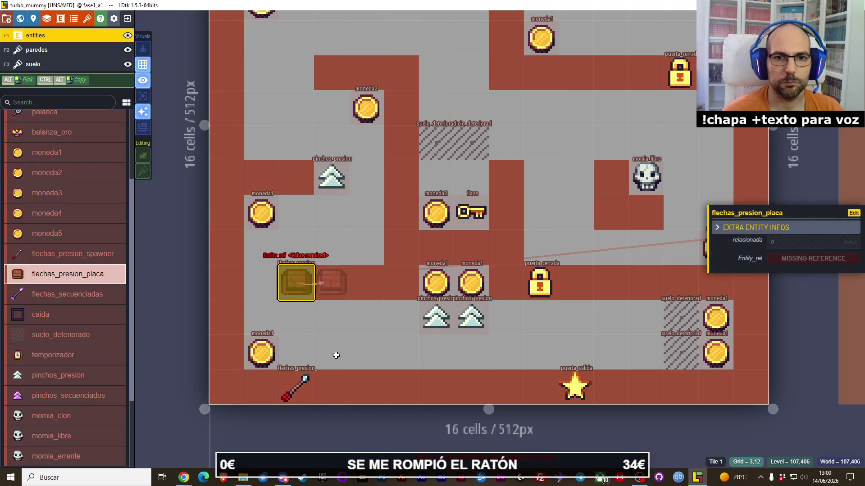
pyautogui.click(297, 392)
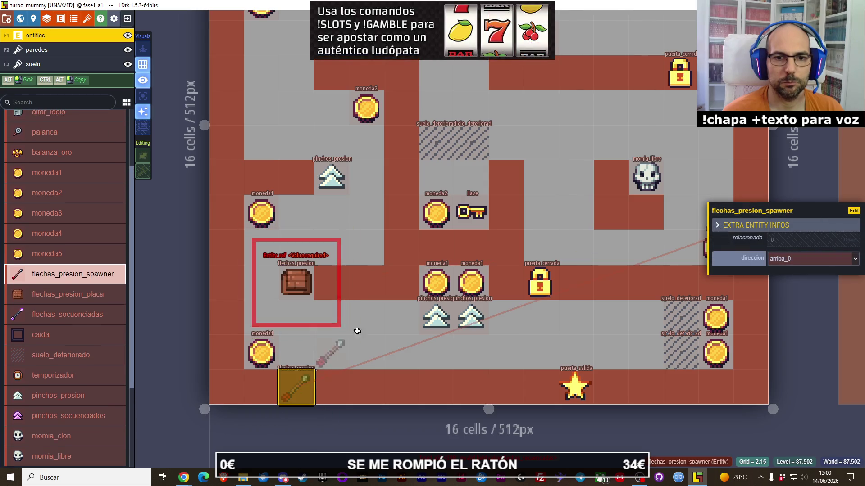
pyautogui.click(284, 283)
pyautogui.click(824, 259)
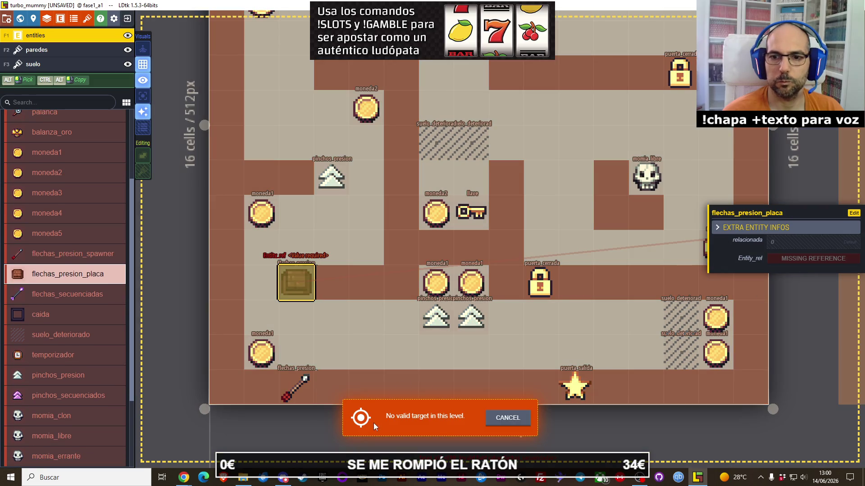
pyautogui.click(508, 418)
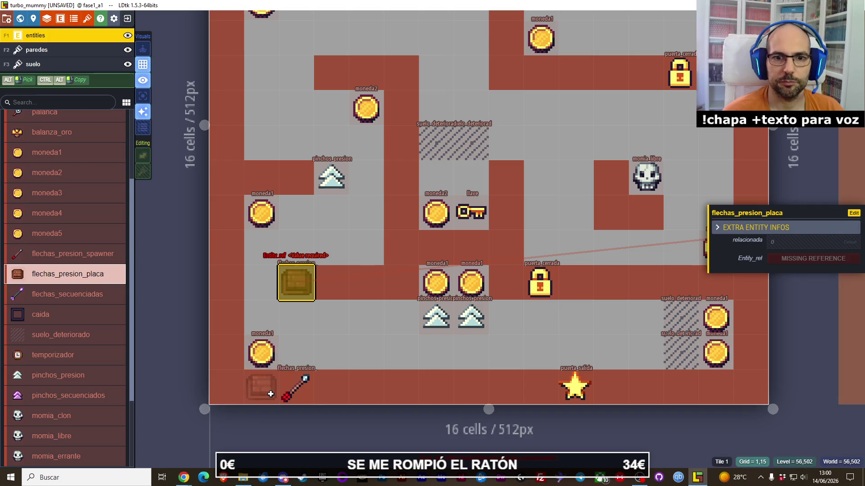
pyautogui.press('Escape')
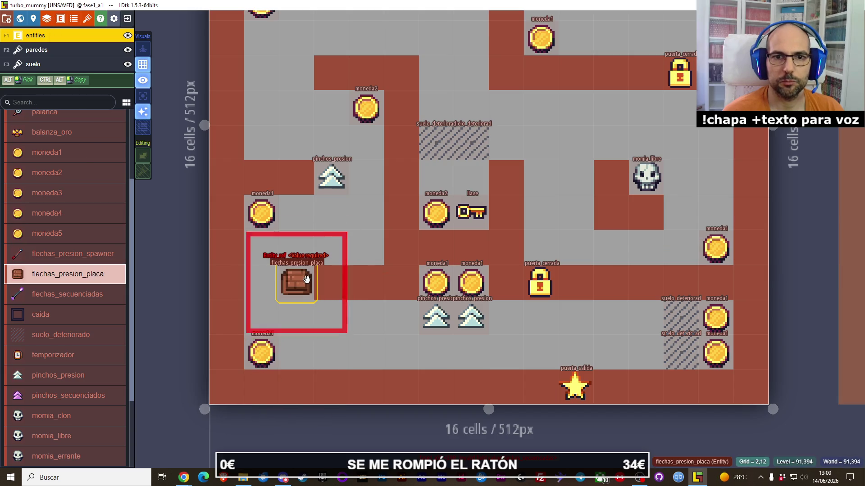
pyautogui.click(296, 283)
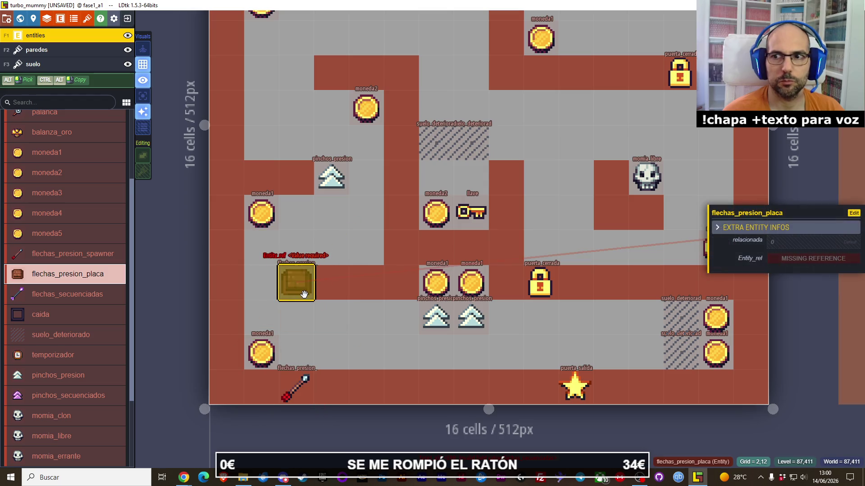
pyautogui.click(822, 259)
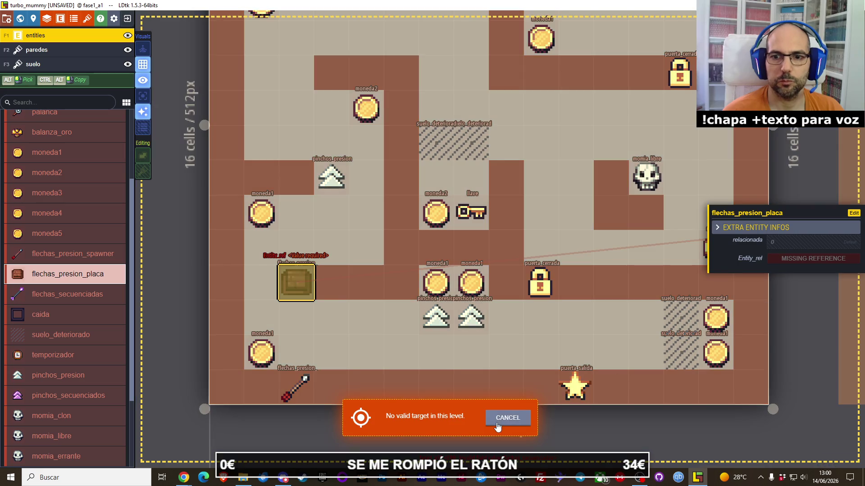
pyautogui.click(83, 254)
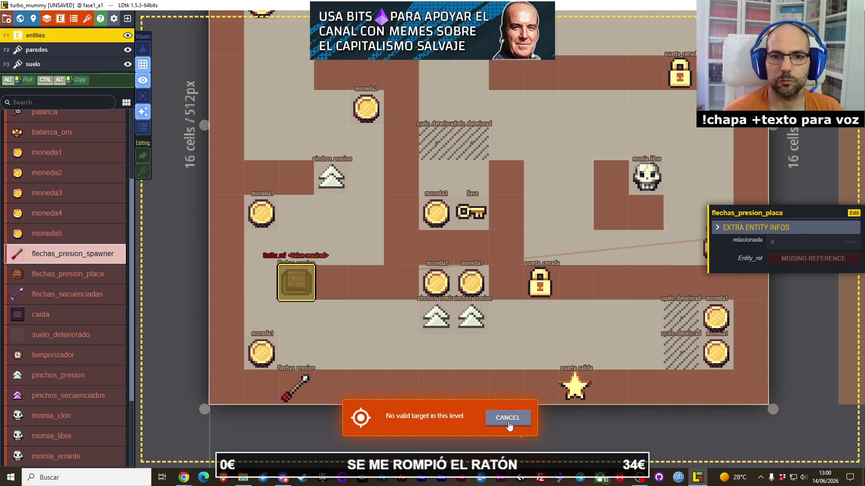
pyautogui.click(509, 418)
pyautogui.click(293, 281)
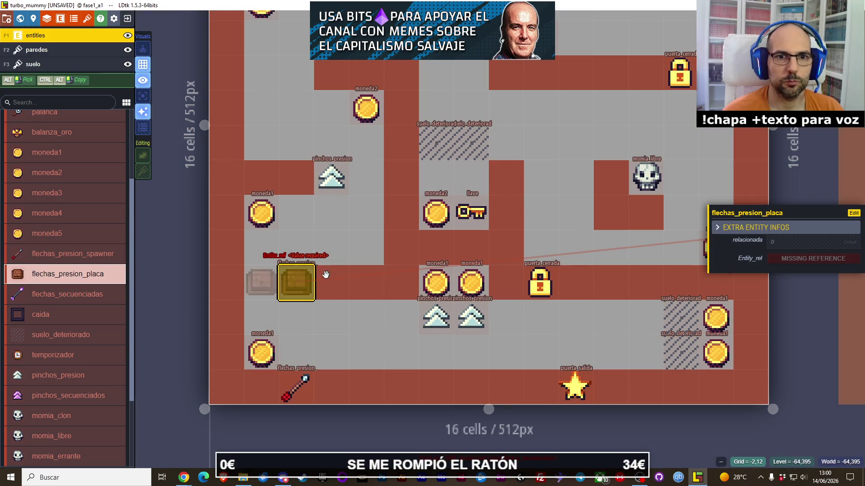
pyautogui.moveTo(291, 280)
pyautogui.mouseDown()
pyautogui.moveTo(343, 356)
pyautogui.moveTo(308, 395)
pyautogui.moveTo(311, 331)
pyautogui.moveTo(345, 359)
pyautogui.moveTo(380, 359)
pyautogui.mouseUp()
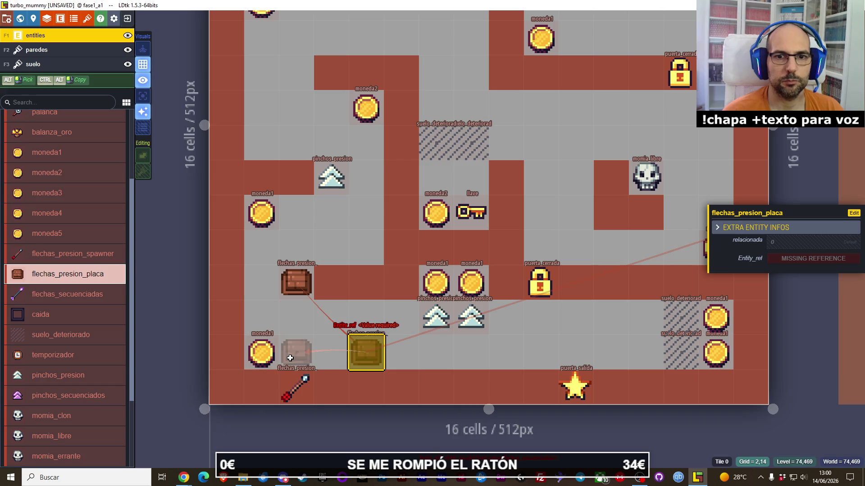
pyautogui.press('Escape')
pyautogui.rightClick(360, 354)
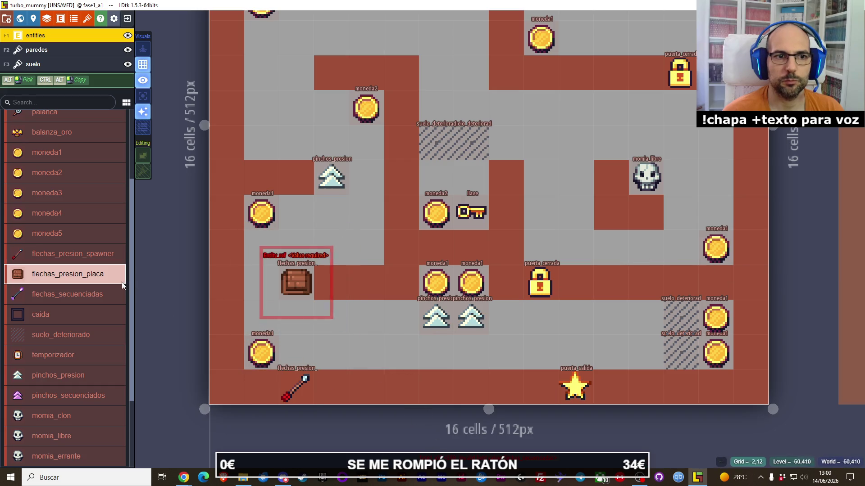
# - Open Project Entities via the toolbar to show flechas_presion_placa, then switch to the browser
pyautogui.click(46, 19)
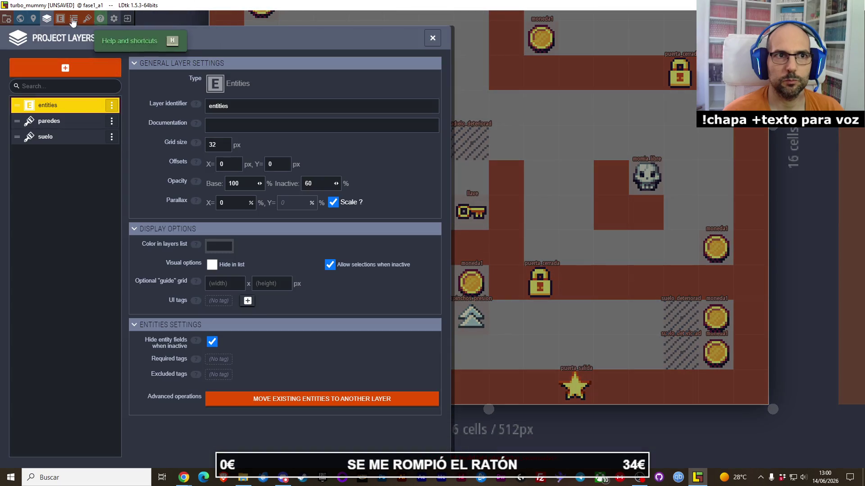
pyautogui.click(58, 18)
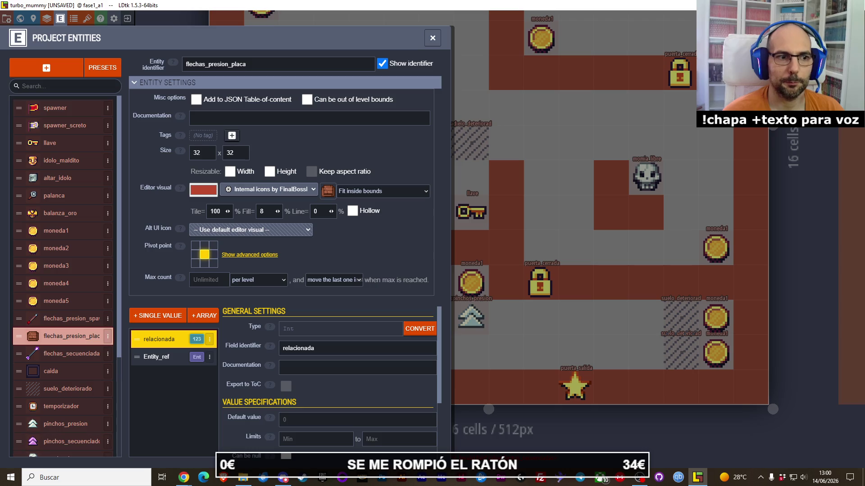
pyautogui.hotkey('alt', 'Tab')
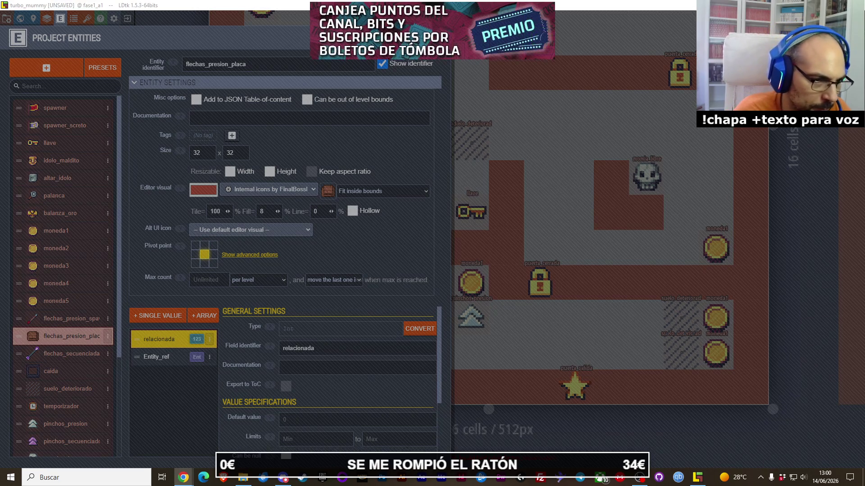
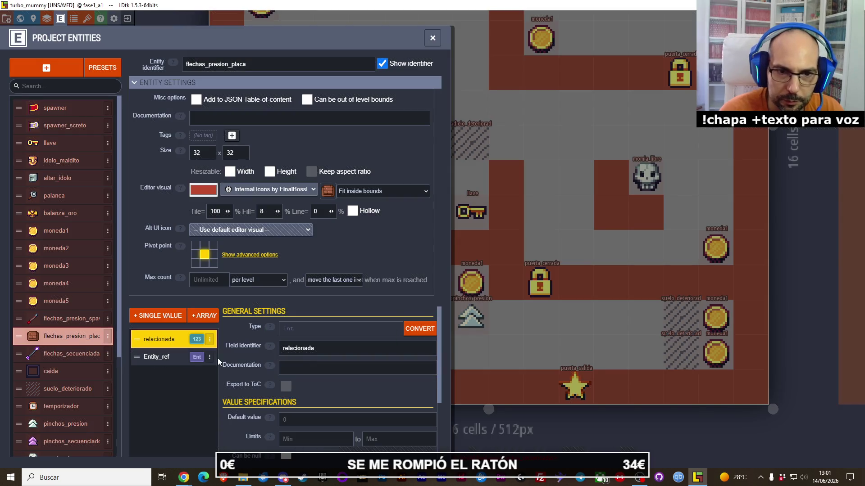
# - Set Entity_ref's allowed references to 'Only a specific Entity', choosing flechas_presion_spawner
pyautogui.click(171, 362)
pyautogui.scroll(-2, 335, 367)
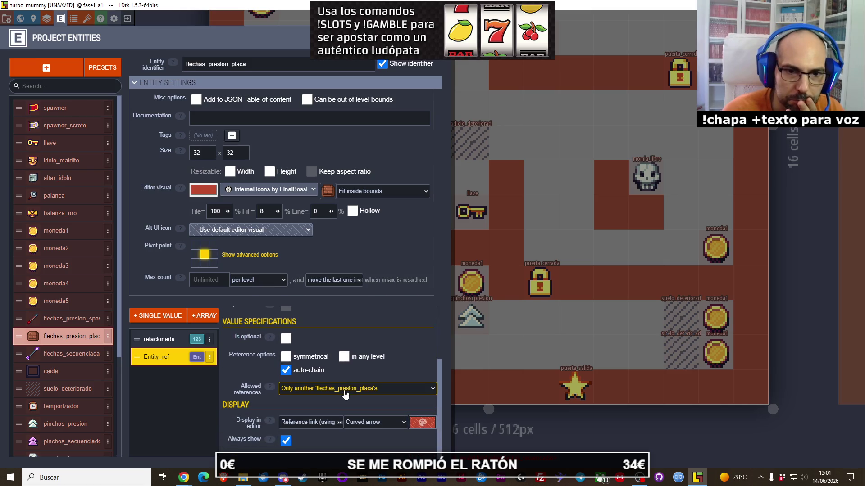
pyautogui.click(345, 395)
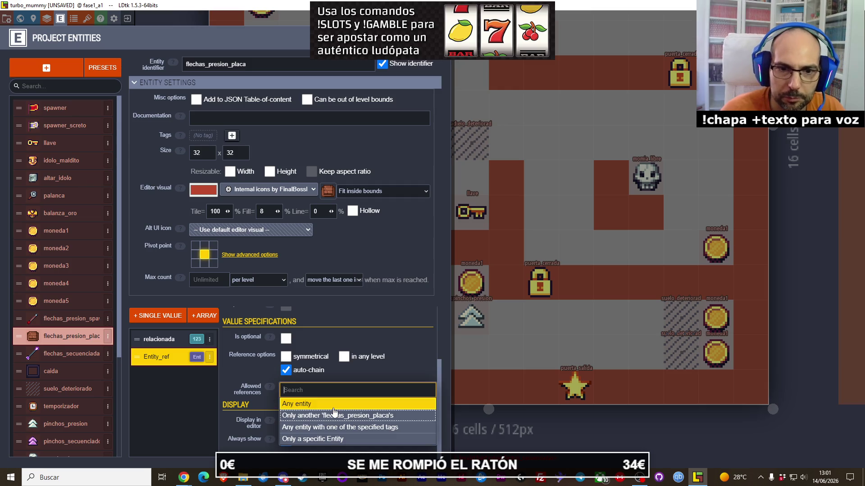
pyautogui.click(341, 440)
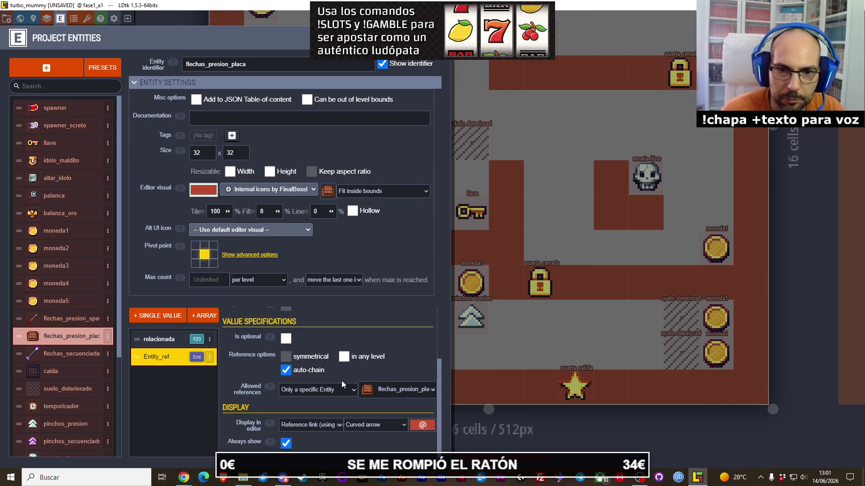
pyautogui.click(382, 391)
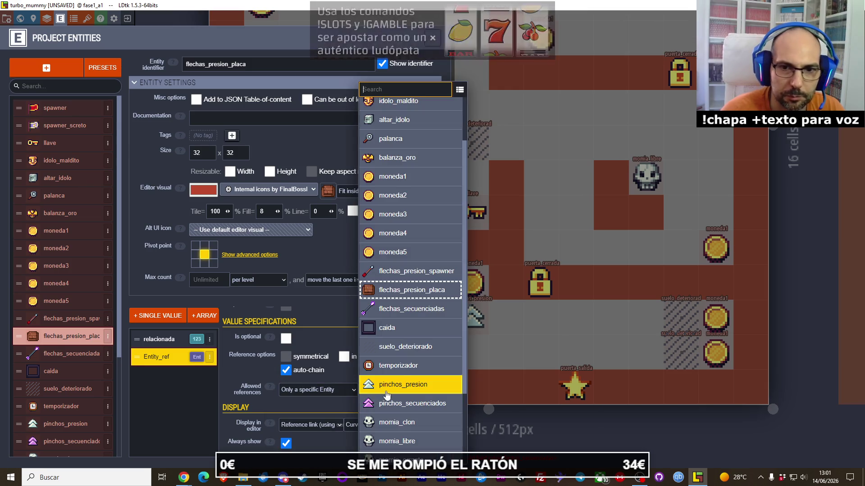
pyautogui.click(413, 271)
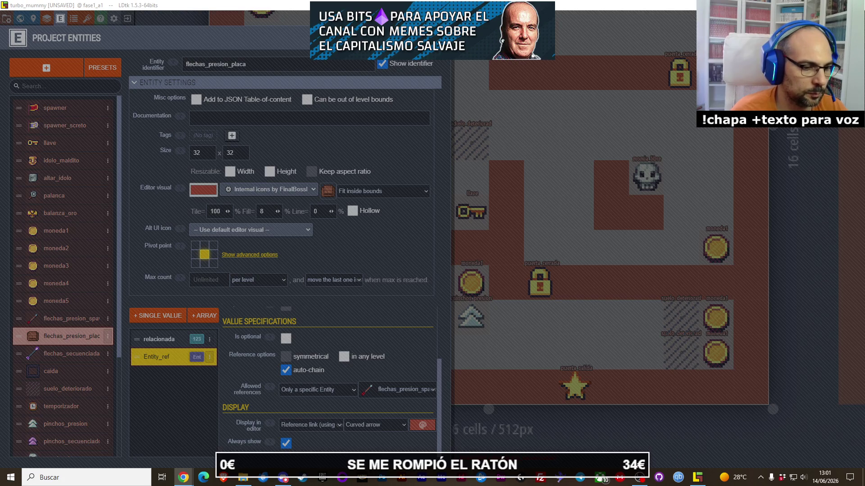
pyautogui.click(473, 100)
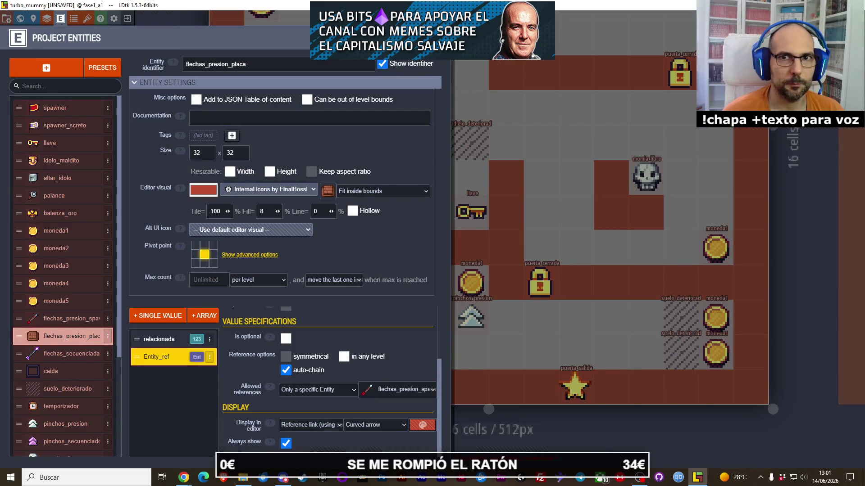
# - Close Project Entities, then place and delete a test flechas_presion_placa on the left floor
pyautogui.press('Escape')
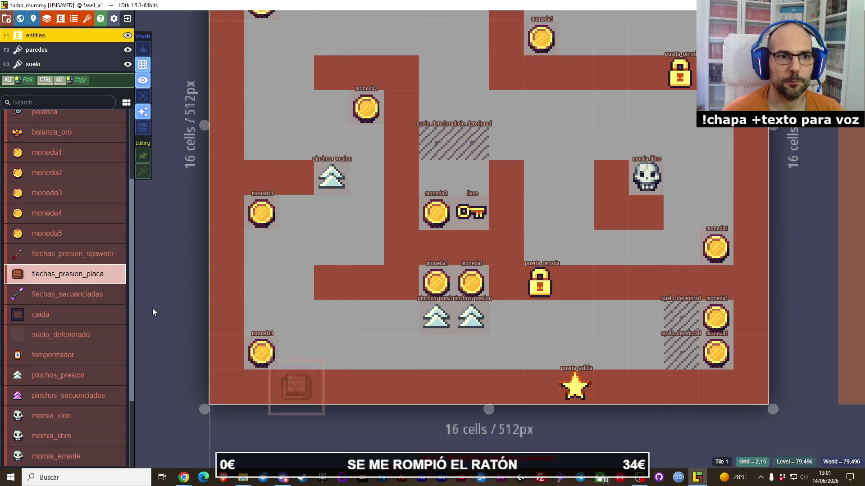
pyautogui.click(295, 283)
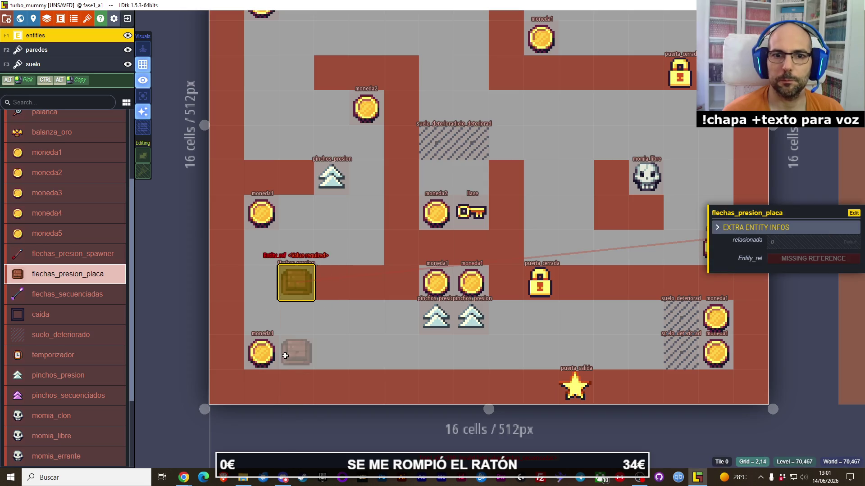
pyautogui.press('Delete')
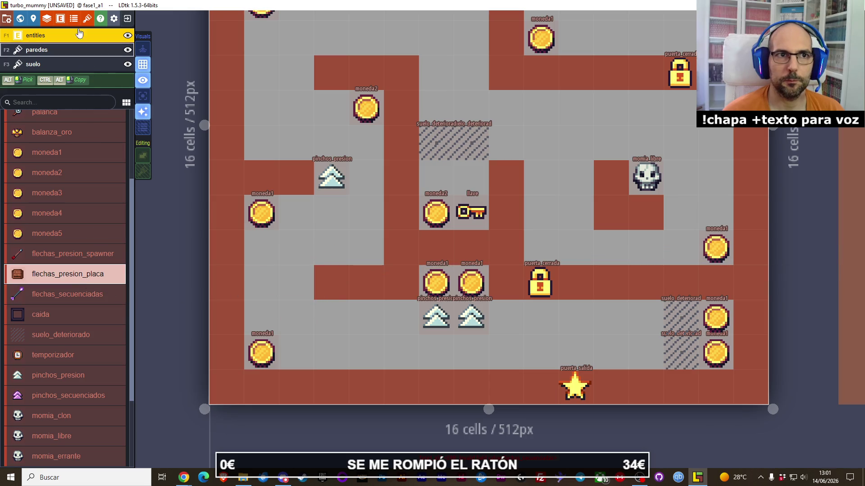
# - Delete the relacionada field from flechas_presion_placa in Project Entities
pyautogui.click(60, 18)
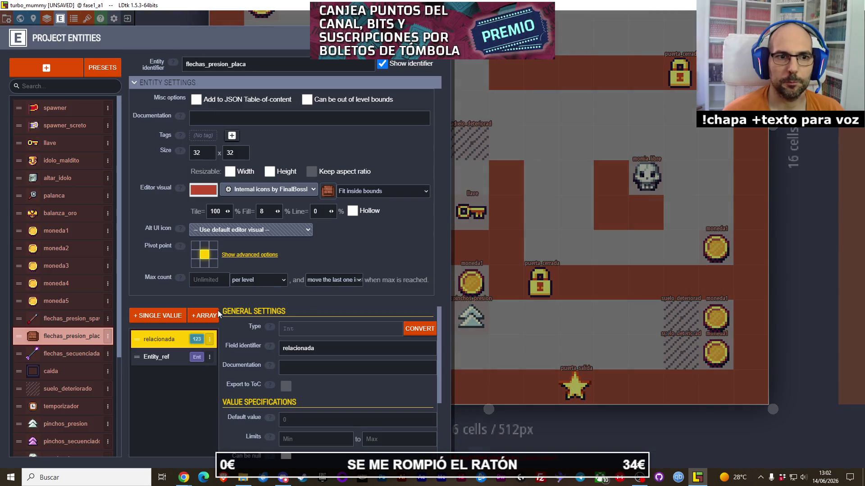
pyautogui.click(172, 359)
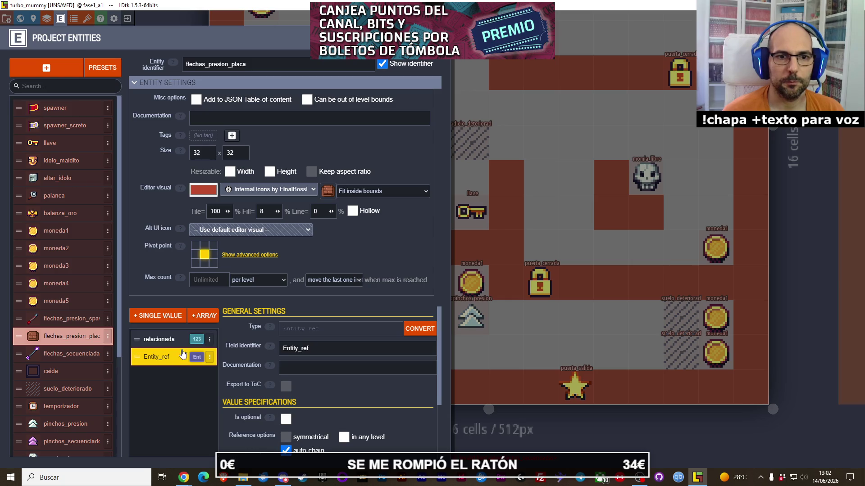
pyautogui.click(182, 340)
pyautogui.click(210, 340)
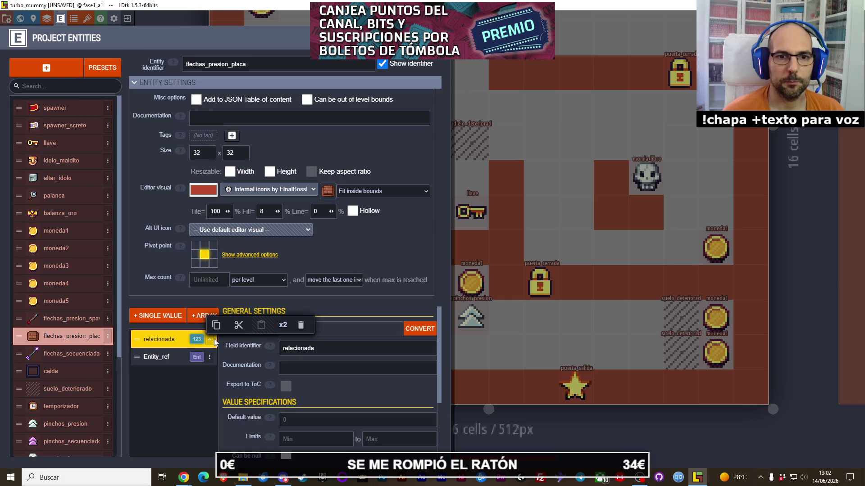
pyautogui.click(294, 333)
pyautogui.click(280, 326)
pyautogui.scroll(-3, 313, 344)
pyautogui.scroll(3, 312, 345)
pyautogui.scroll(-1, 341, 382)
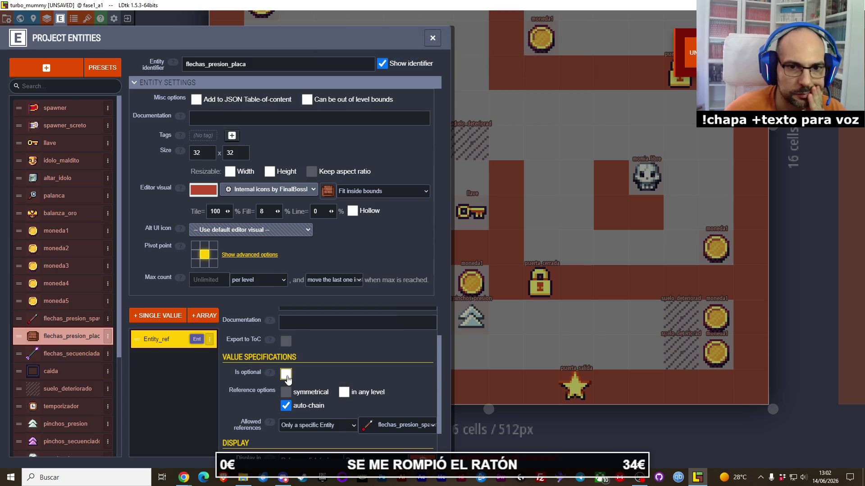
pyautogui.scroll(-1, 345, 356)
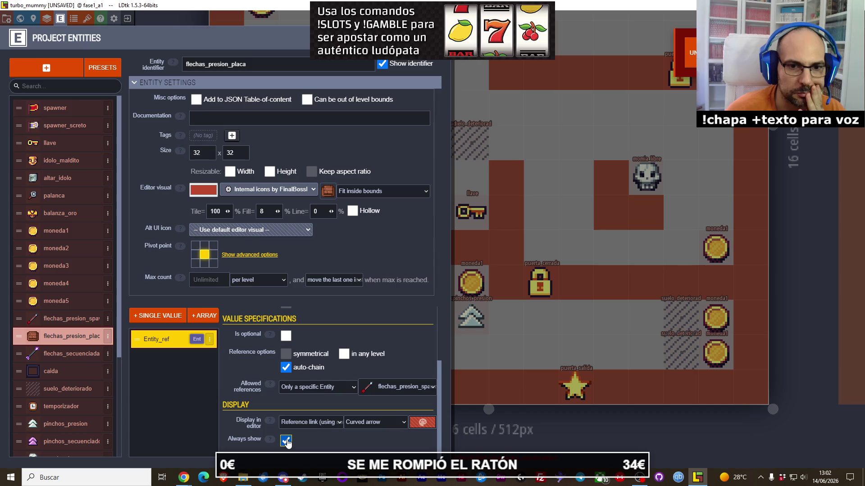
# - Place a flechas_presion_placa left of the middle coins, delete the extra copy, and try linking its reference
pyautogui.click(521, 324)
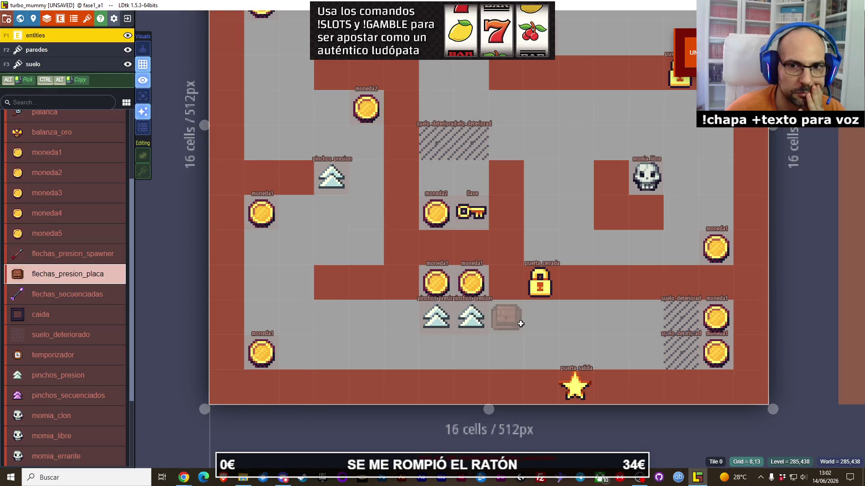
pyautogui.click(301, 284)
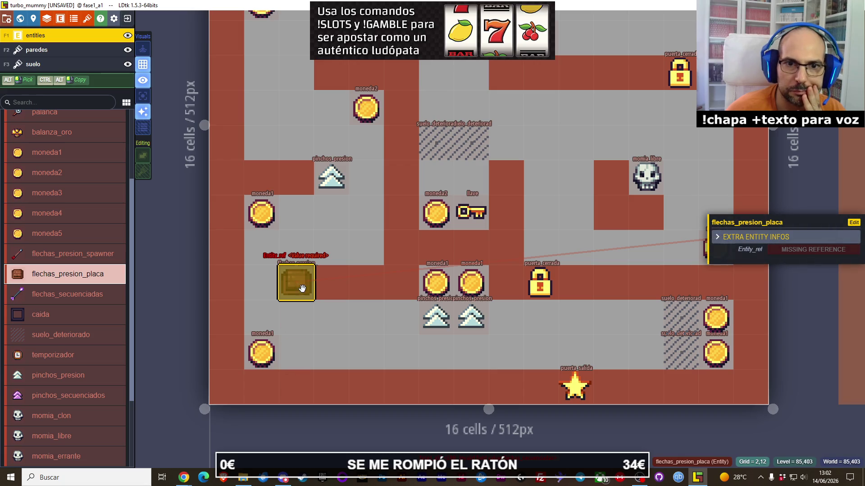
pyautogui.click(331, 352)
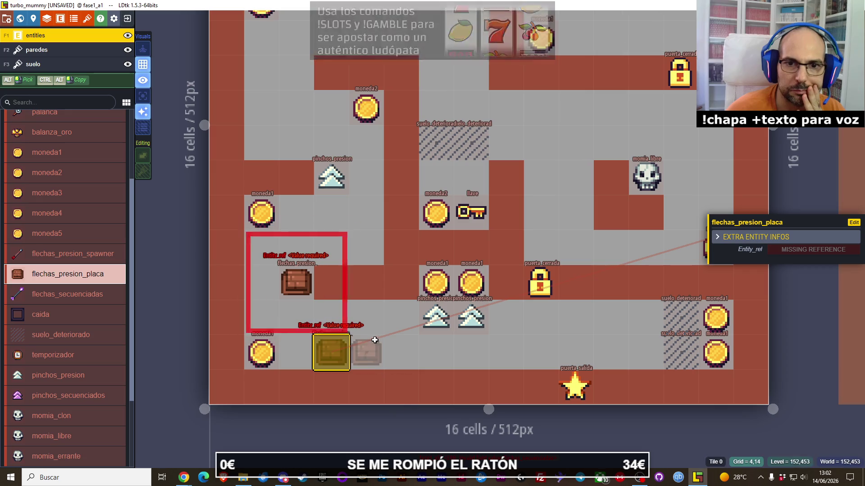
pyautogui.press('Delete')
pyautogui.click(296, 283)
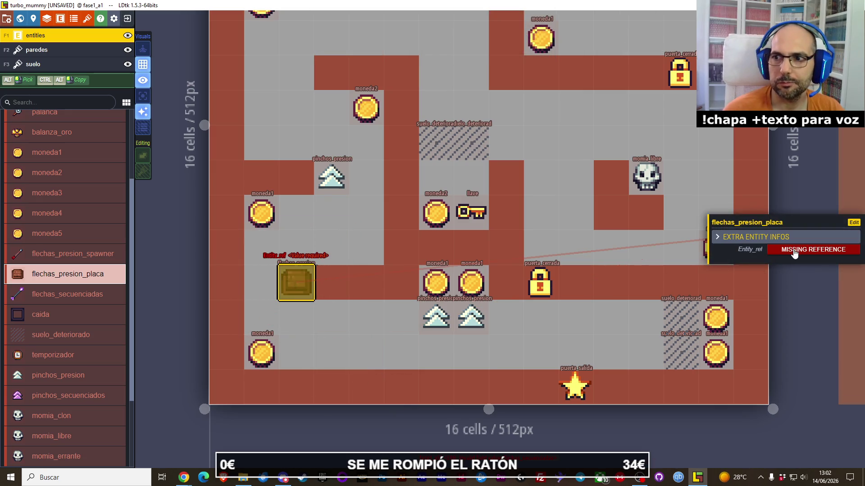
pyautogui.click(794, 253)
pyautogui.click(179, 327)
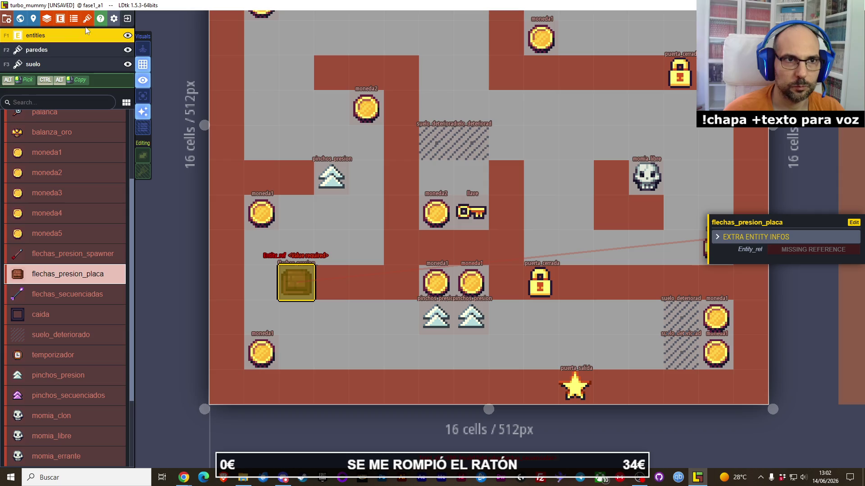
# - Briefly reopen Project Entities, then place and remove a test flechas_presion_placa
pyautogui.click(60, 18)
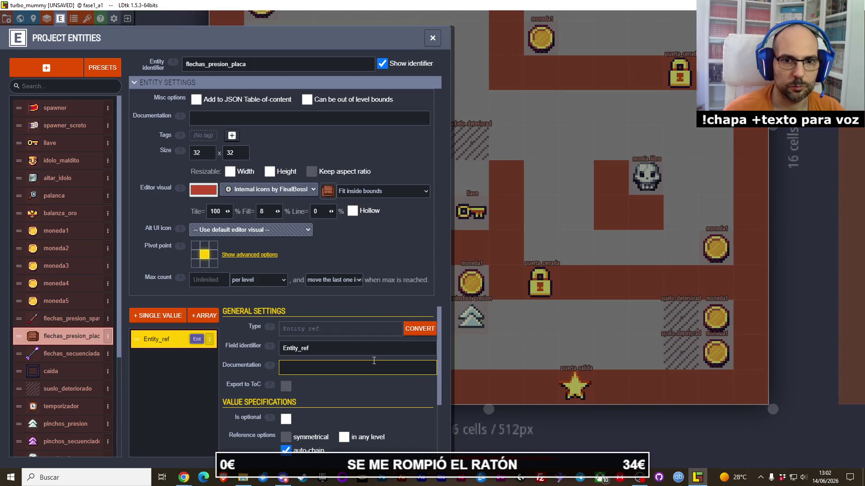
pyautogui.scroll(-3, 332, 337)
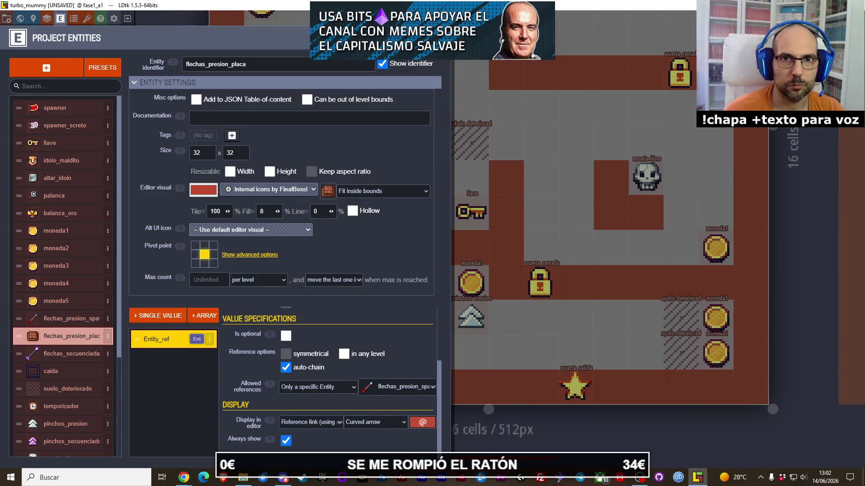
pyautogui.press('Escape')
pyautogui.click(297, 108)
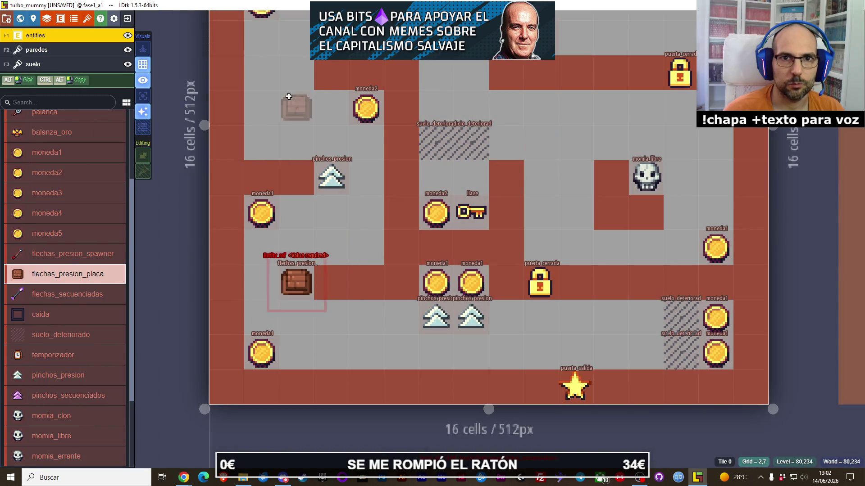
pyautogui.press('Delete')
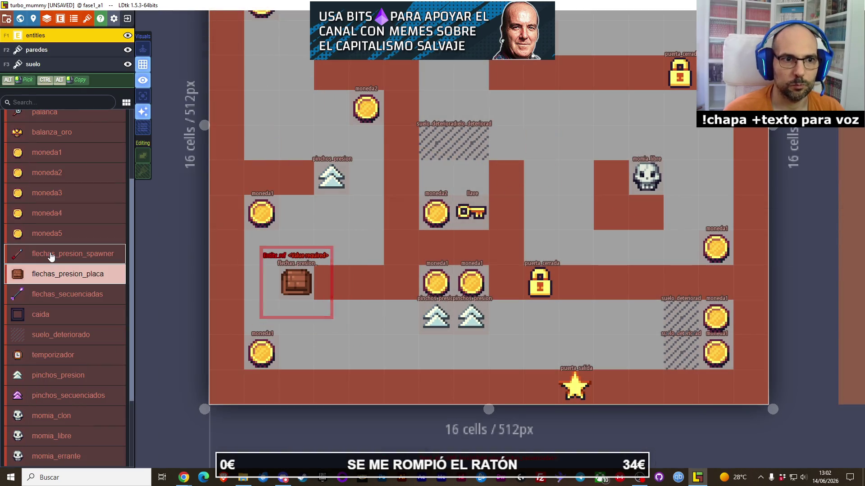
# - Keep the reference limited to 'Only a specific Entity' and tick 'Is optional'
pyautogui.click(60, 19)
pyautogui.scroll(-5, 329, 360)
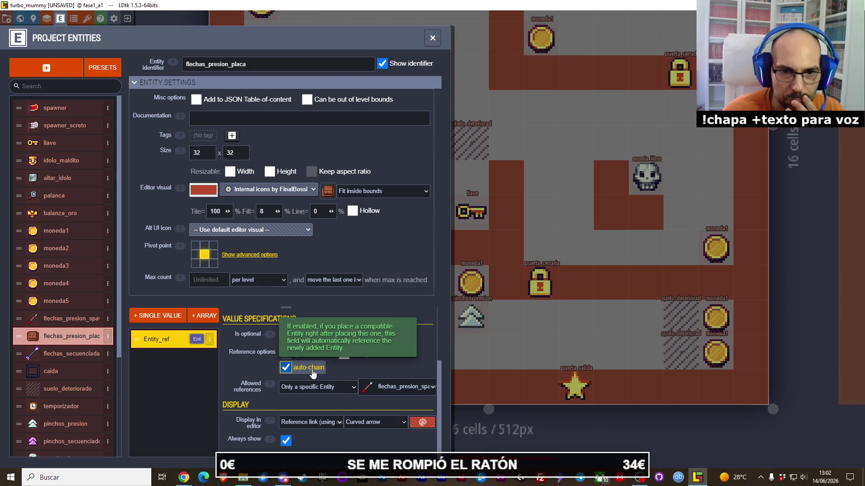
pyautogui.click(346, 388)
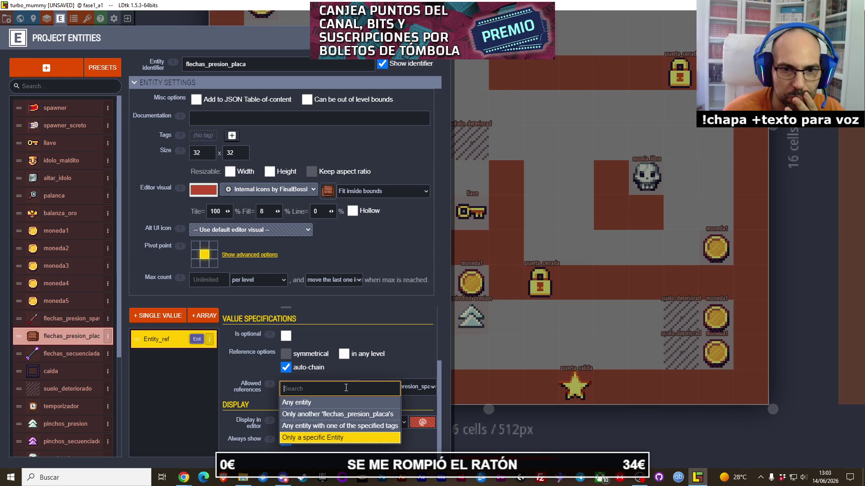
pyautogui.press('Escape')
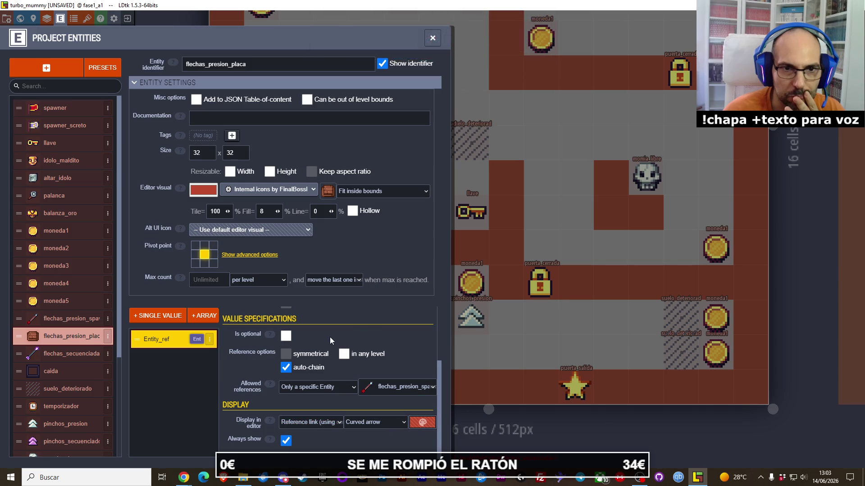
pyautogui.click(282, 339)
# - Place a flechas_presion_placa and drag it into the left floor corridor
pyautogui.click(433, 38)
pyautogui.click(331, 213)
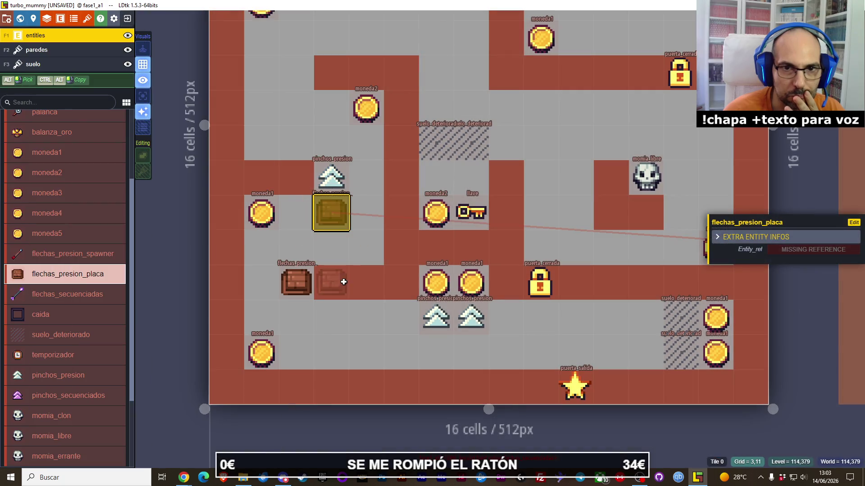
pyautogui.moveTo(331, 213); pyautogui.dragTo(297, 283)
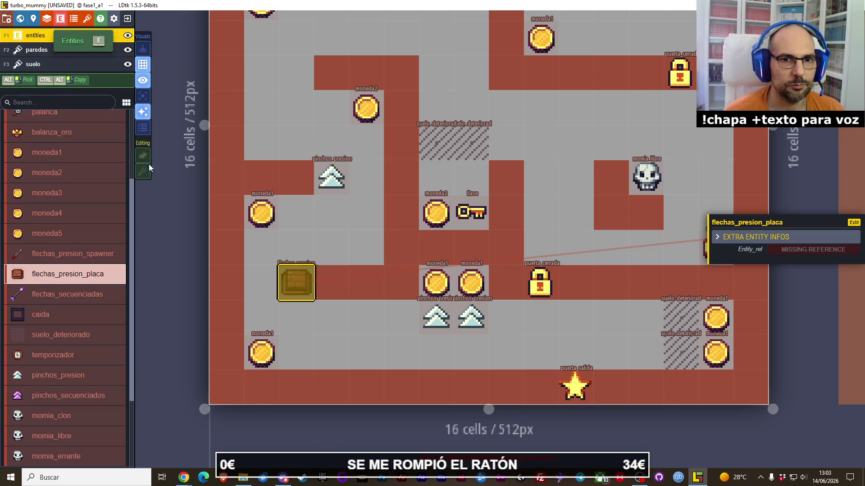
pyautogui.click(60, 18)
# - Rename the flechas_presion_placa field identifier from Entity_ref to referencia
pyautogui.click(318, 368)
pyautogui.scroll(-1, 327, 353)
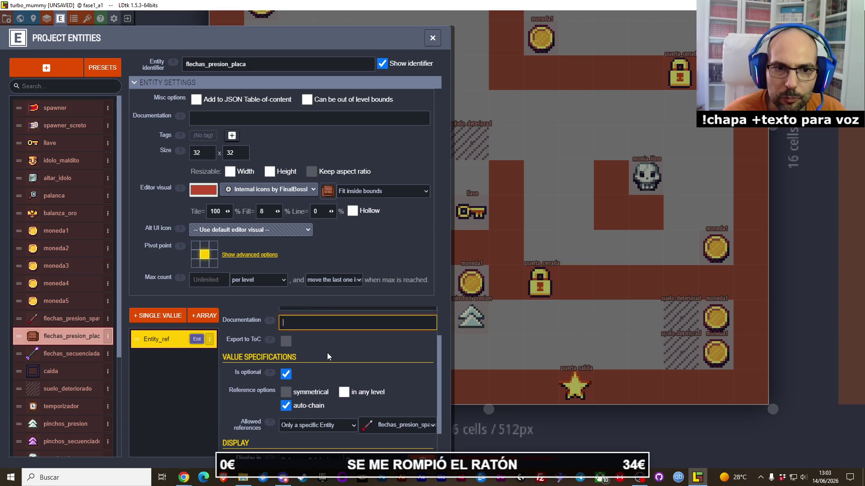
pyautogui.scroll(1, 327, 352)
pyautogui.click(324, 350)
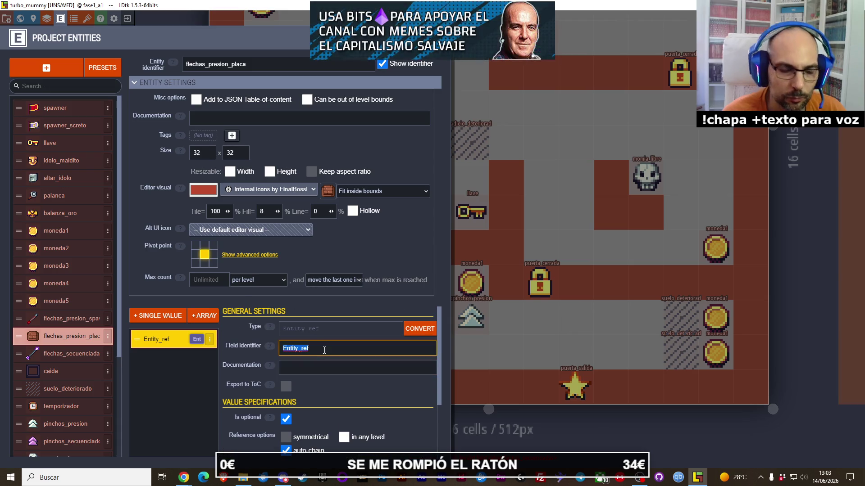
pyautogui.write('referencia')
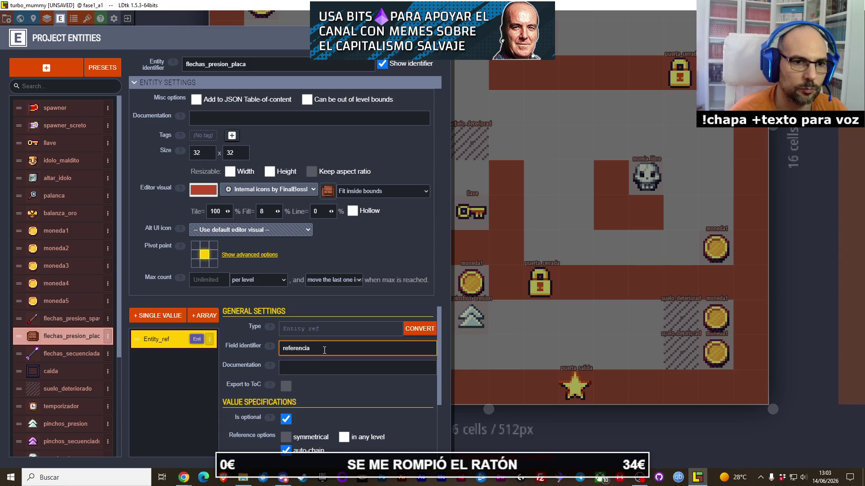
pyautogui.click(311, 368)
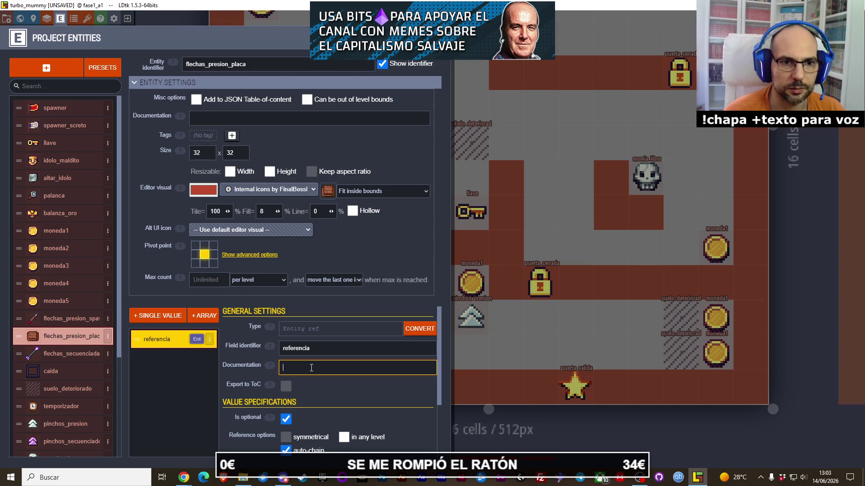
# - Review the referencia field's documentation and reference options, then close the entity definitions
pyautogui.scroll(-1, 353, 355)
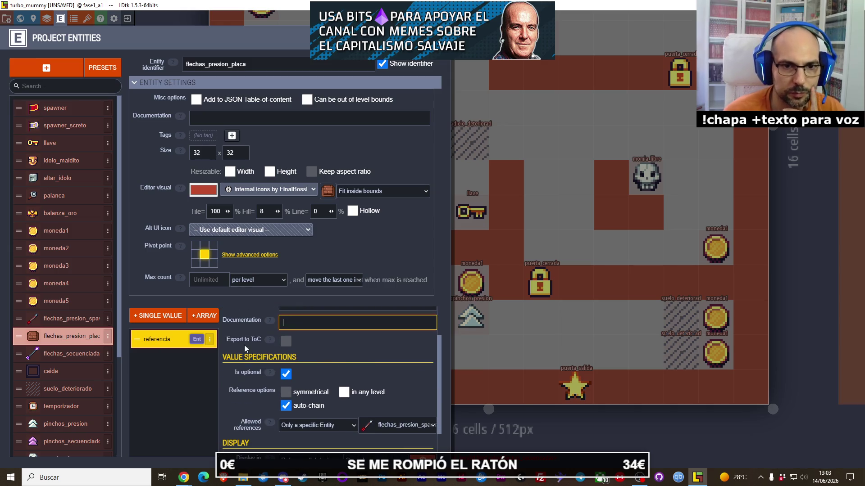
pyautogui.moveTo(270, 340)
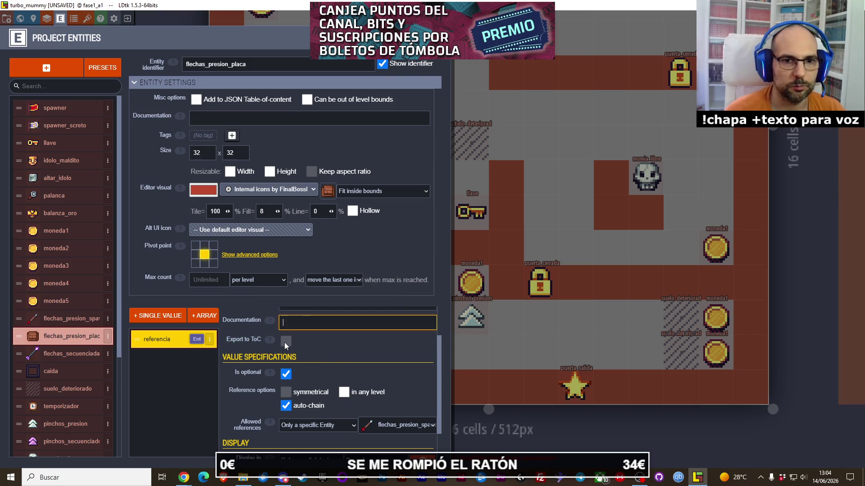
pyautogui.scroll(2, 334, 355)
pyautogui.click(312, 388)
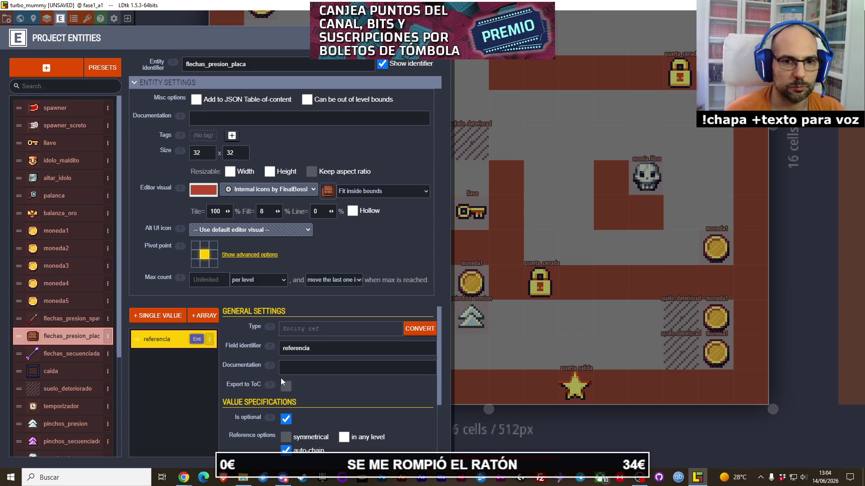
pyautogui.scroll(-1, 331, 398)
pyautogui.scroll(-2, 331, 399)
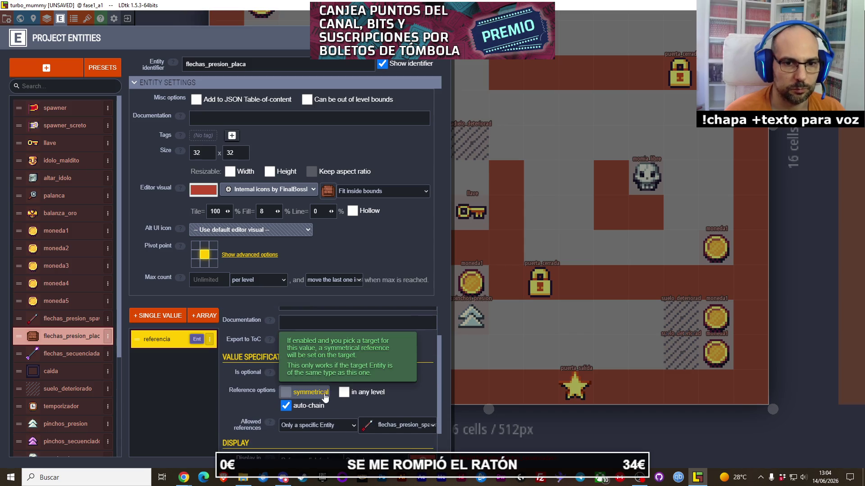
pyautogui.scroll(-1, 232, 380)
pyautogui.moveTo(286, 354)
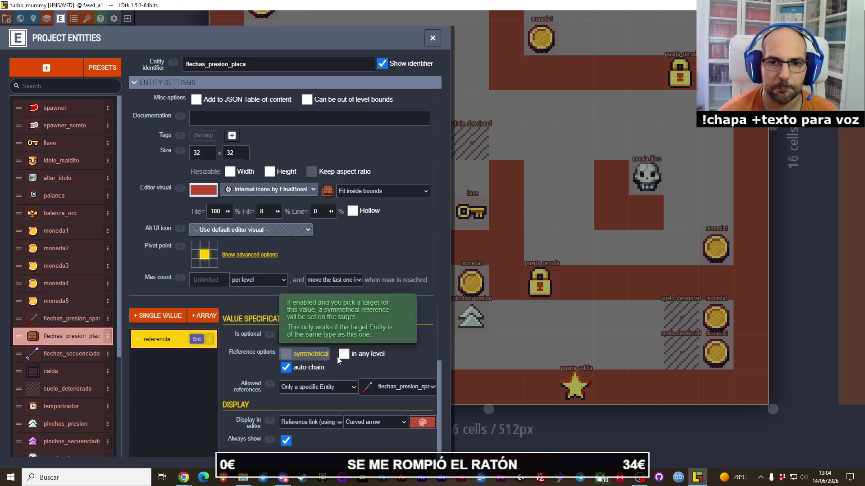
pyautogui.moveTo(346, 359)
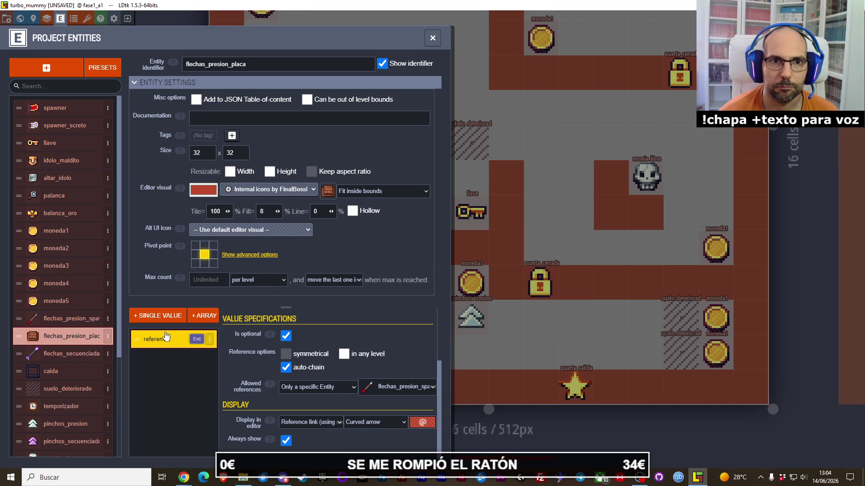
pyautogui.click(82, 354)
pyautogui.click(75, 336)
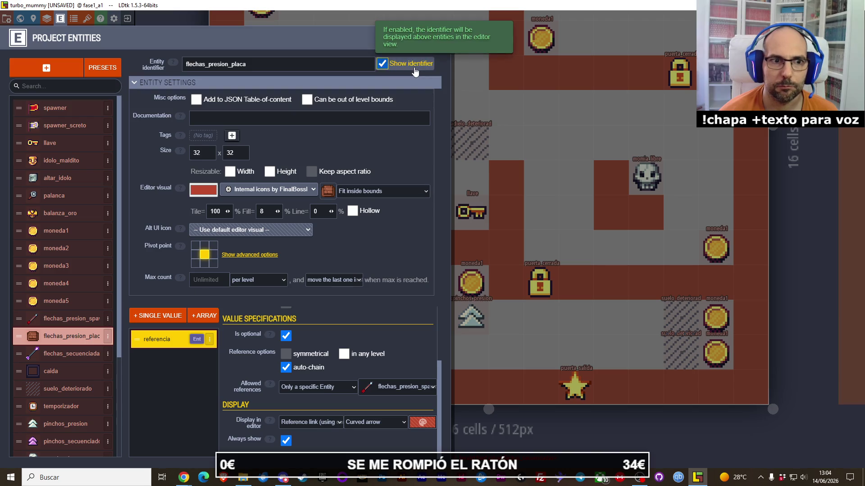
pyautogui.click(512, 130)
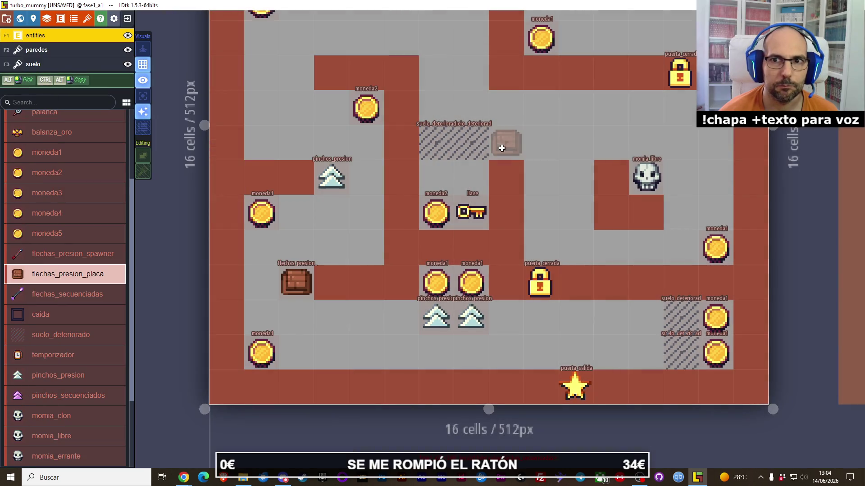
# - Place a flechas_presion_placa in the left corridor and select flechas_presion_spawner in the palette
pyautogui.click(331, 248)
pyautogui.click(366, 317)
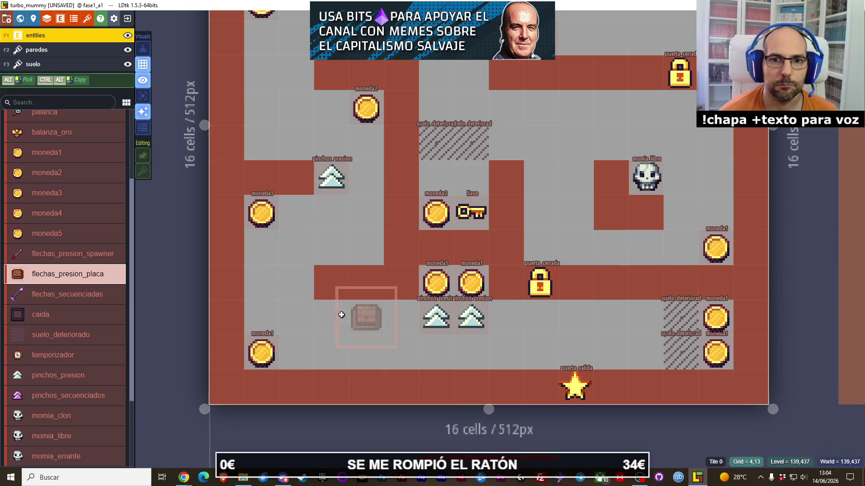
pyautogui.moveTo(358, 322); pyautogui.dragTo(288, 286)
pyautogui.click(67, 253)
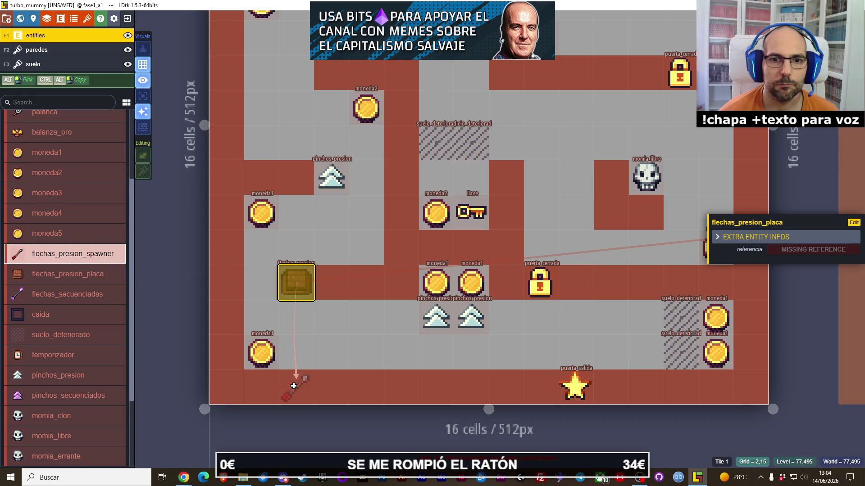